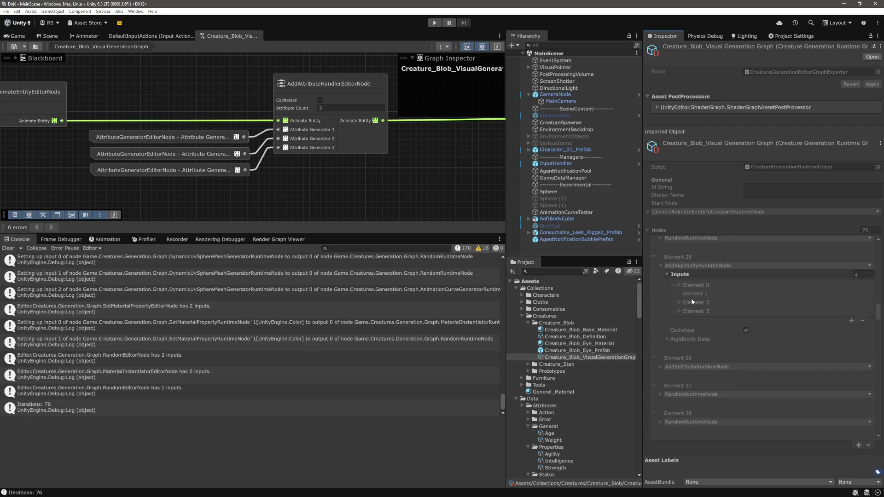
Pan and zoom the creature blob graph over to the AddRigidbody and AddJoint nodes.
scroll(312, 168, down, 5)
drag(325, 179, 410, 181)
drag(179, 145, 331, 147)
scroll(272, 143, up, 6)
scroll(283, 177, down, 2)
scroll(229, 166, up, 5)
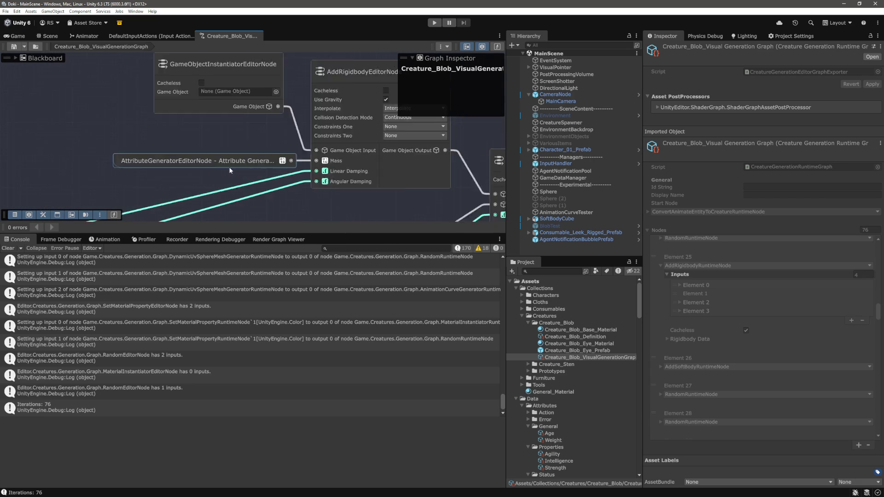
Select the AttributeGeneratorEditorNode feeding Mass and nudge it slightly left.
click(263, 158)
drag(259, 161, 254, 161)
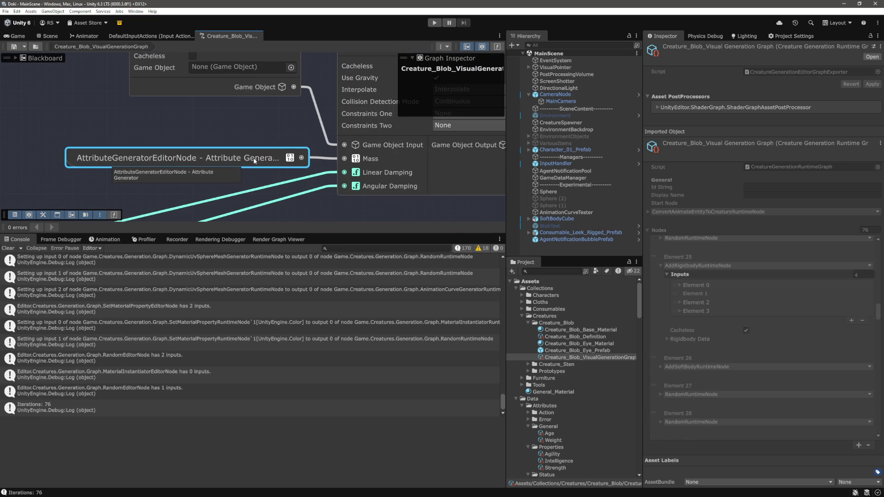
scroll(376, 157, down, 3)
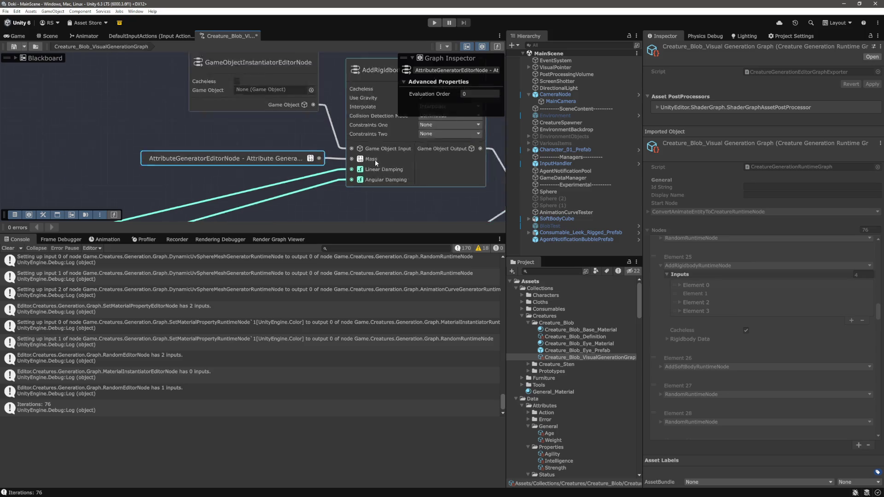
scroll(270, 160, down, 3)
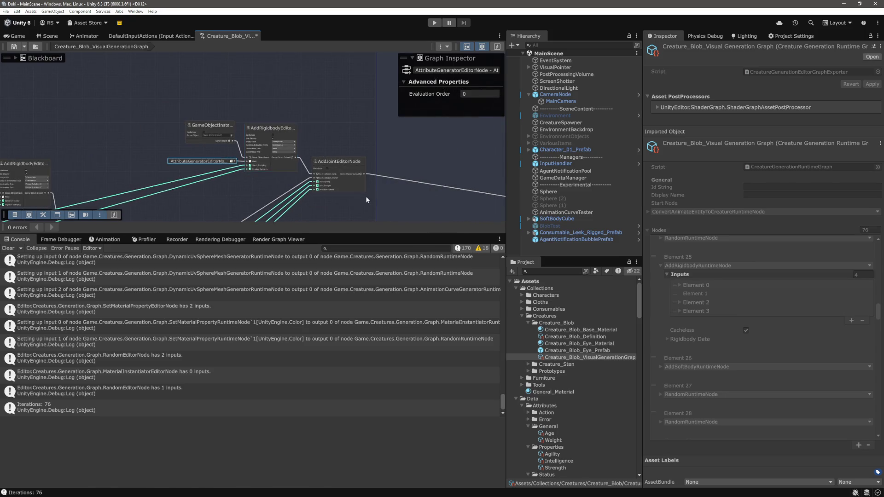
Switch to VS Code and focus ConvertGameObjectToAnimateEntityRuntimeNode.cs.
key(alt+Tab)
click(458, 225)
scroll(296, 189, down, 3)
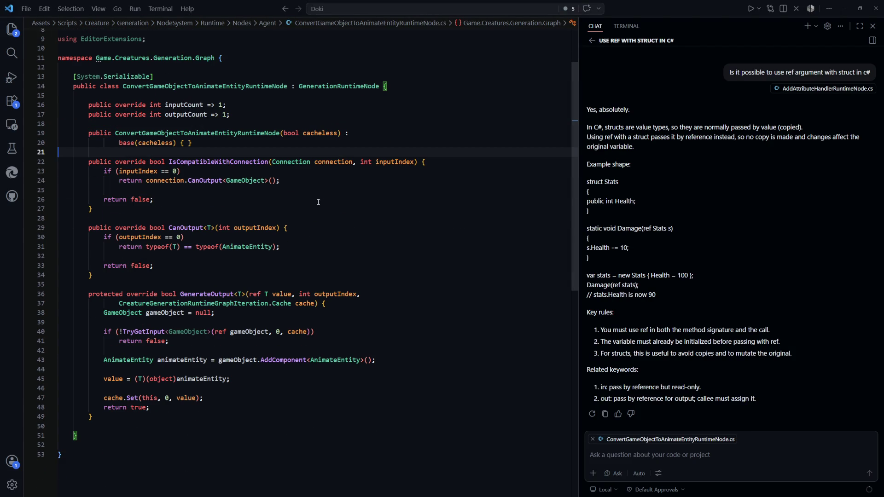
Quick Open MathRuntimeNode.cs with 'mathrun' and look through its Vector3 addition case.
click(388, 255)
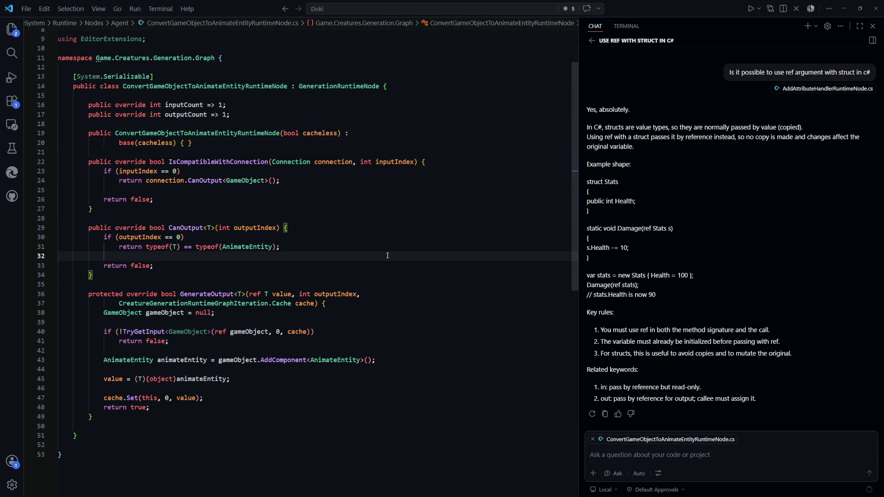
key(ctrl+p)
text(math)
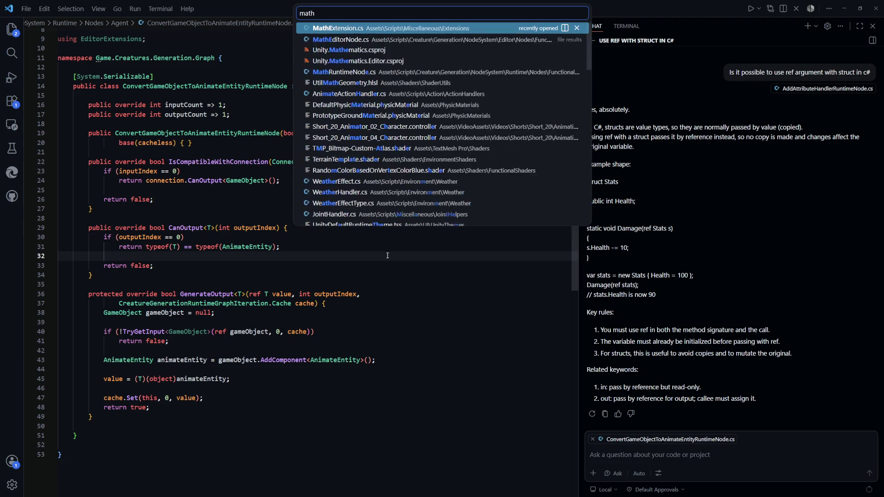
text(run)
key(Return)
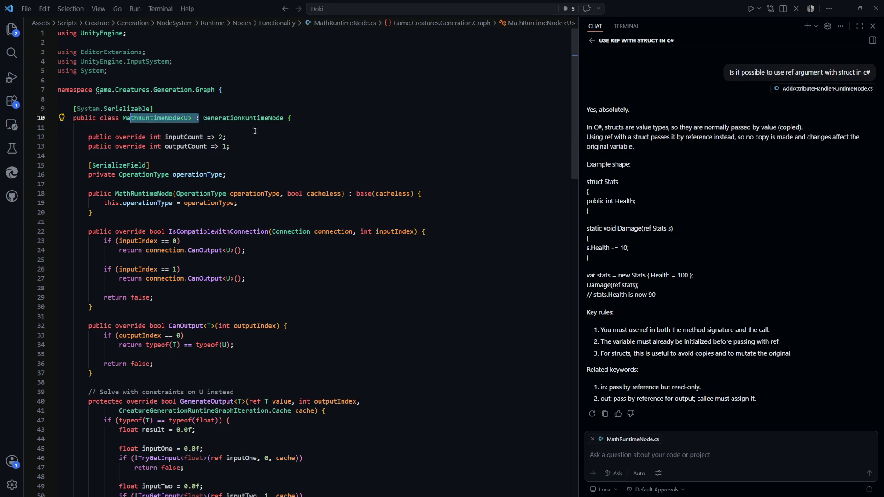
key(Down)
key(Down)
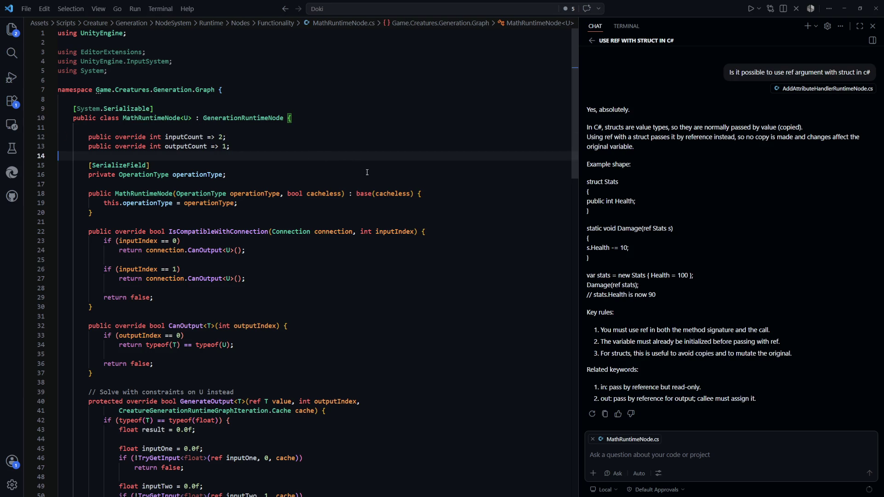
scroll(345, 137, down, 20)
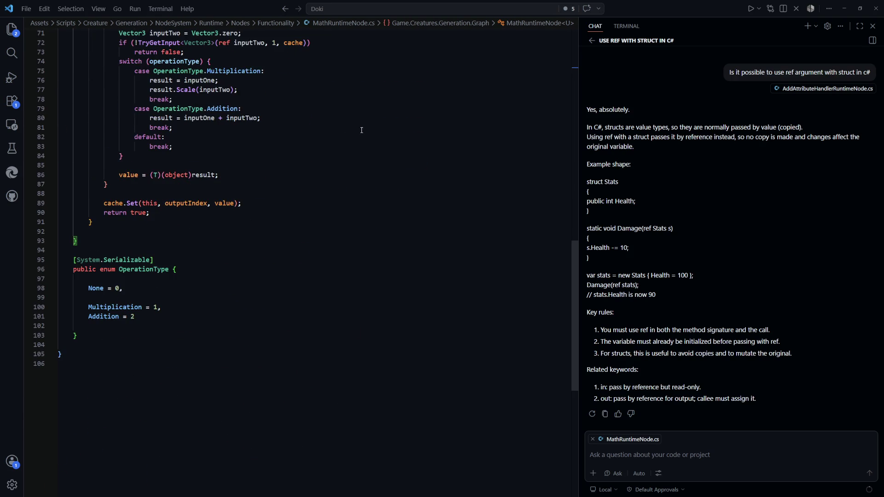
scroll(374, 188, up, 2)
click(424, 236)
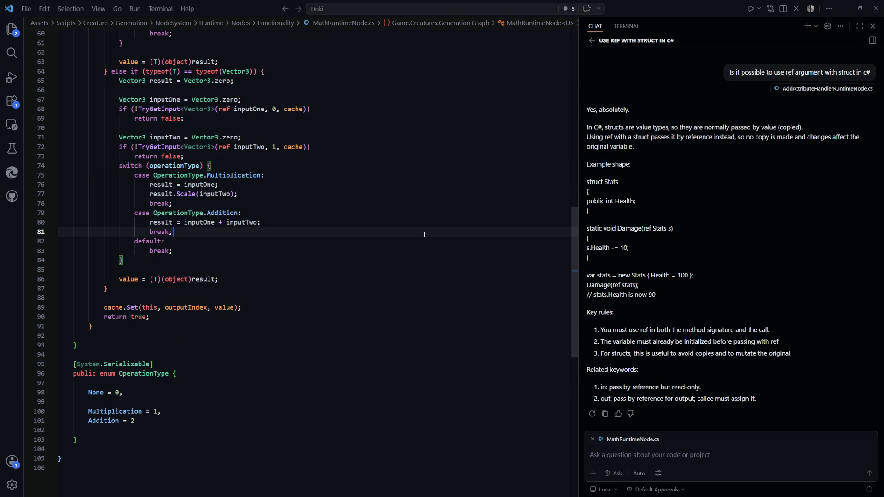
Quick Open AddRigidbodyEditorNode.cs with 'addrigid' and look at its option lookups.
key(ctrl+p)
text(a)
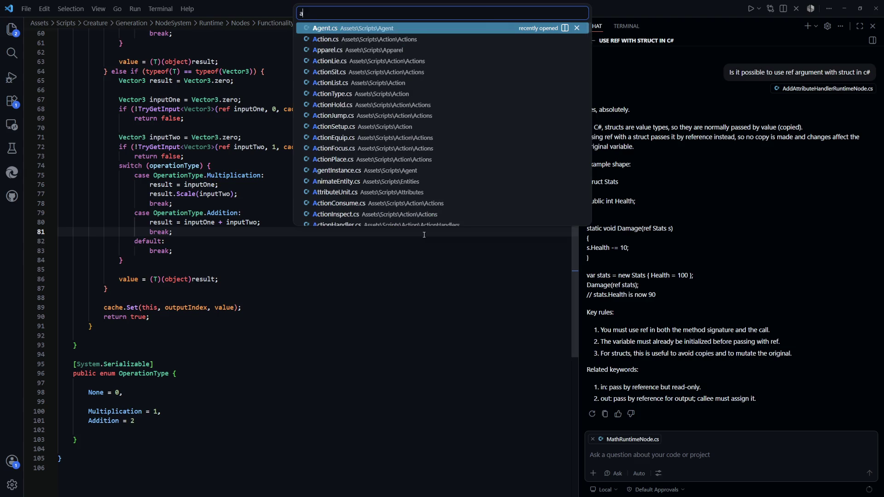
key(BackSpace)
text(addrigid)
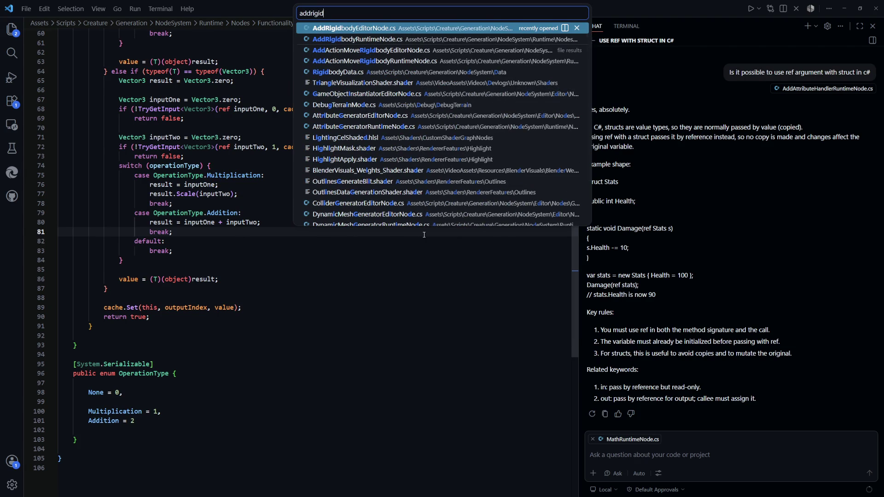
key(Return)
click(433, 294)
scroll(432, 294, up, 1)
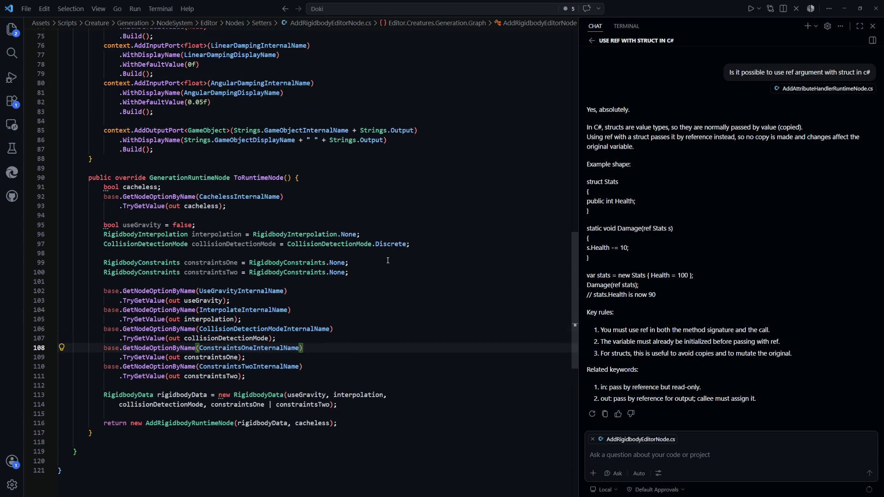
Scroll AddRigidbodyEditorNode.cs to the Mass input port and its null default value.
scroll(393, 275, up, 1)
scroll(394, 275, up, 5)
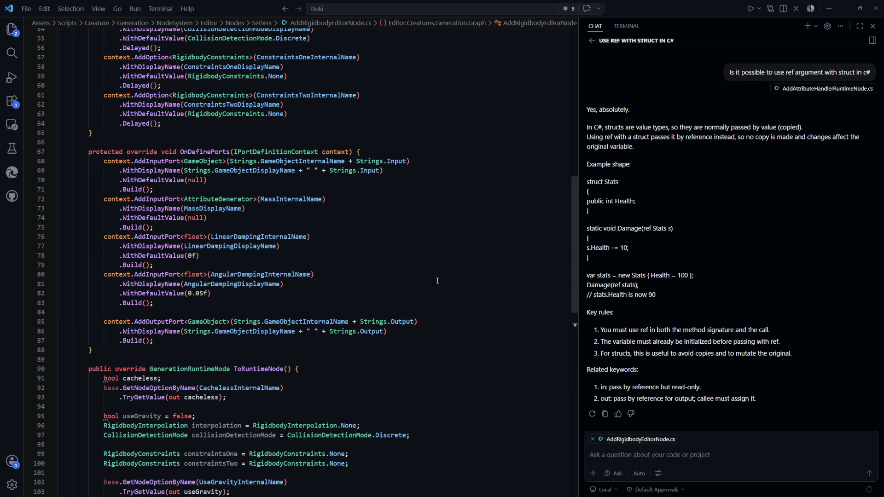
scroll(437, 280, down, 8)
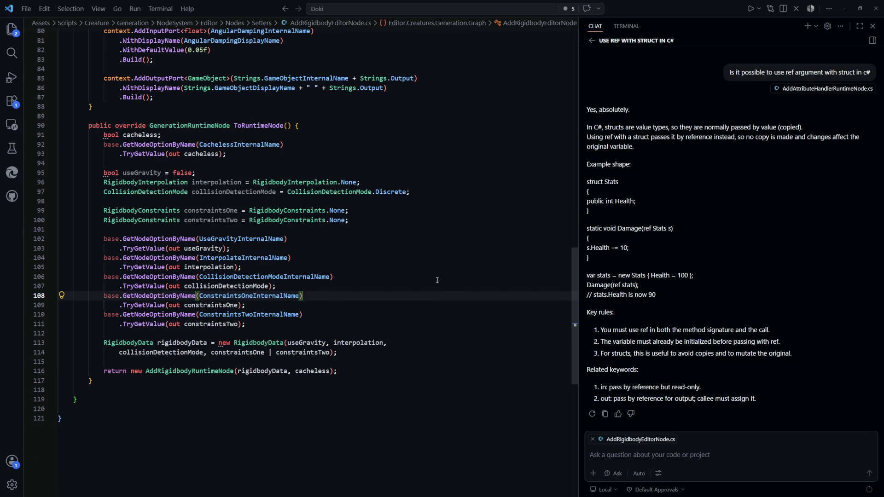
scroll(437, 280, up, 7)
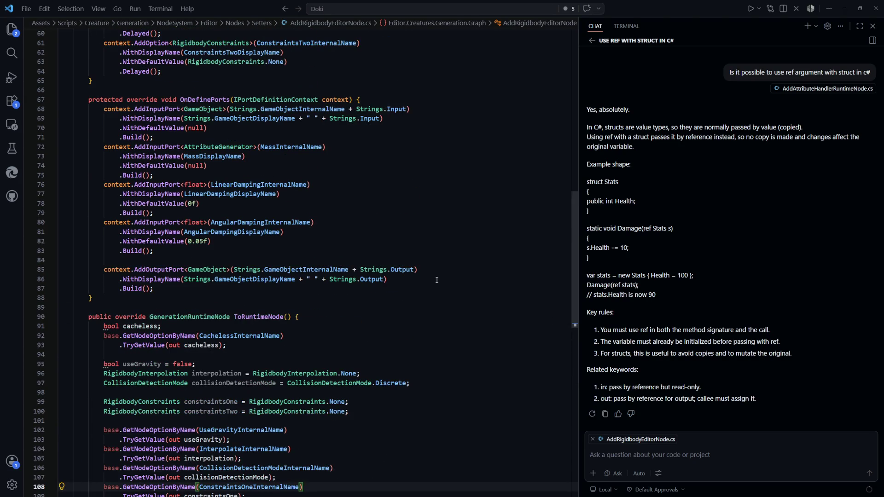
scroll(281, 283, up, 2)
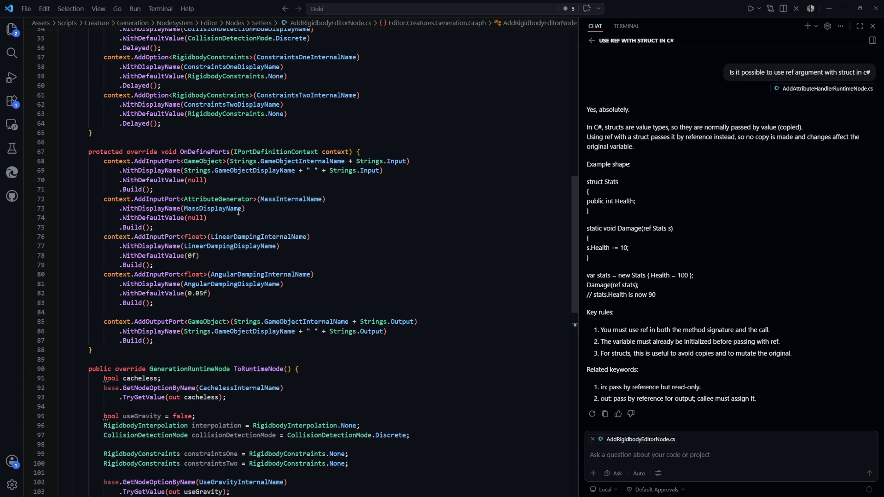
scroll(239, 212, up, 1)
double_click(195, 252)
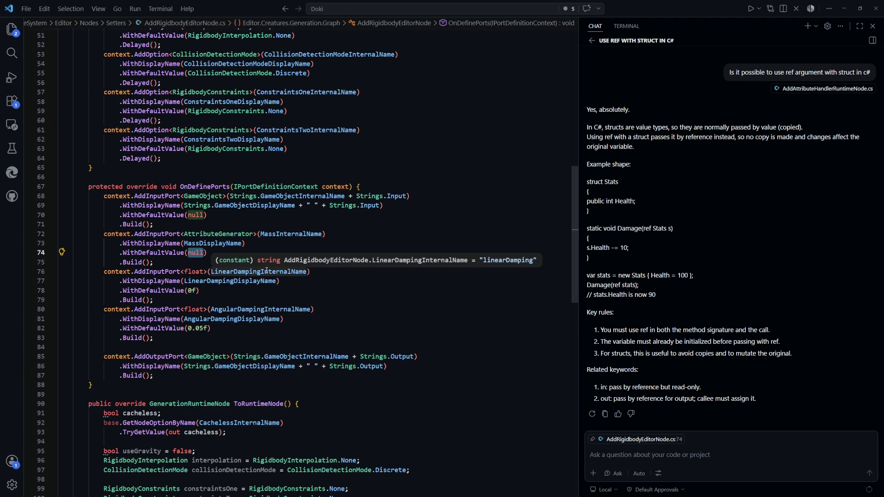
click(332, 229)
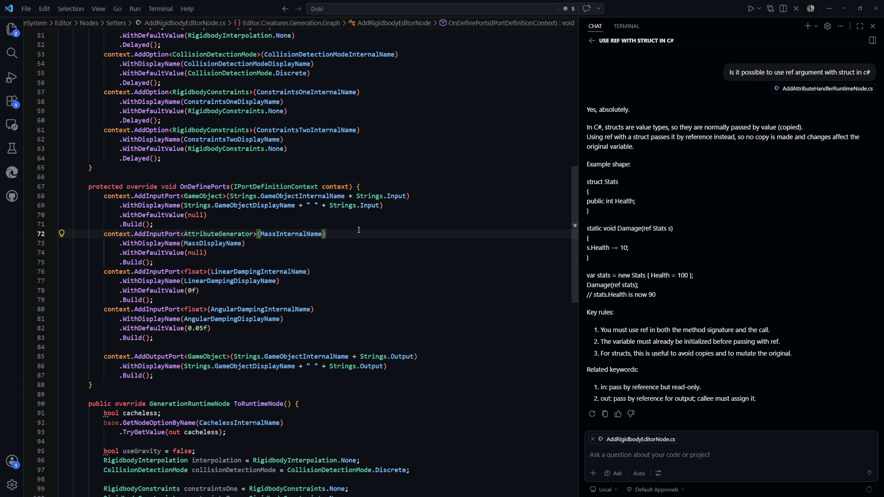
Open AddAttributeHandlerEditorNode.cs for comparison, then return to AddRigidbodyEditorNode.cs.
key(ctrl+p)
text(addatt)
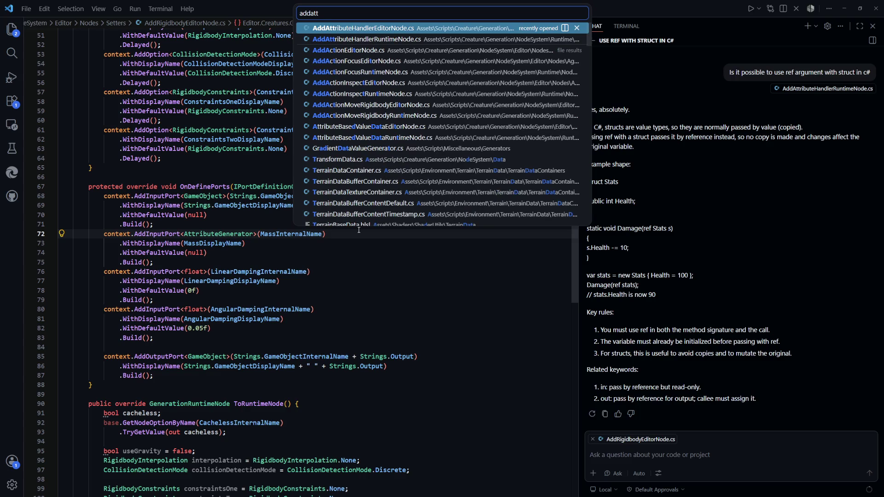
key(Return)
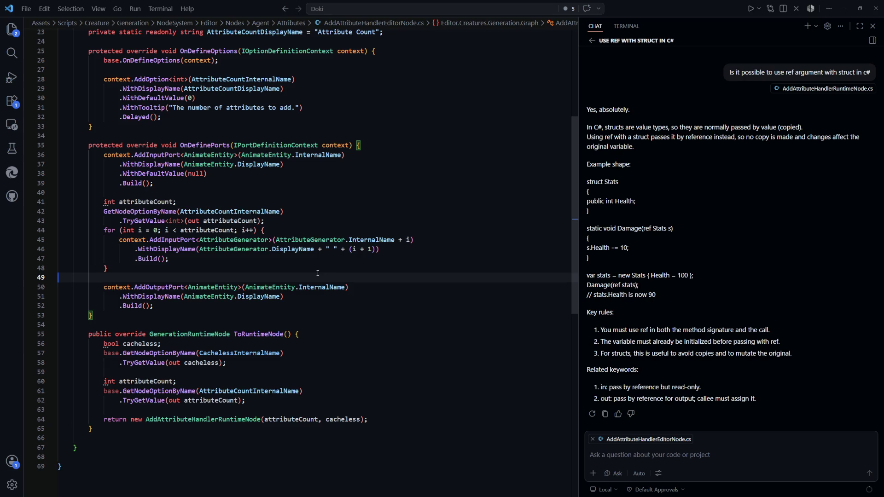
key(ctrl+Tab)
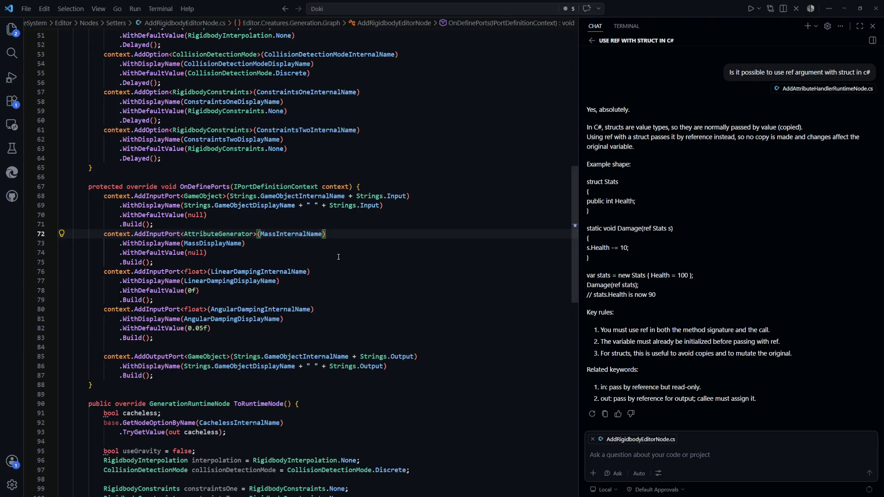
Delete the .WithDefaultValue(null) line under the Mass port and return to Unity to recompile.
click(283, 254)
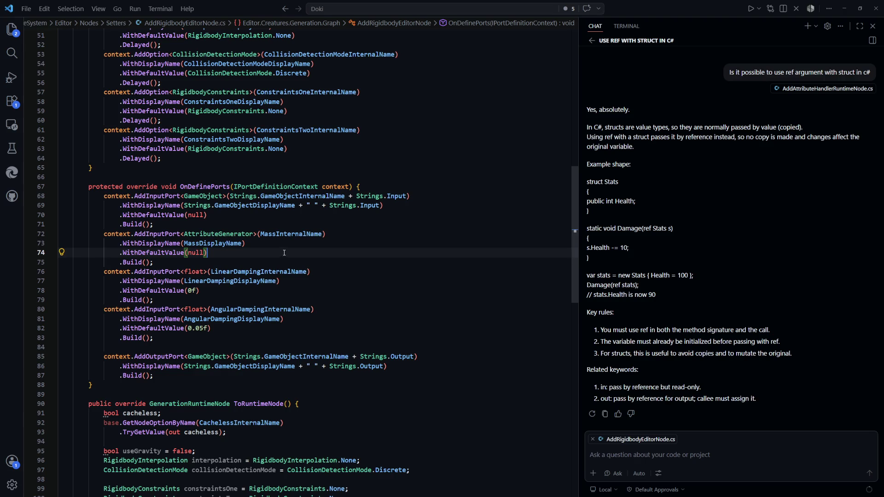
key(shift+Up)
key(BackSpace)
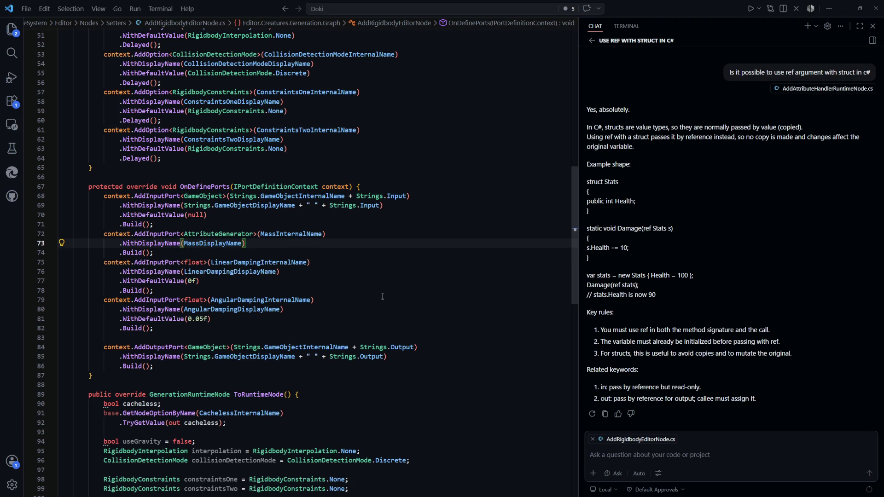
key(alt+Tab)
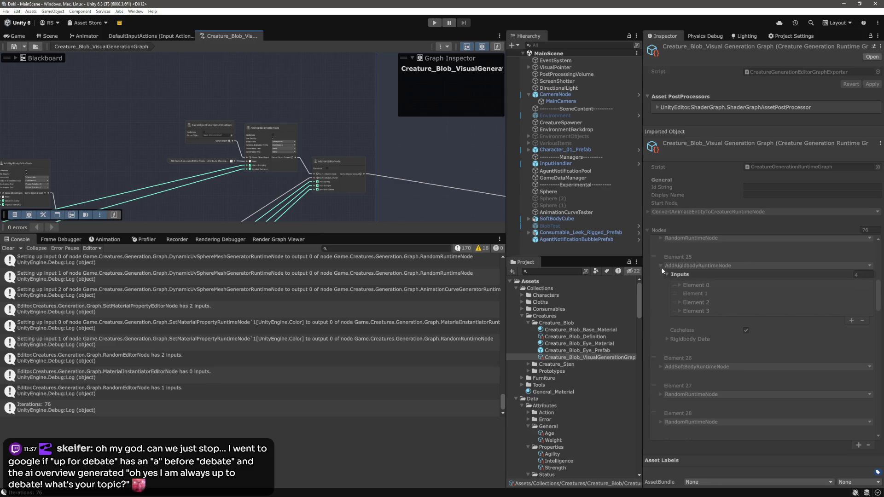
click(584, 336)
click(598, 358)
scroll(735, 317, down, 3)
scroll(735, 317, down, 10)
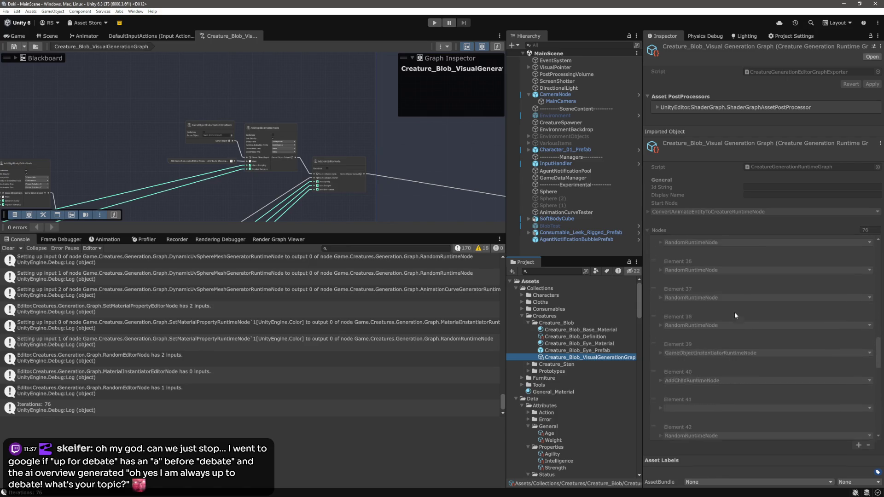
scroll(734, 320, down, 12)
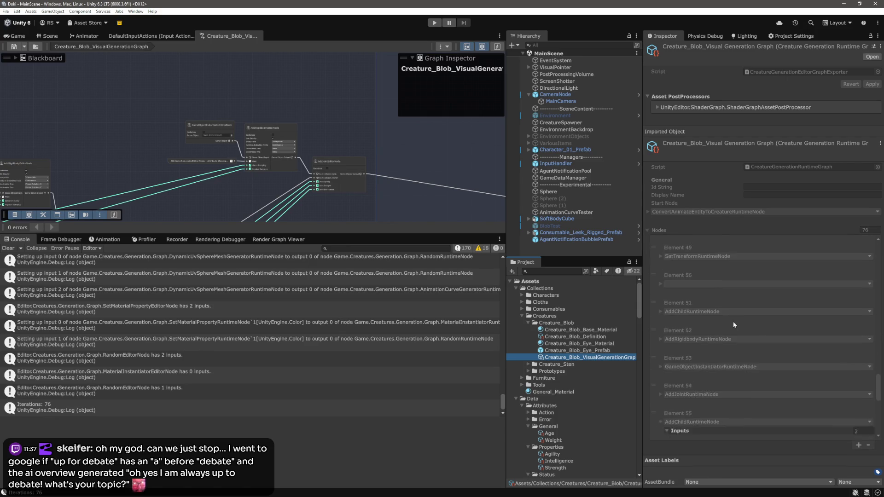
scroll(730, 363, up, 10)
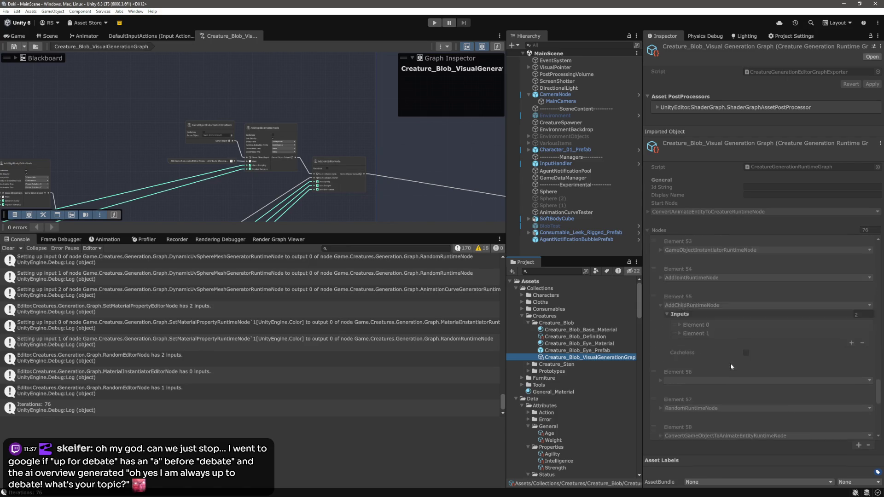
scroll(730, 364, up, 8)
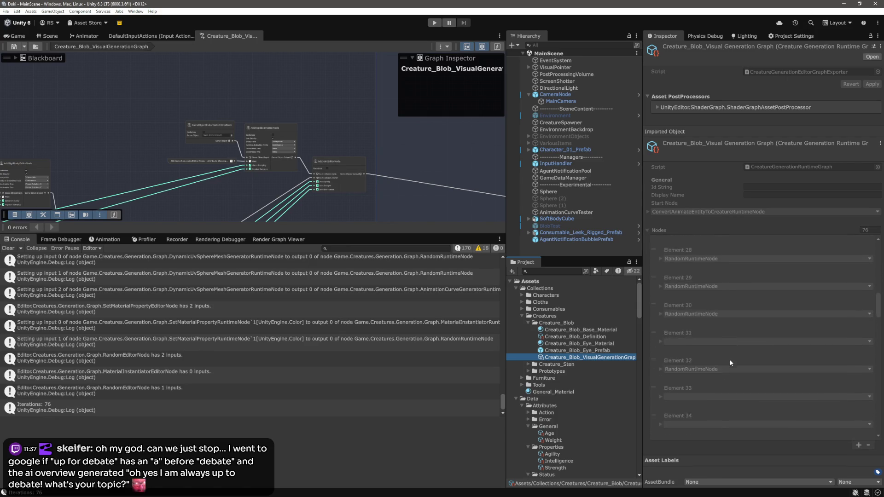
scroll(729, 358, down, 2)
click(688, 321)
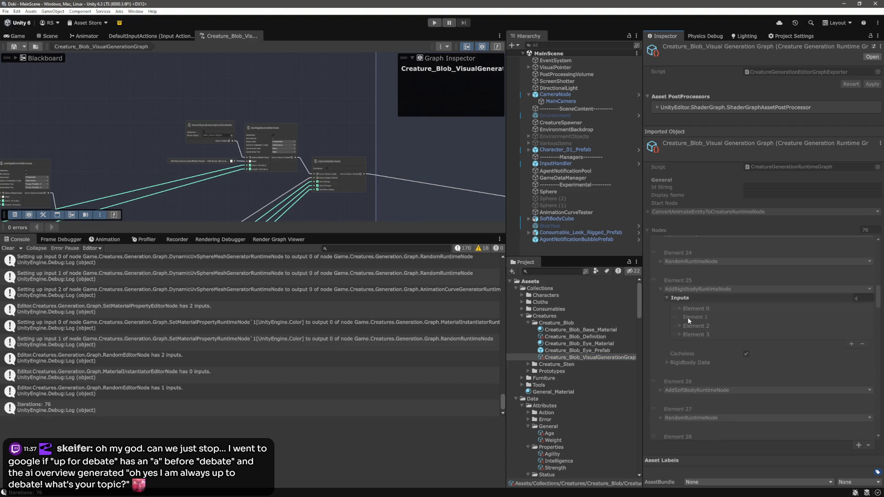
click(693, 310)
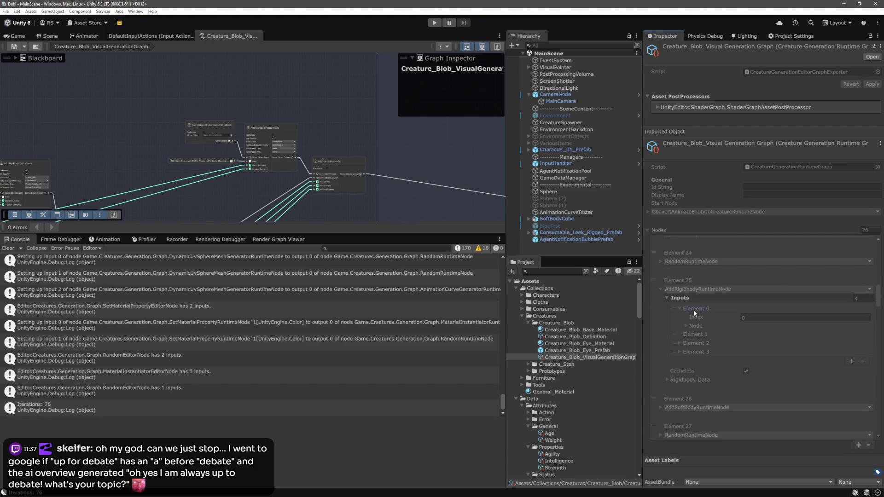
click(694, 309)
click(694, 325)
click(693, 342)
click(693, 343)
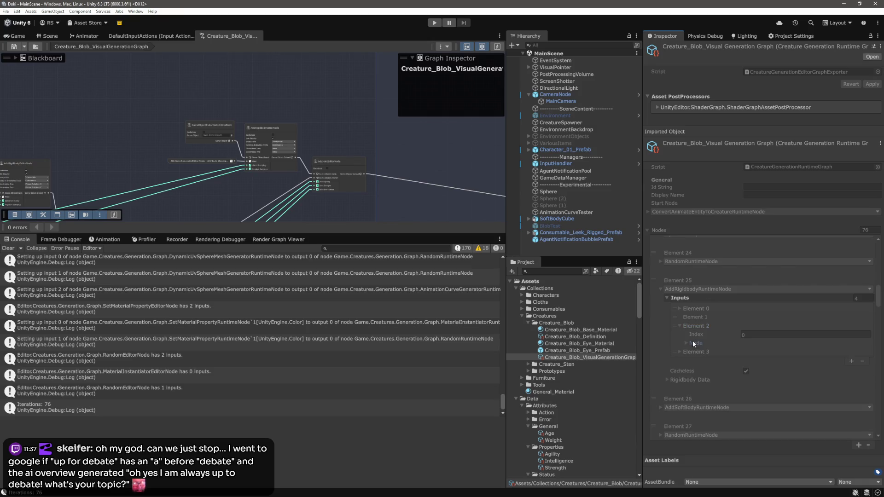
click(694, 343)
click(708, 369)
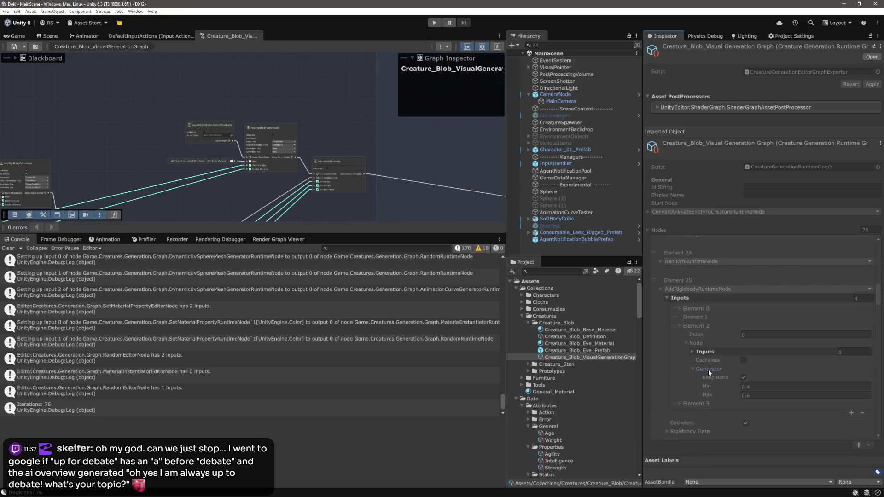
click(707, 370)
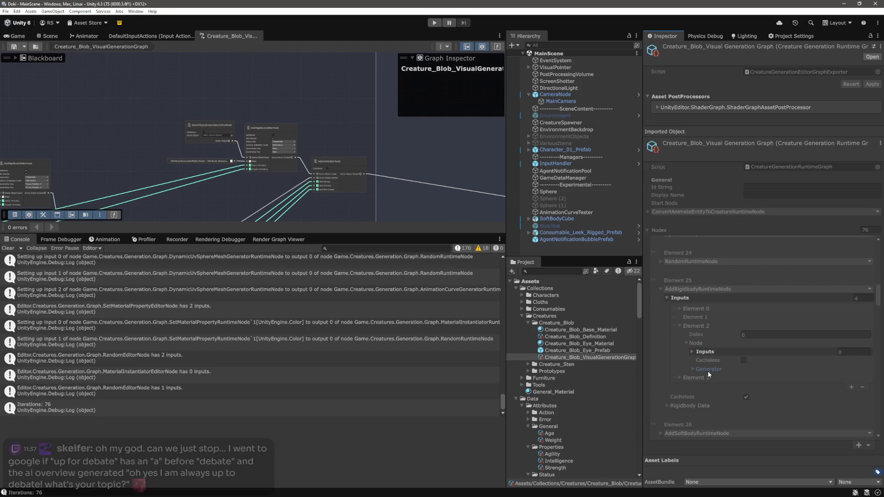
click(697, 327)
click(697, 334)
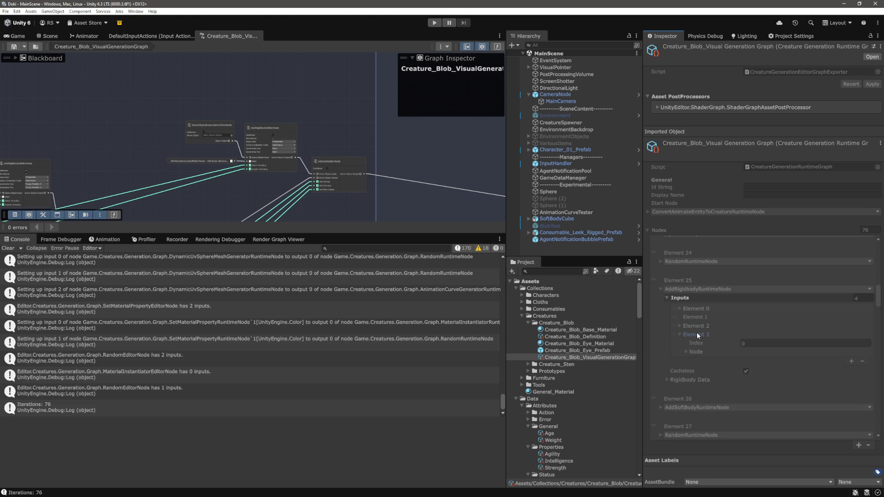
click(695, 352)
click(702, 378)
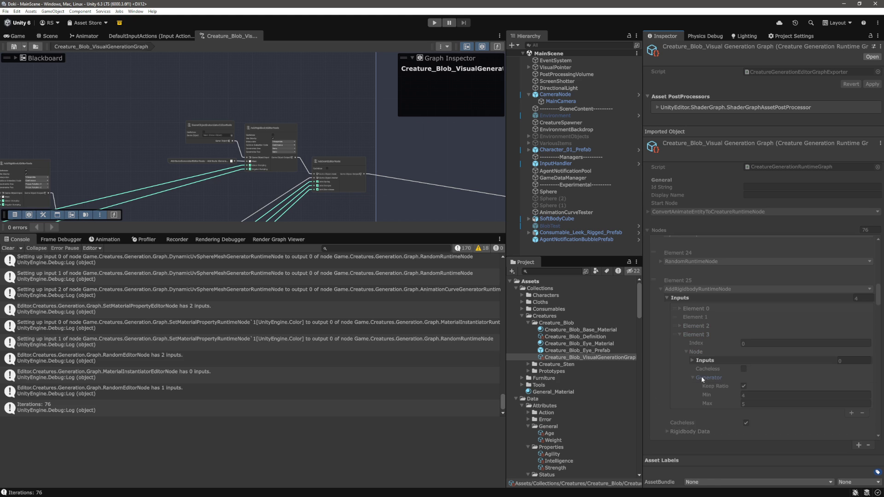
click(686, 335)
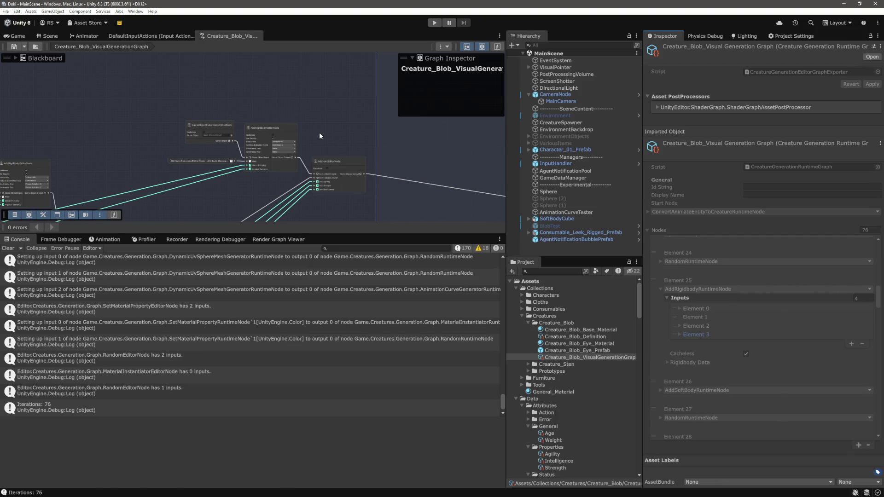
key(alt+Tab)
Pick AddRigidbodyEditorNode.cs from the recent files list and place the caret on line 75.
key(ctrl+Tab)
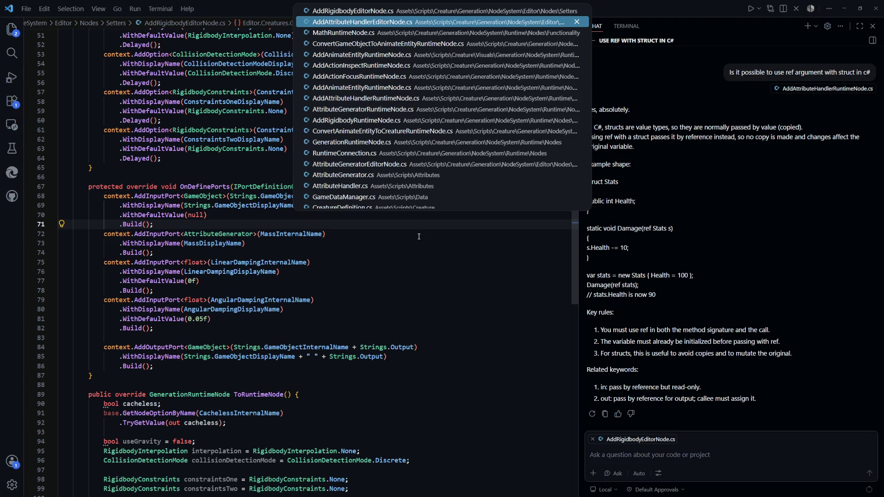
key(Up)
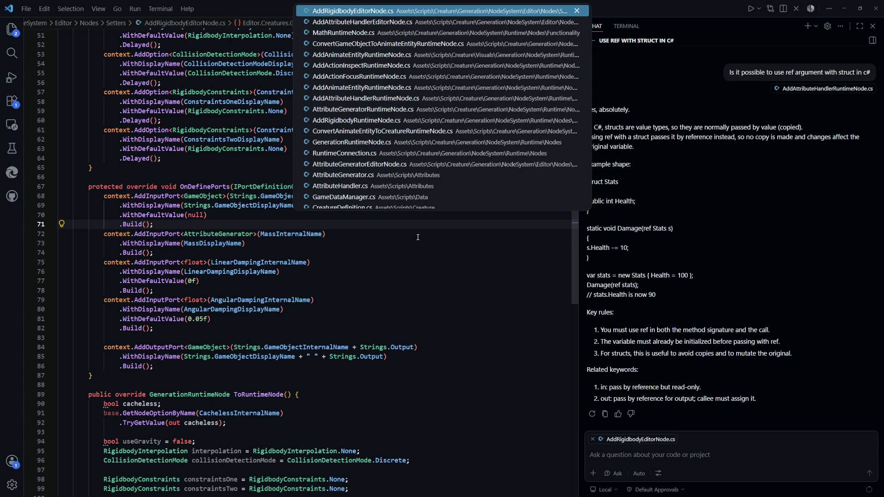
key(Down)
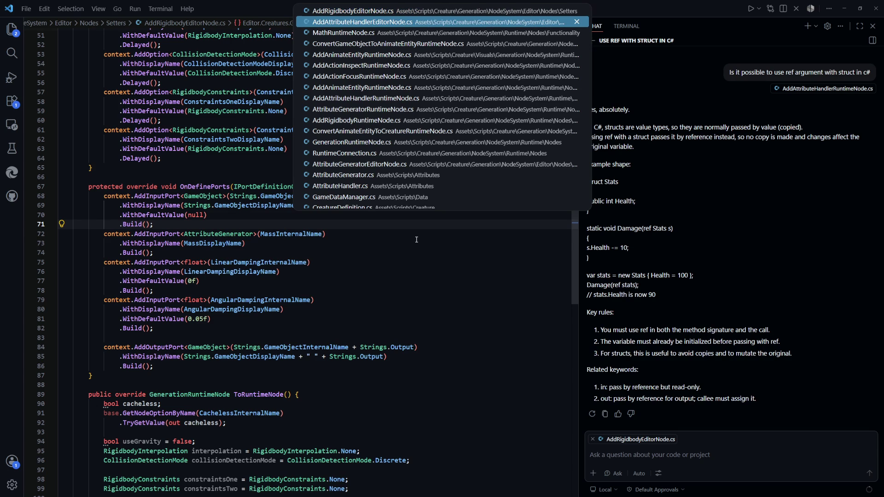
key(Down)
key(Down)
key(Up)
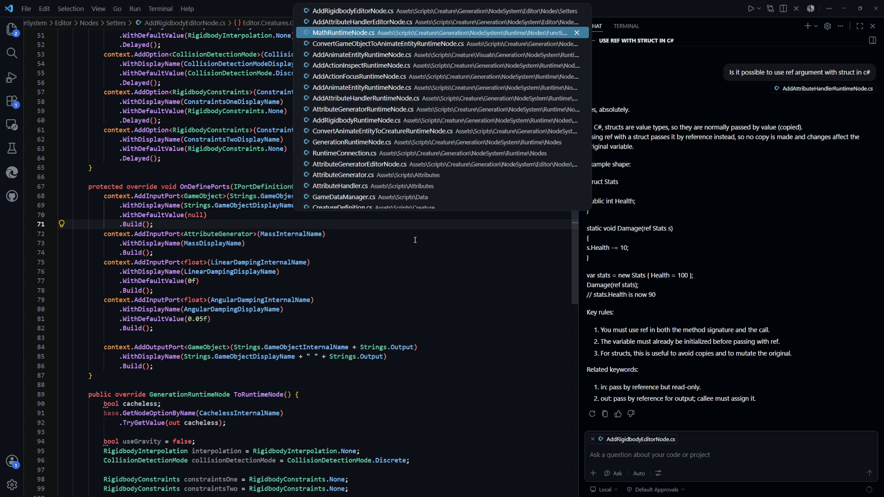
key(Up)
key(Up)
click(384, 258)
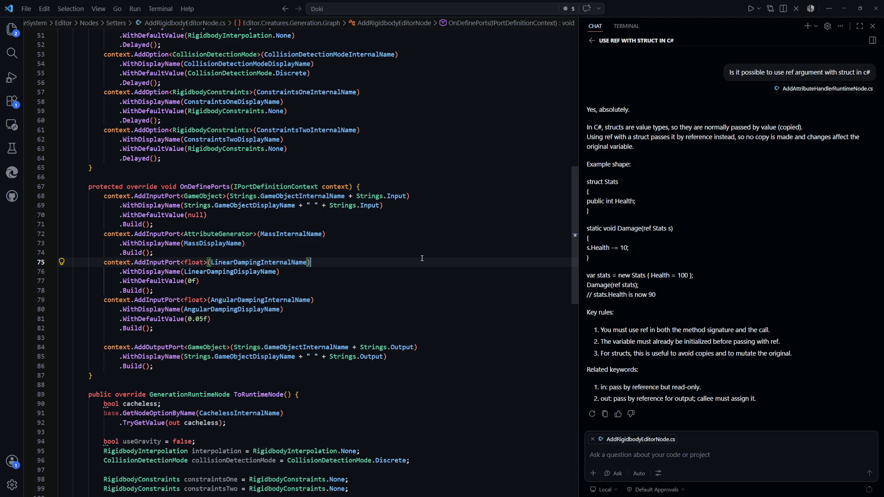
Select MassInternalName in the mass port definition, try replacing it with 'AttributeG', then undo.
drag(418, 253, 117, 236)
click(287, 242)
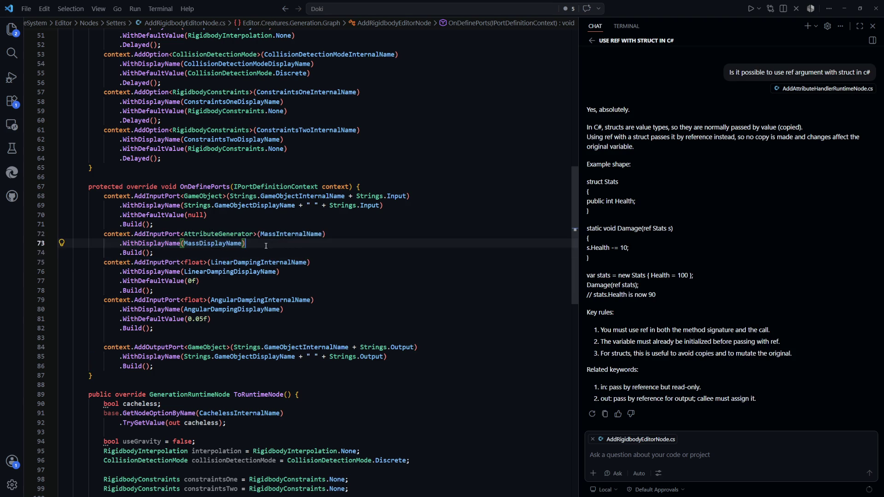
double_click(295, 233)
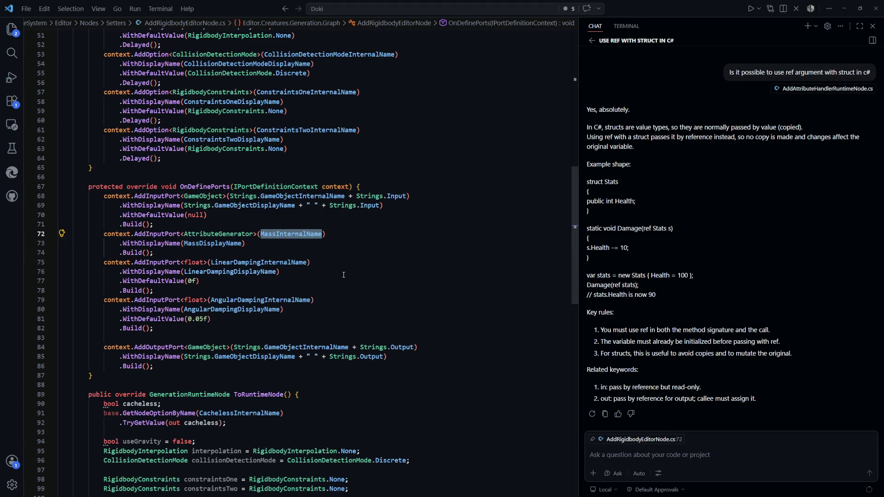
scroll(343, 275, up, 4)
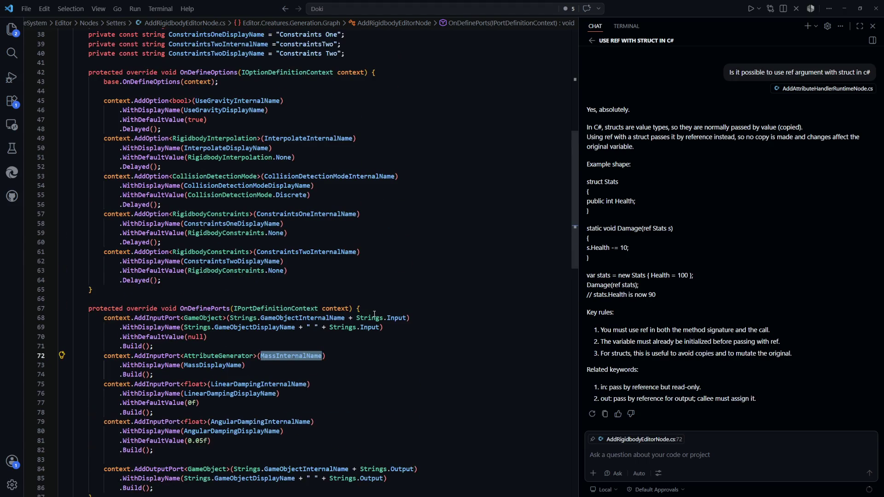
scroll(374, 314, down, 10)
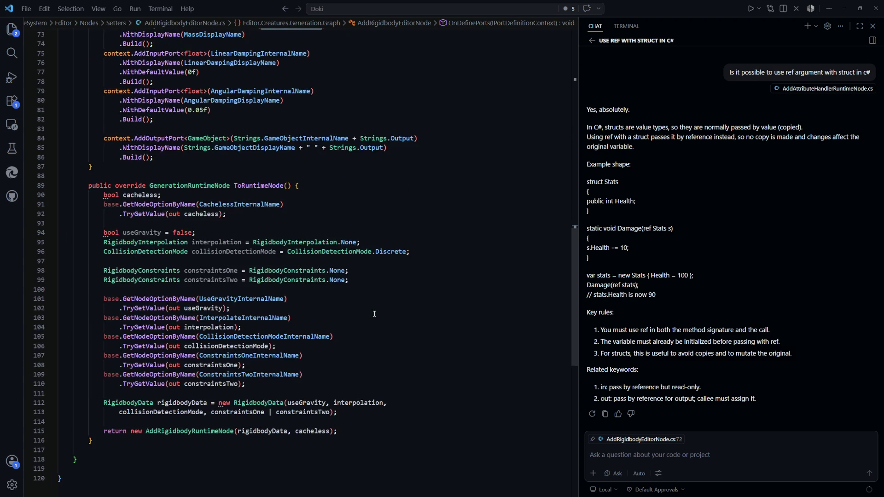
scroll(375, 314, up, 6)
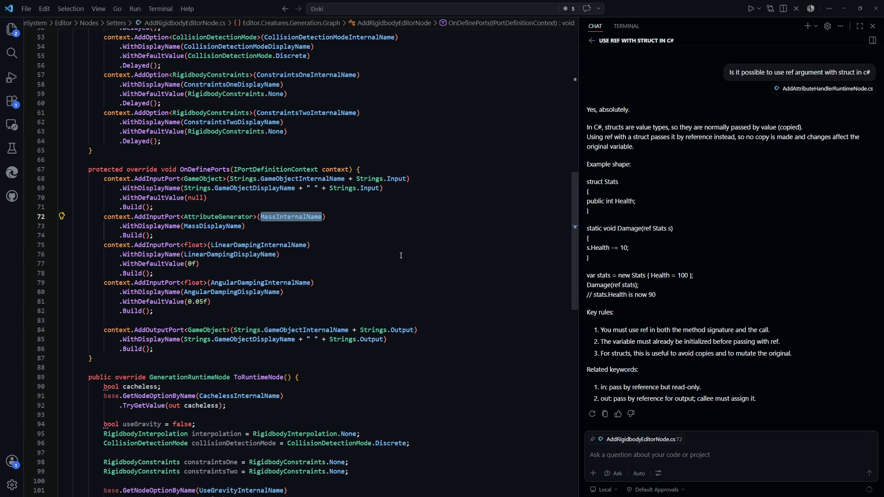
text(AttributeG)
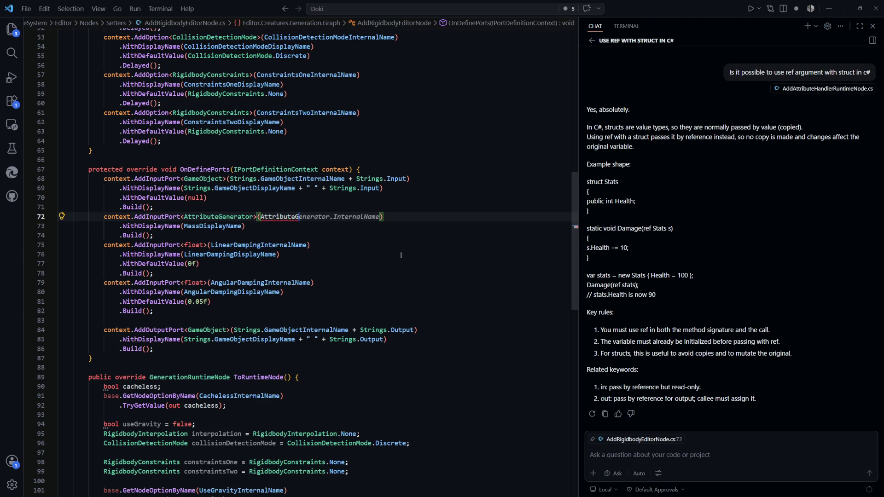
key(ctrl+z)
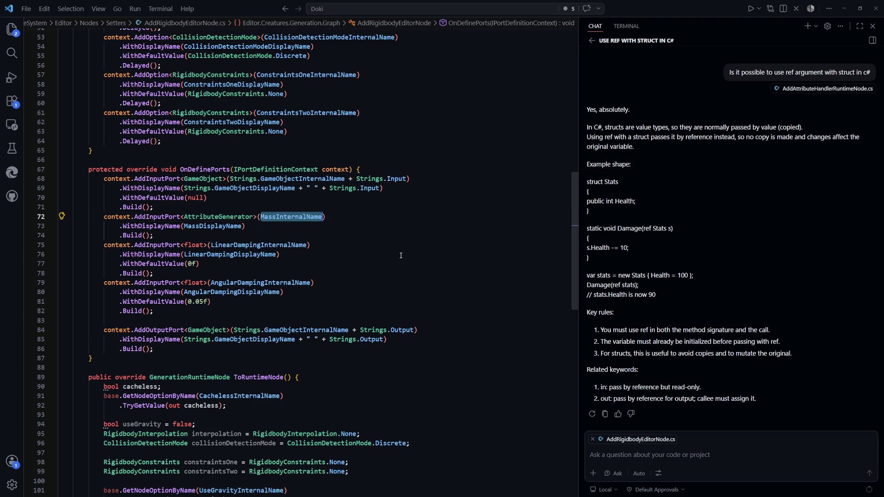
click(213, 232)
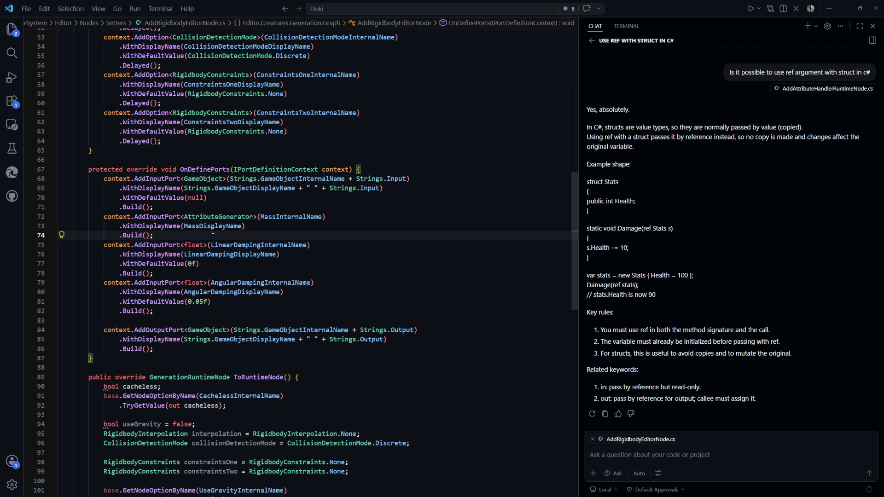
double_click(305, 217)
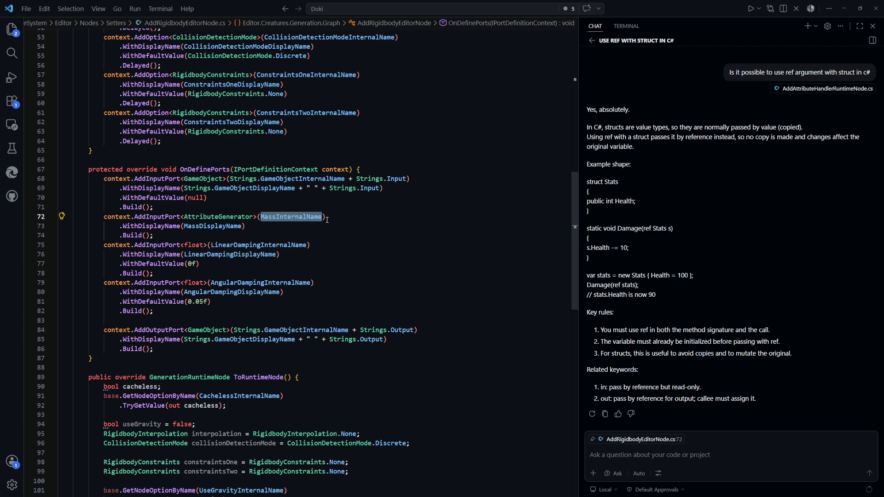
click(316, 226)
Scroll to ToRuntimeNode and go to the AddRigidbodyRuntimeNode constructor definition.
scroll(371, 264, up, 4)
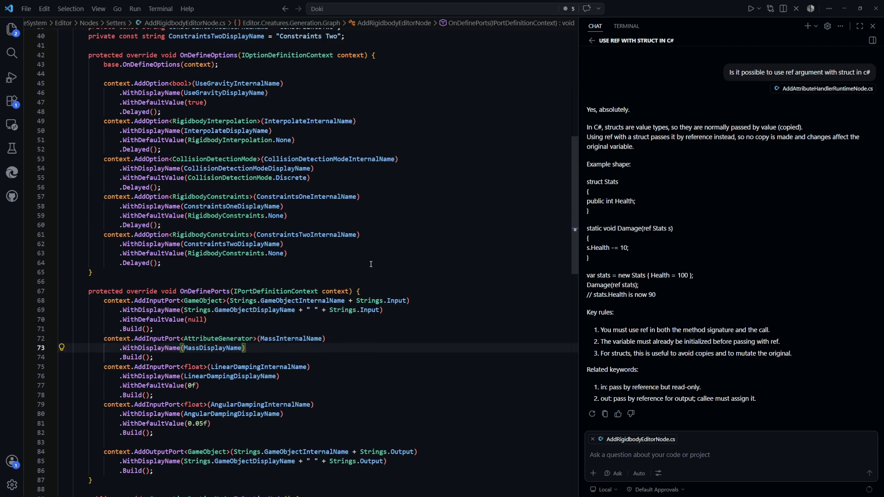
scroll(364, 250, down, 4)
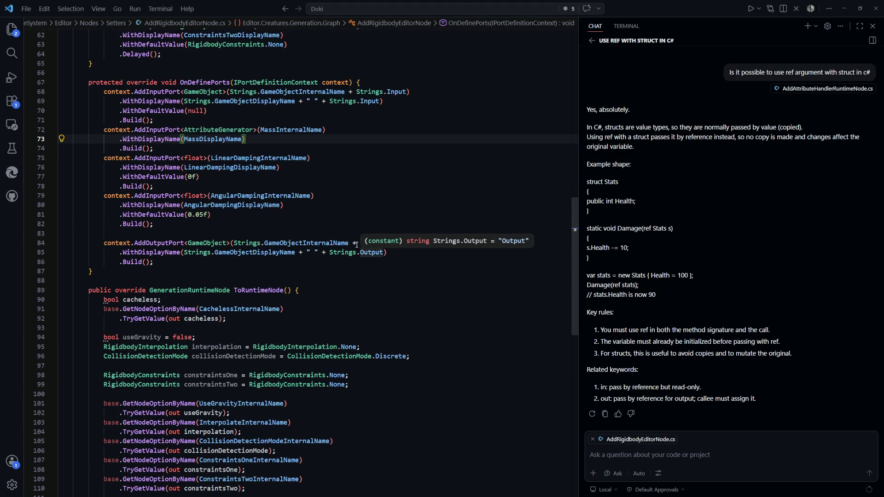
scroll(259, 202, down, 3)
scroll(257, 194, down, 2)
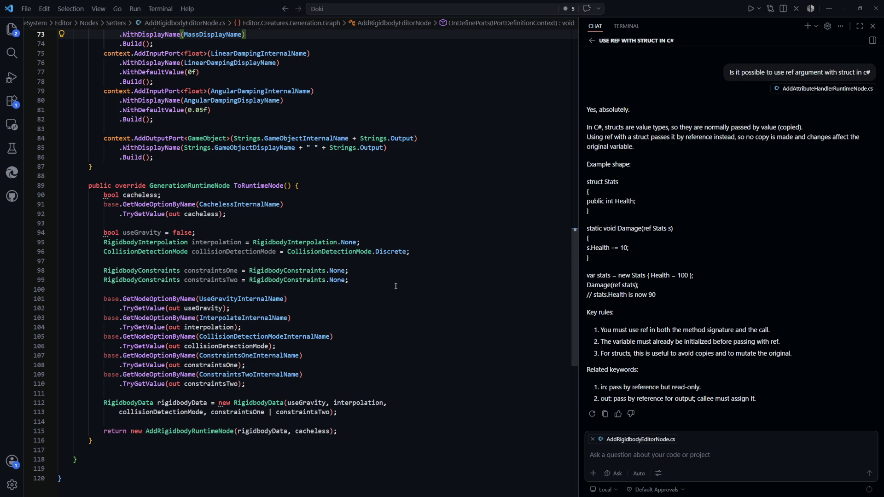
scroll(395, 286, down, 2)
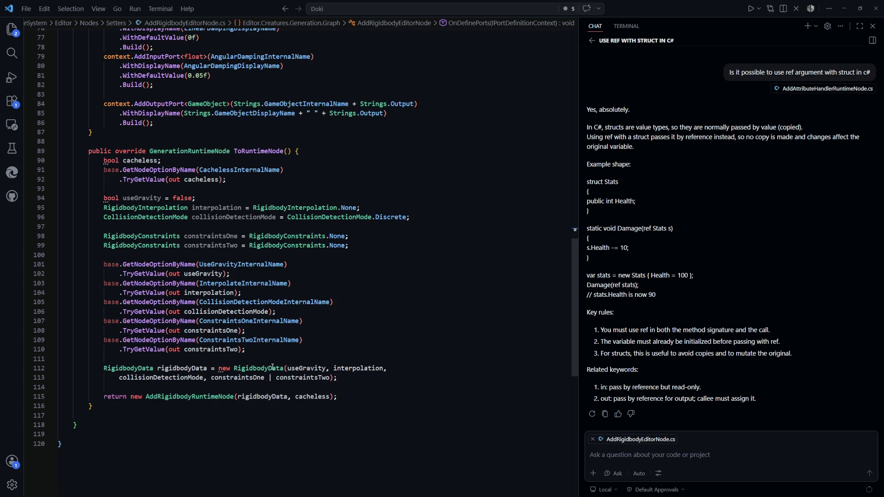
click(213, 399)
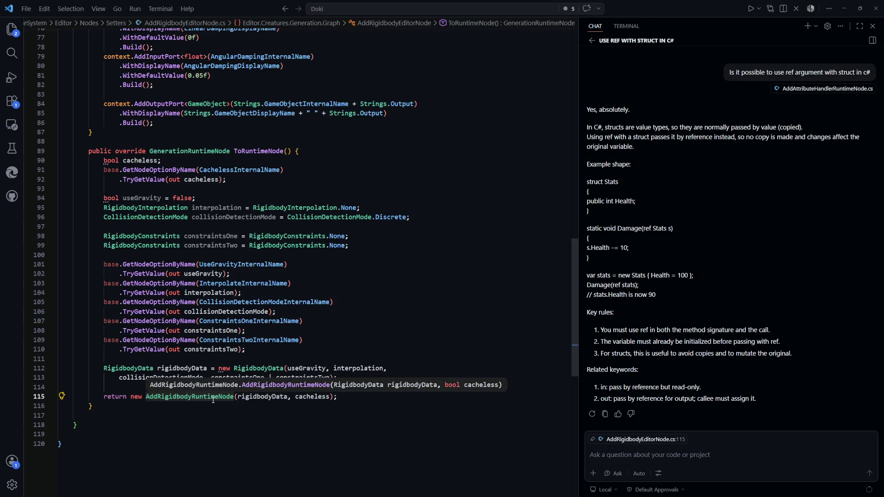
ctrl+click(213, 399)
key(Down)
Review the constructor's cacheless uses and the AttributeGenerator and float input checks.
click(291, 232)
click(343, 231)
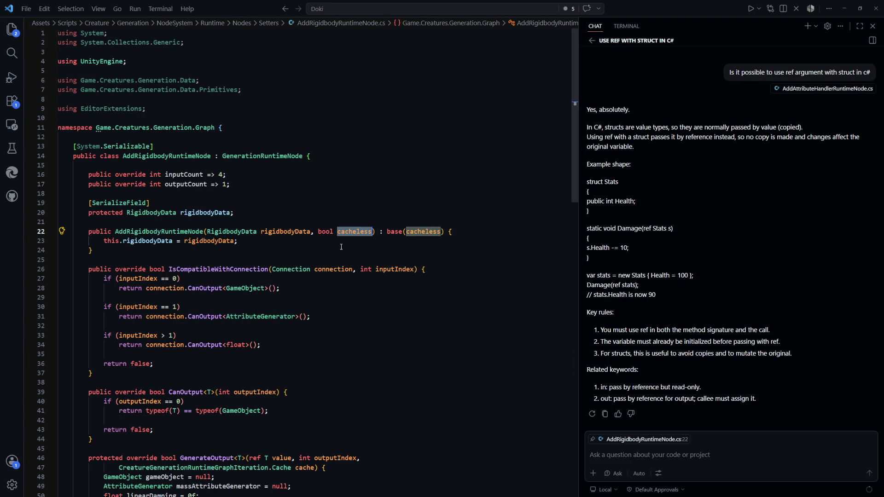
click(273, 242)
key(Down)
key(Down)
scroll(267, 230, down, 2)
click(363, 236)
drag(311, 264, 124, 254)
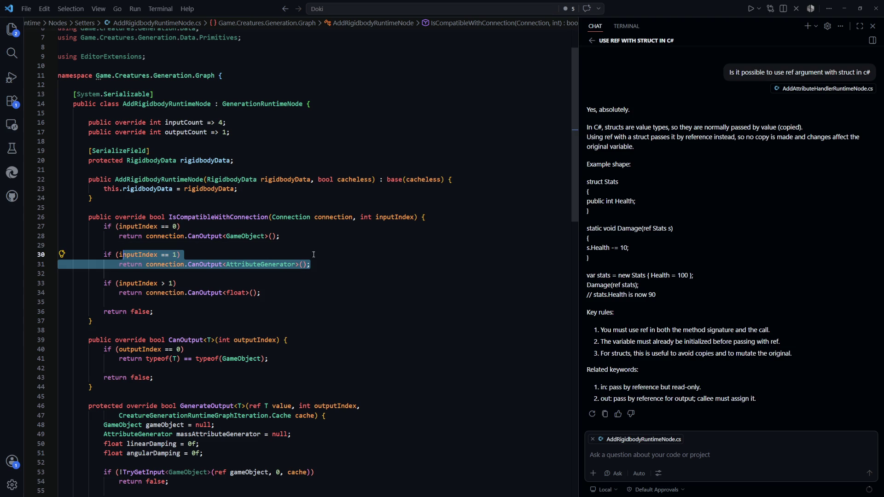
key(Right)
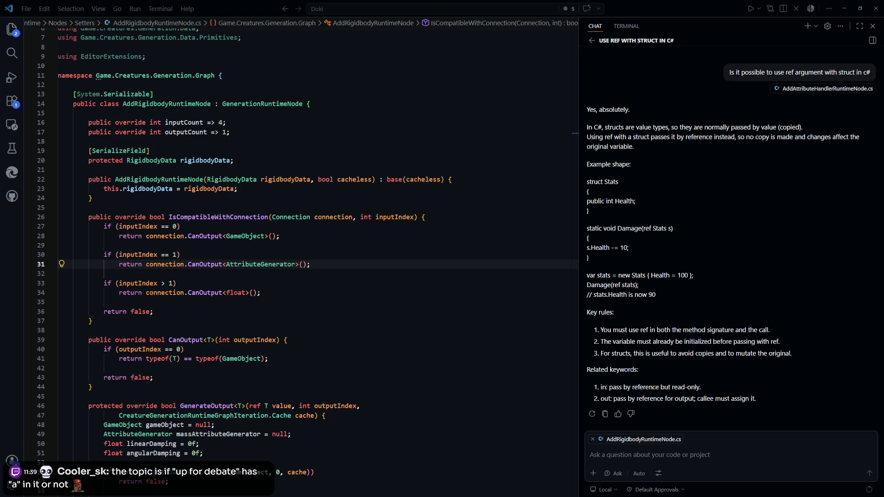
click(310, 282)
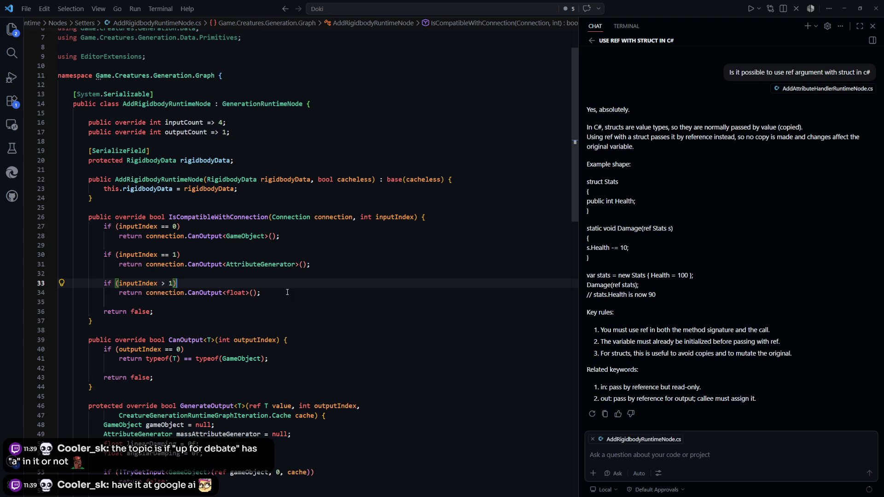
Read through the cache and return lines of GenerateOutput, then go back to Unity.
scroll(288, 292, down, 5)
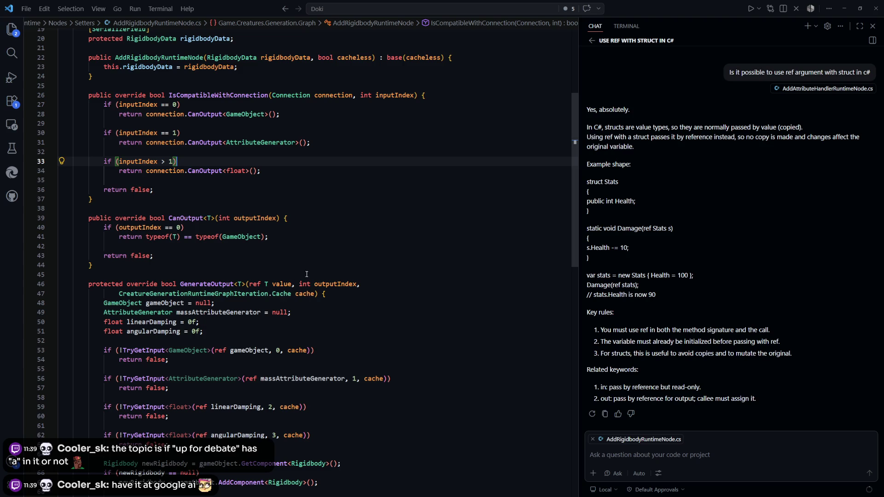
scroll(310, 239, down, 7)
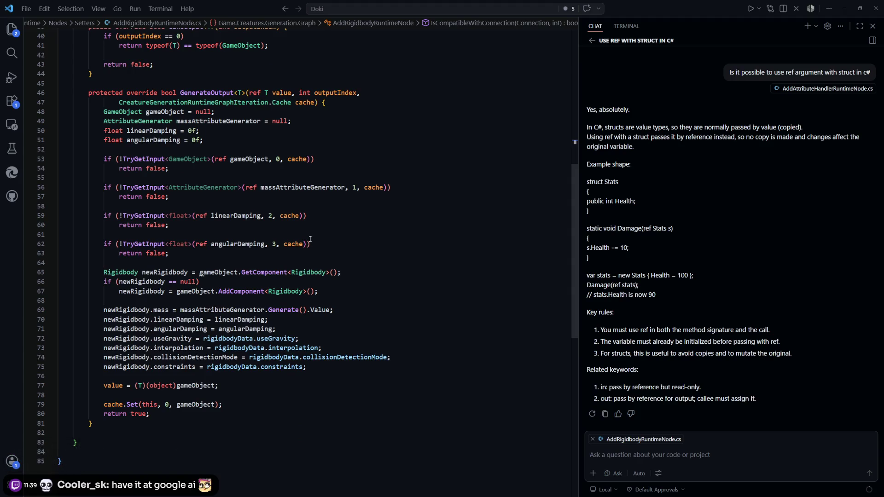
mouse_move(242, 418)
mouse_down()
mouse_move(111, 405)
mouse_move(106, 397)
mouse_move(102, 405)
mouse_up()
click(278, 405)
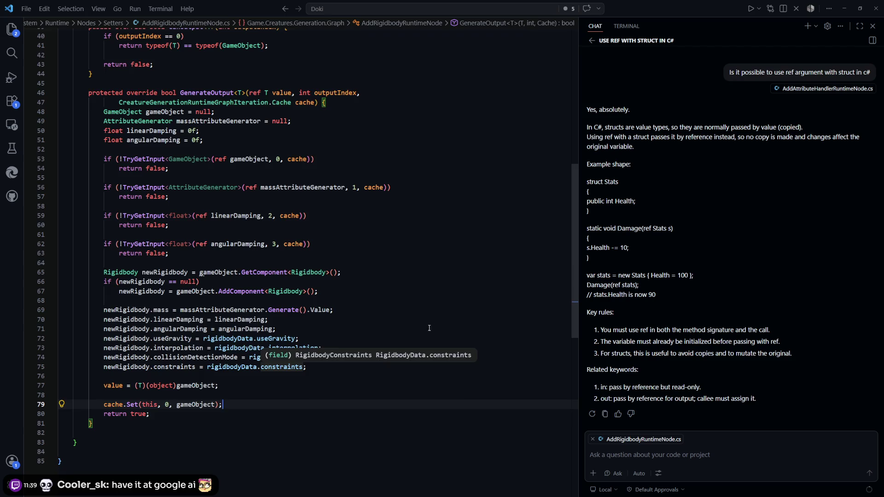
scroll(403, 339, up, 1)
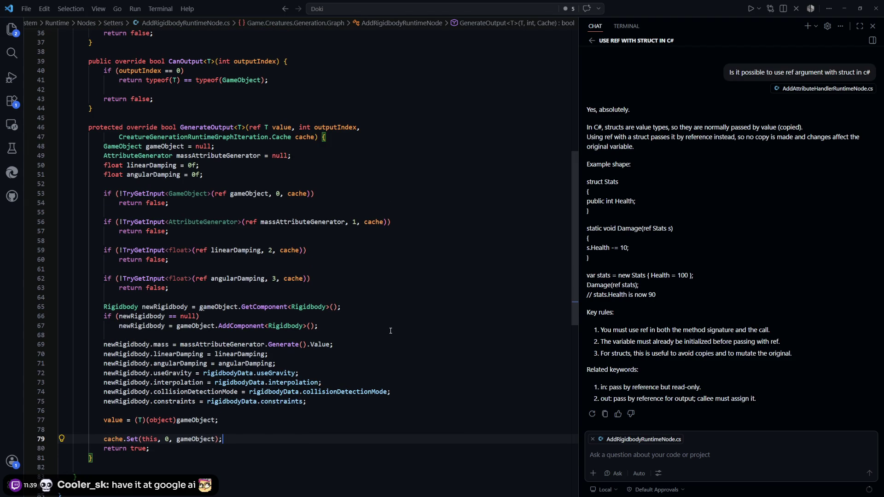
scroll(389, 332, up, 4)
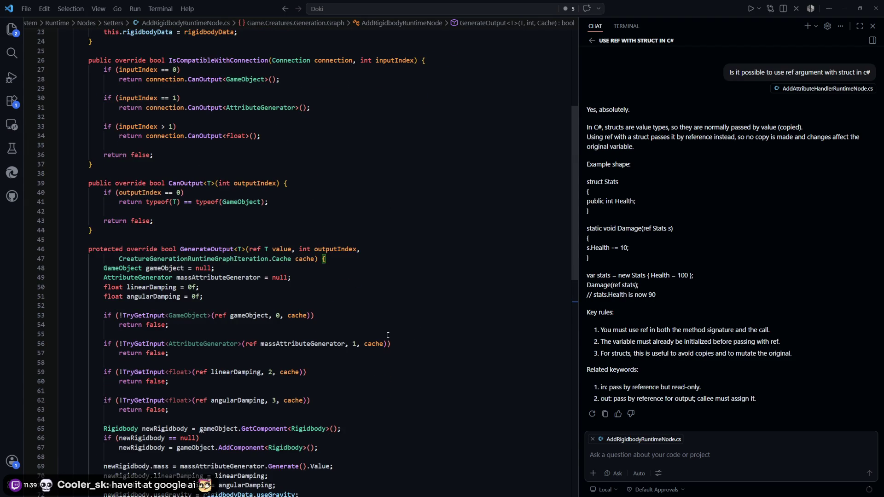
scroll(388, 335, up, 7)
click(418, 335)
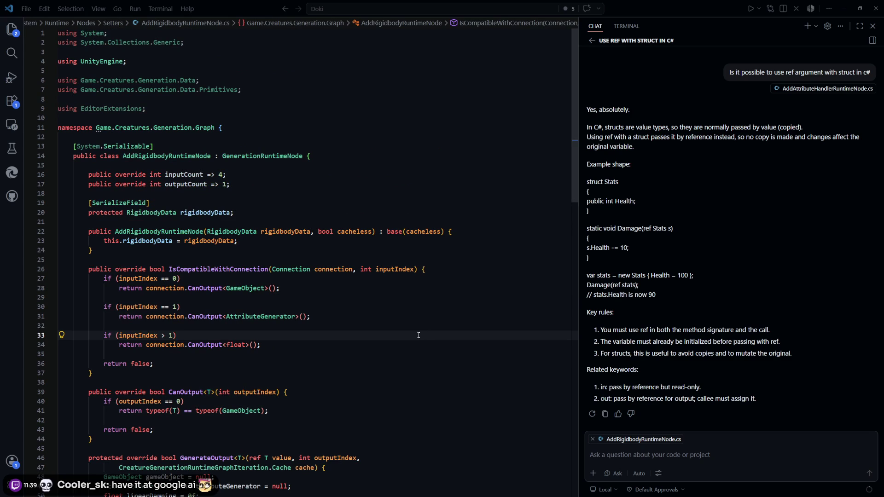
key(alt+Tab)
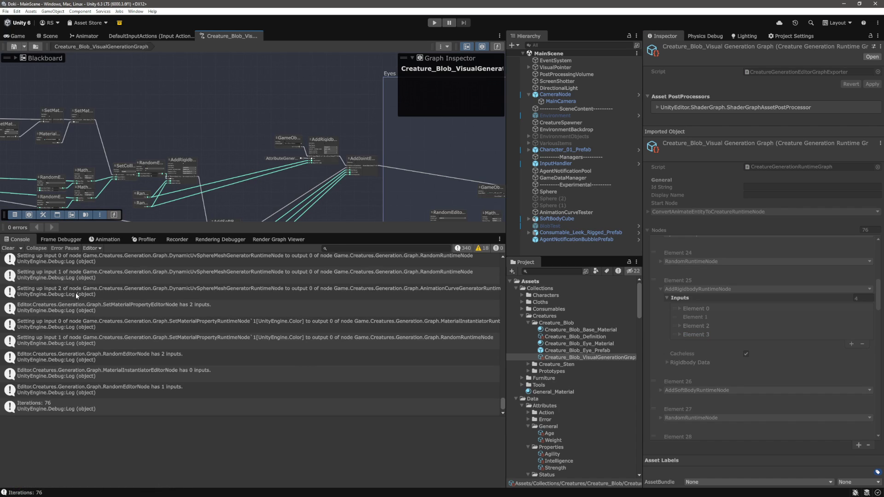
Clear the console and filter its messages by 'Rigidbody'.
click(8, 248)
scroll(120, 407, up, 5)
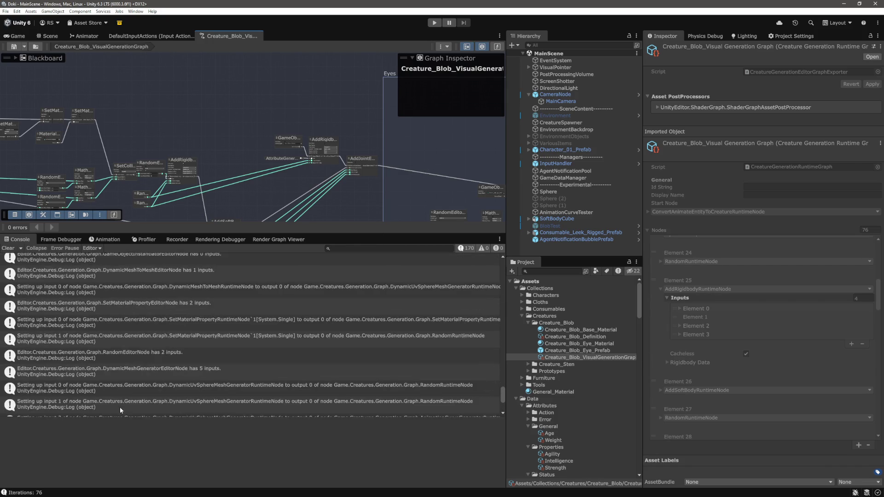
click(385, 248)
text(iel)
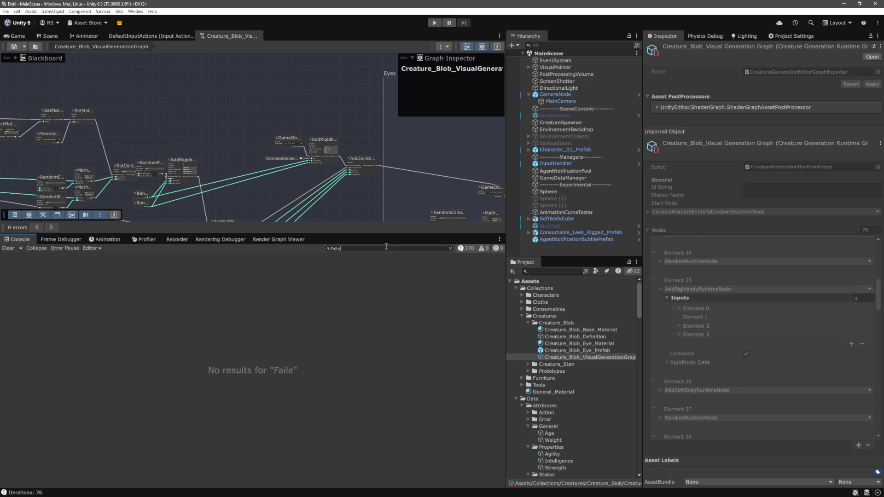
key(BackSpace)
key(BackSpace)
key(BackSpace)
scroll(141, 346, up, 5)
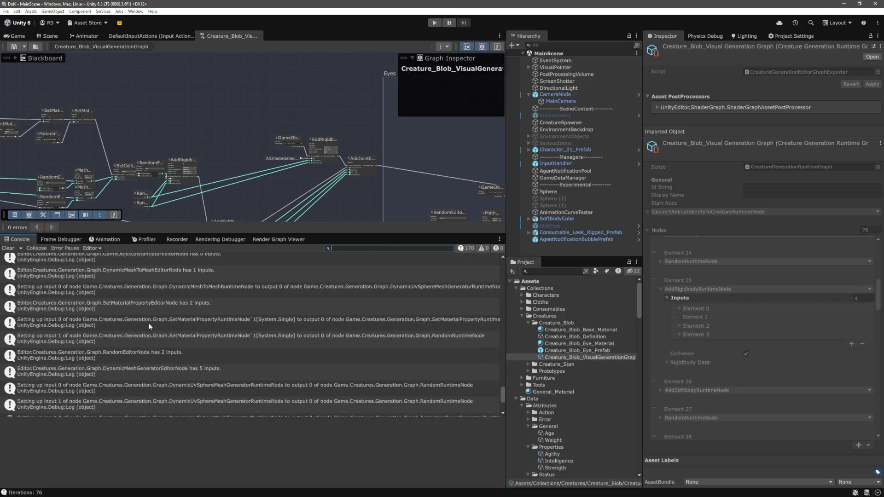
text(Rigidbody)
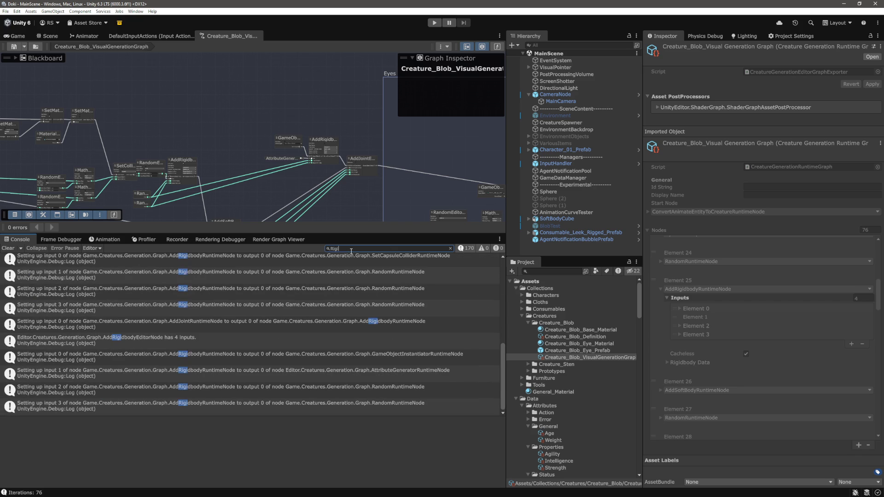
Show the stack trace of the AttributeGeneratorRuntimeNode input log entry.
scroll(287, 337, up, 2)
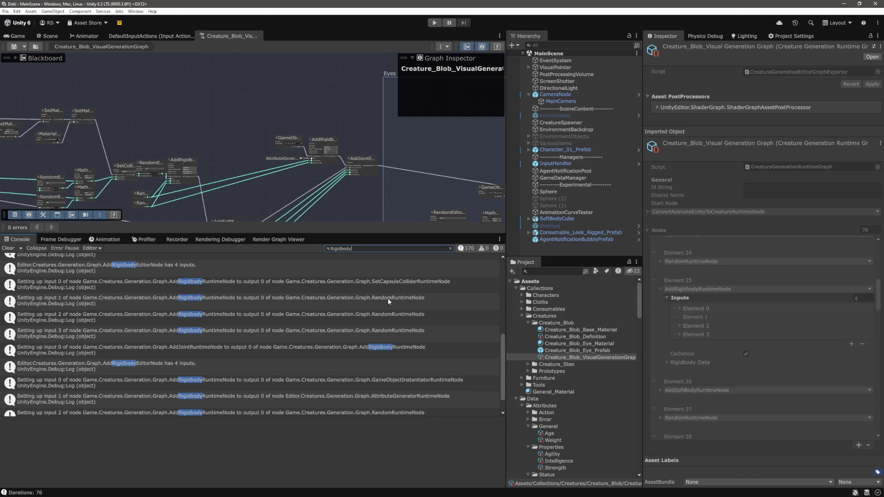
scroll(221, 304, down, 2)
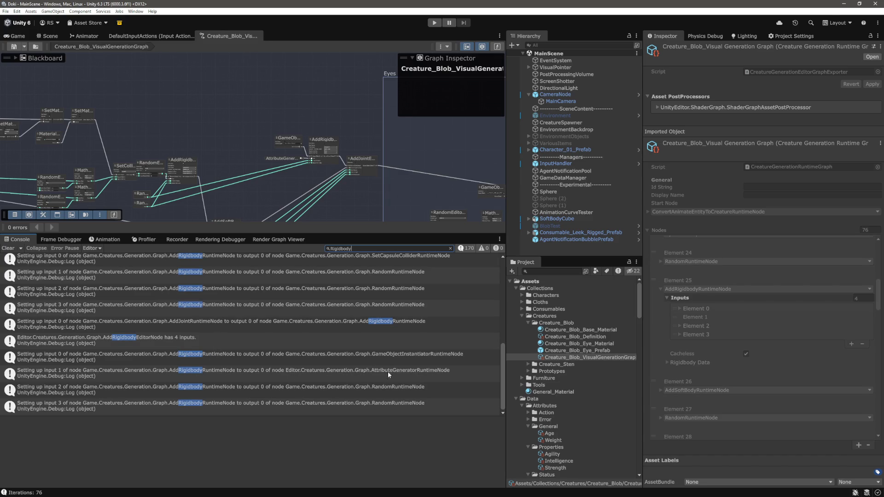
click(246, 372)
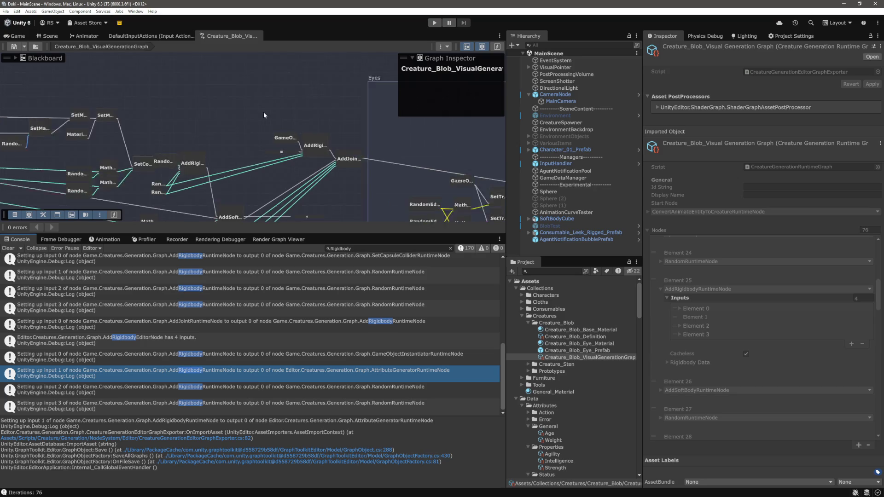
Pan to the AddRigidbody area, move the RandomEditorNode down-left, and clear the console.
scroll(303, 154, up, 5)
scroll(366, 165, up, 3)
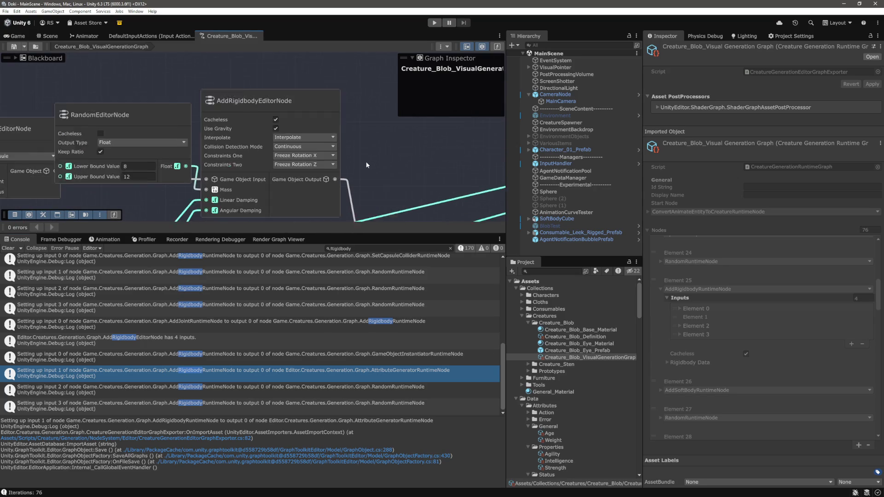
drag(364, 164, 412, 172)
scroll(413, 172, down, 3)
mouse_move(247, 112)
mouse_down()
mouse_move(234, 113)
mouse_move(226, 146)
mouse_up()
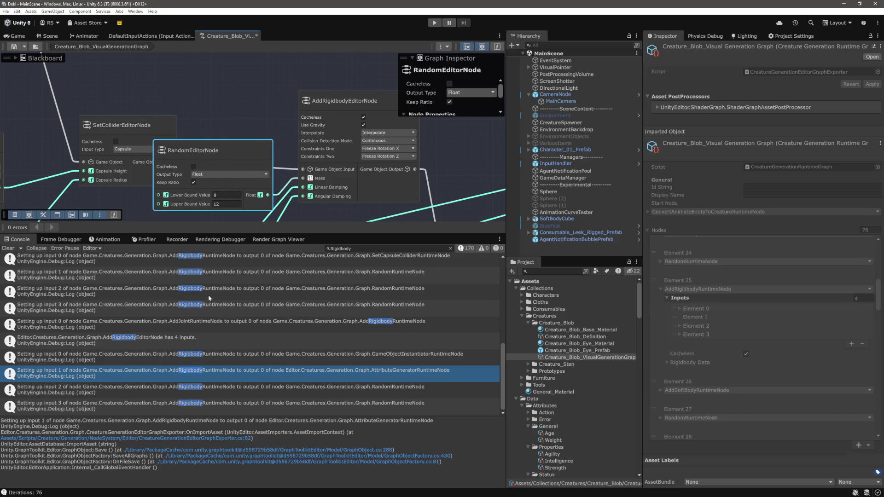
scroll(295, 184, down, 2)
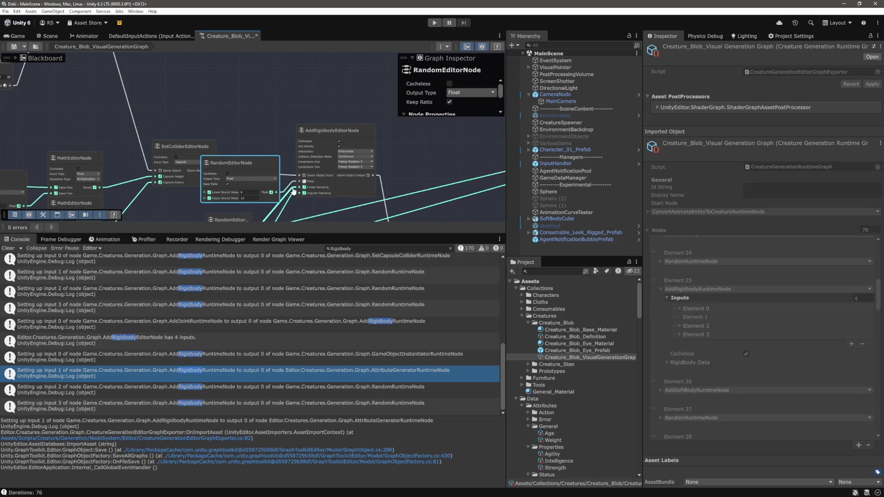
click(8, 248)
Select the 8–12 RandomEditorNode to inspect its properties.
click(264, 145)
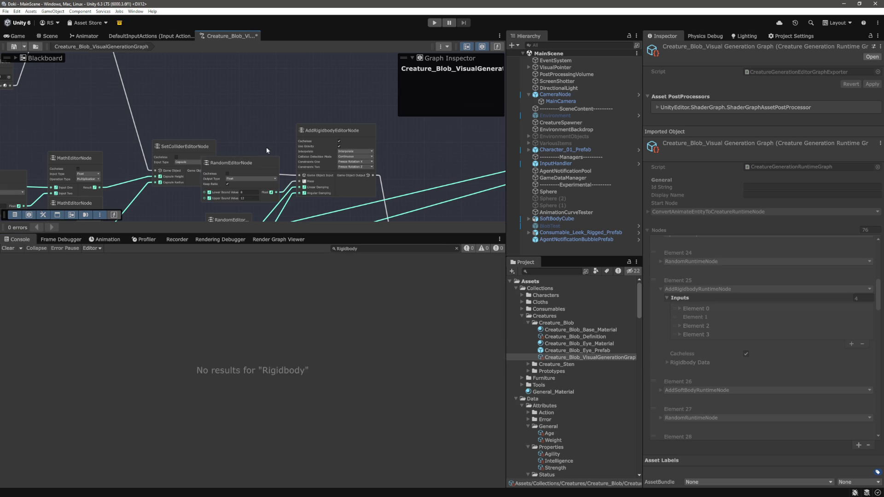
drag(250, 166, 214, 158)
click(215, 157)
click(233, 109)
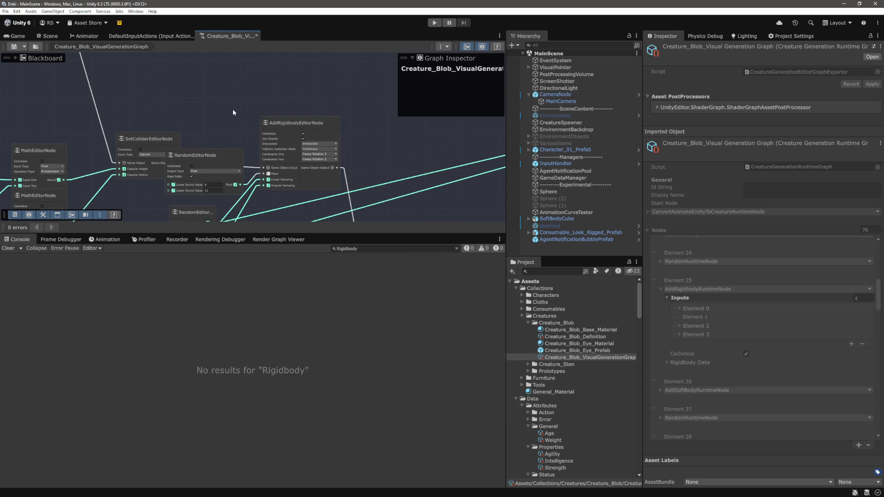
scroll(222, 144, up, 2)
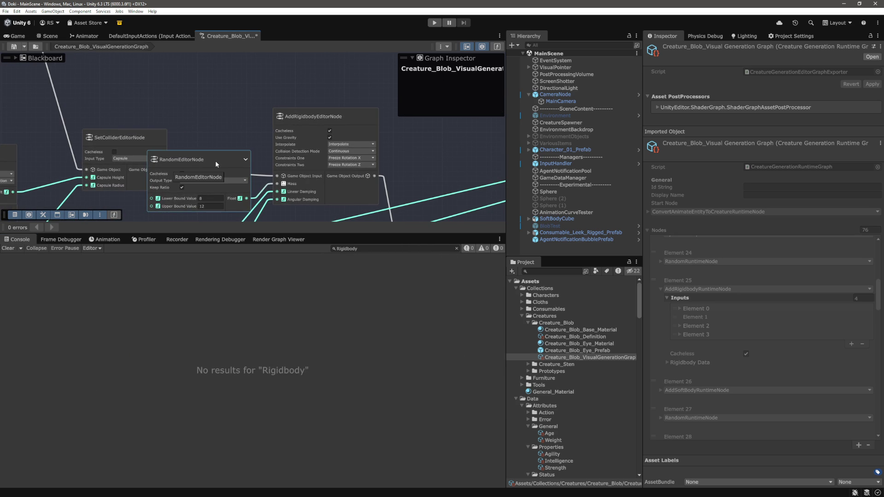
click(215, 159)
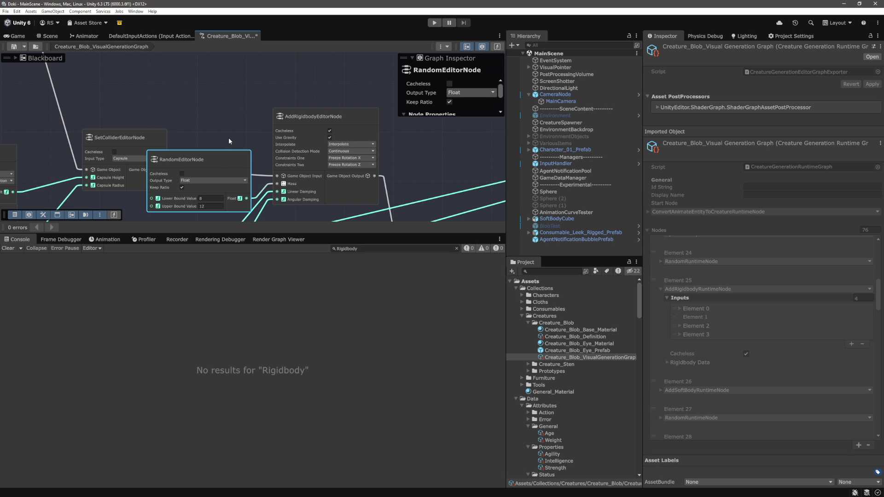
scroll(374, 163, down, 5)
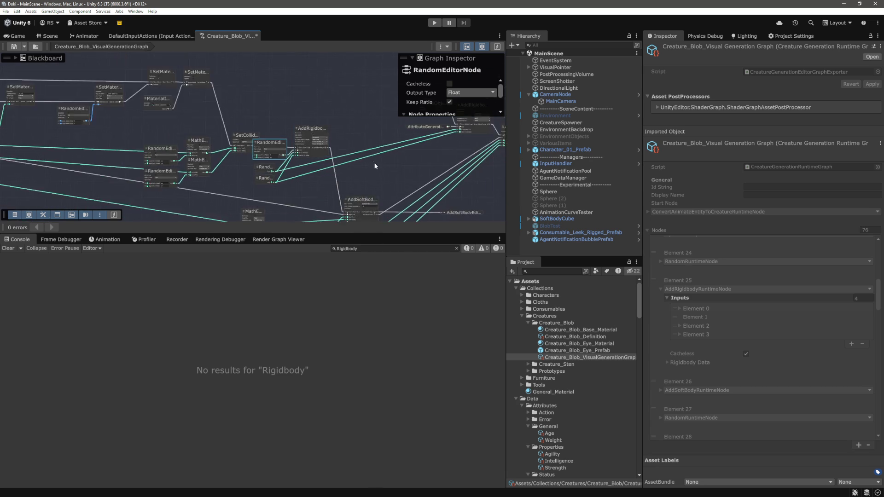
scroll(338, 150, up, 5)
scroll(338, 150, down, 5)
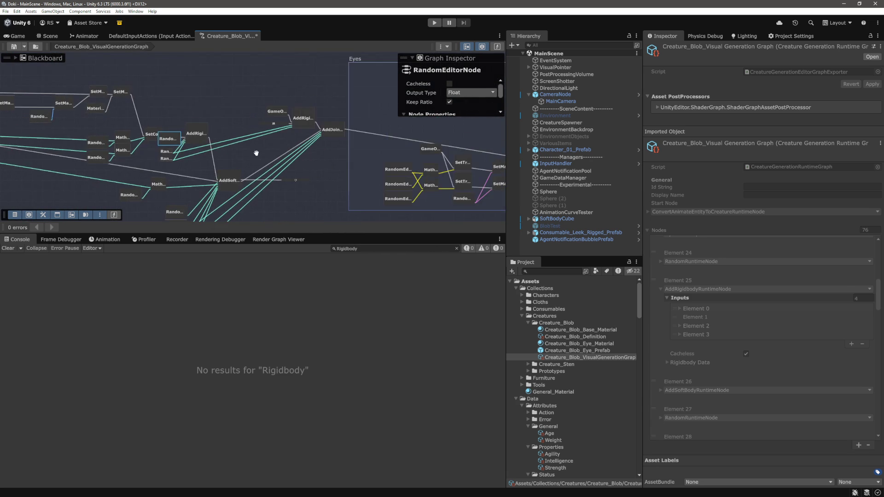
scroll(300, 125, up, 5)
scroll(291, 132, up, 3)
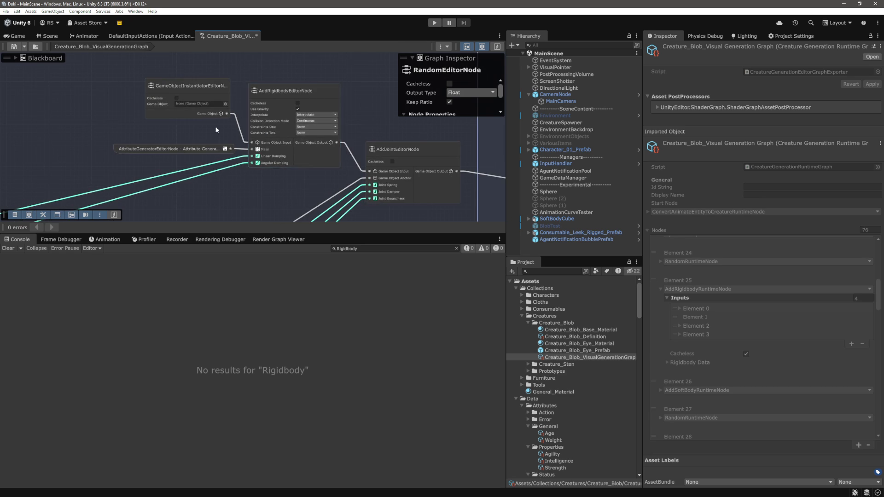
Pan to the AddRigidbody and AddJoint nodes and drag the AttributeGeneratorEditorNode toward AddRigidbody.
mouse_move(278, 144)
mouse_down()
mouse_move(377, 177)
mouse_move(405, 159)
mouse_move(324, 154)
mouse_up()
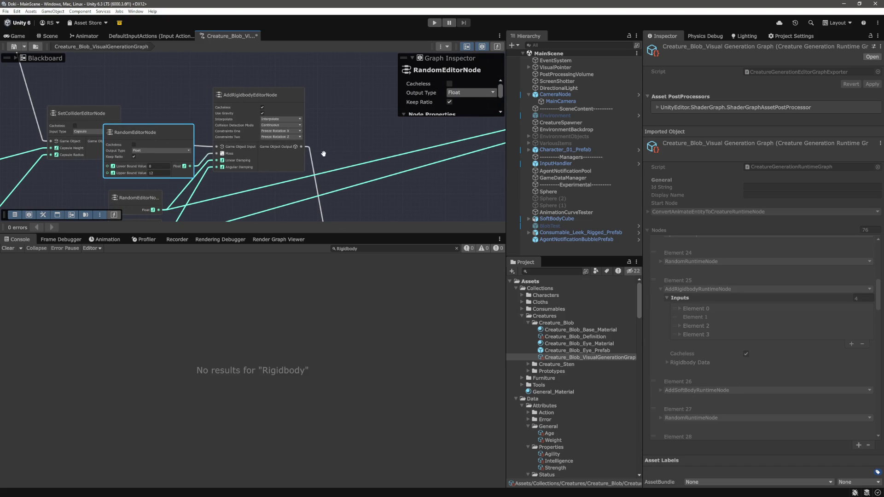
mouse_move(153, 157)
mouse_down()
mouse_move(115, 155)
mouse_move(194, 141)
mouse_move(284, 150)
mouse_up()
click(304, 193)
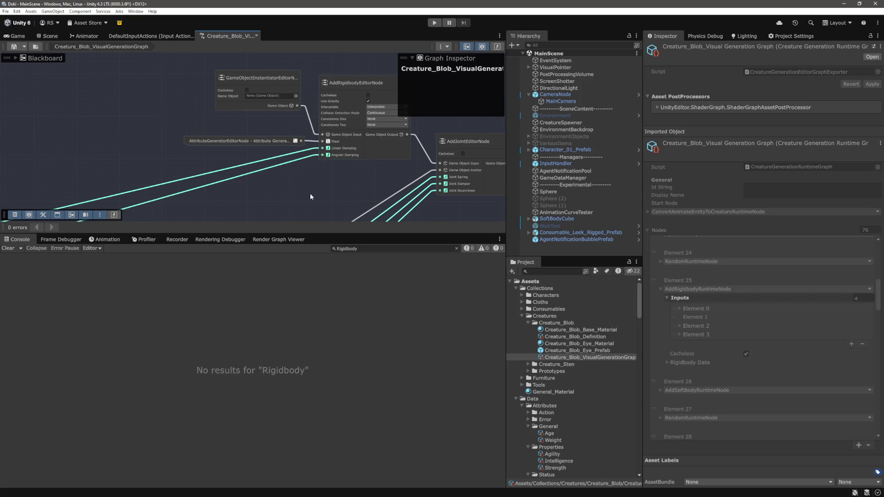
drag(289, 181, 277, 192)
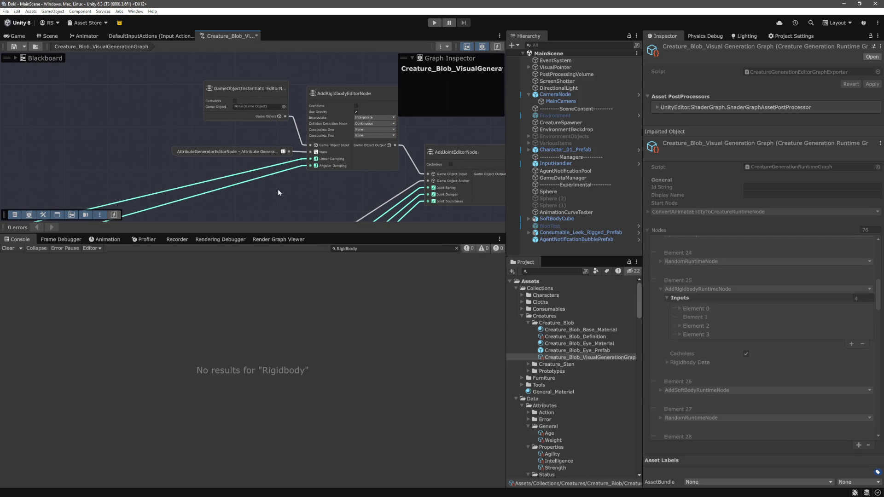
scroll(278, 192, down, 5)
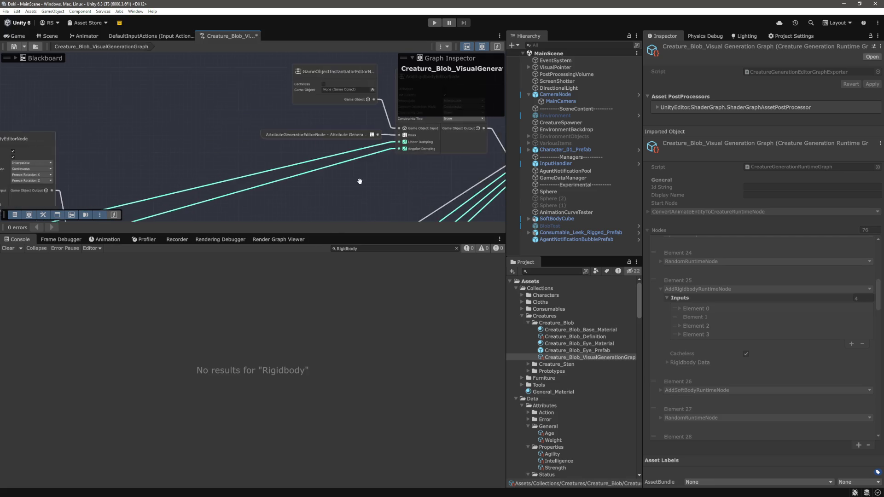
drag(369, 145, 141, 146)
scroll(159, 168, up, 3)
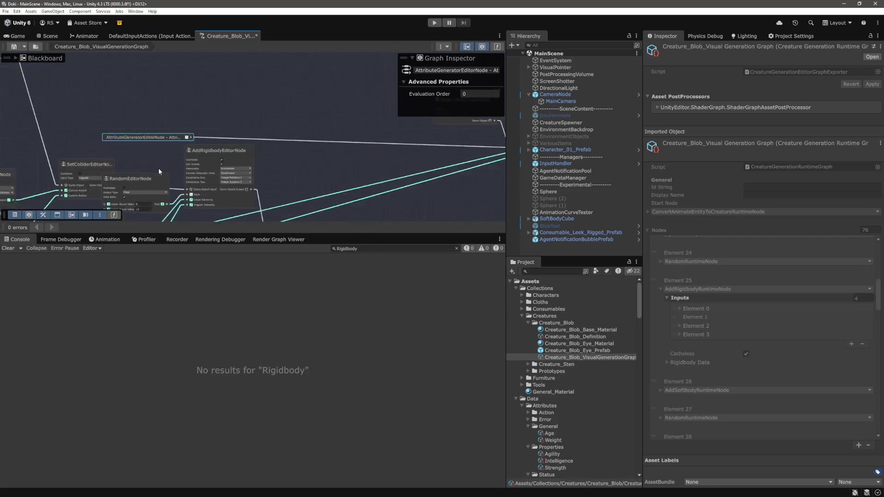
Delete the RandomEditorNode, wire SetCollider's Game Object, and place AttributeGenerator beside the Mass input.
click(203, 168)
key(Delete)
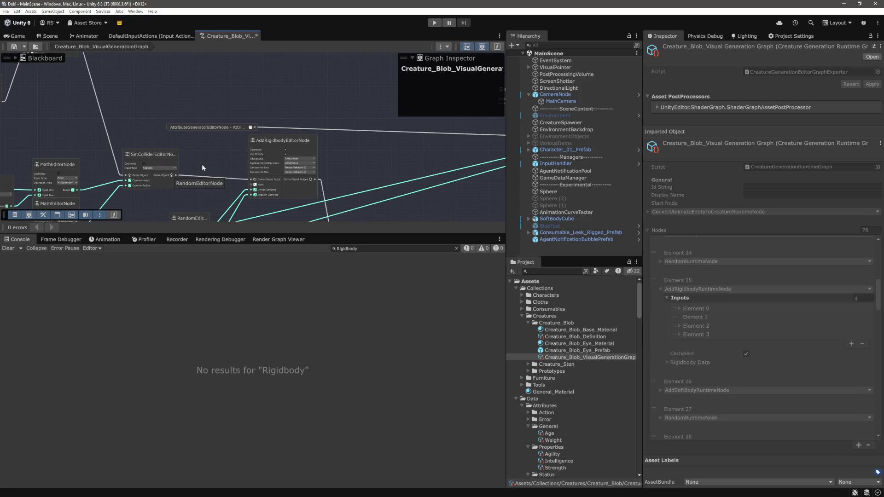
scroll(207, 159, up, 2)
drag(260, 201, 264, 199)
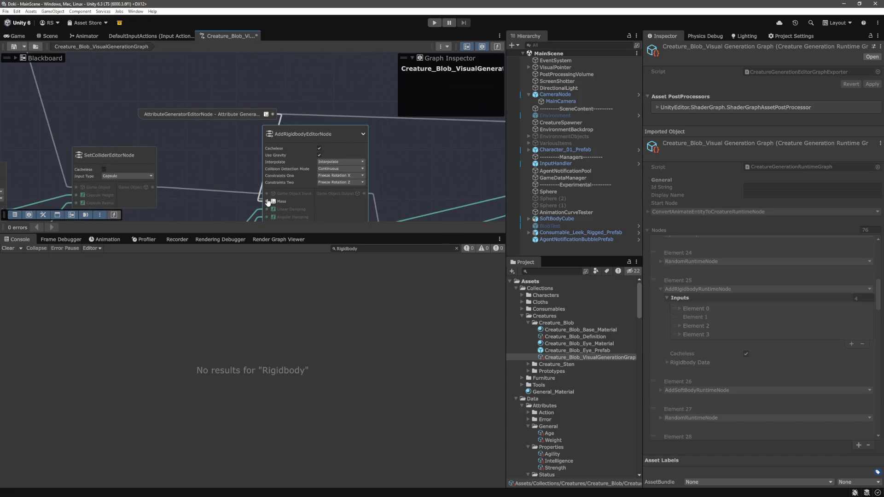
mouse_move(239, 115)
mouse_down()
mouse_move(203, 213)
mouse_move(219, 195)
mouse_move(233, 196)
mouse_move(226, 184)
mouse_up()
scroll(218, 194, down, 2)
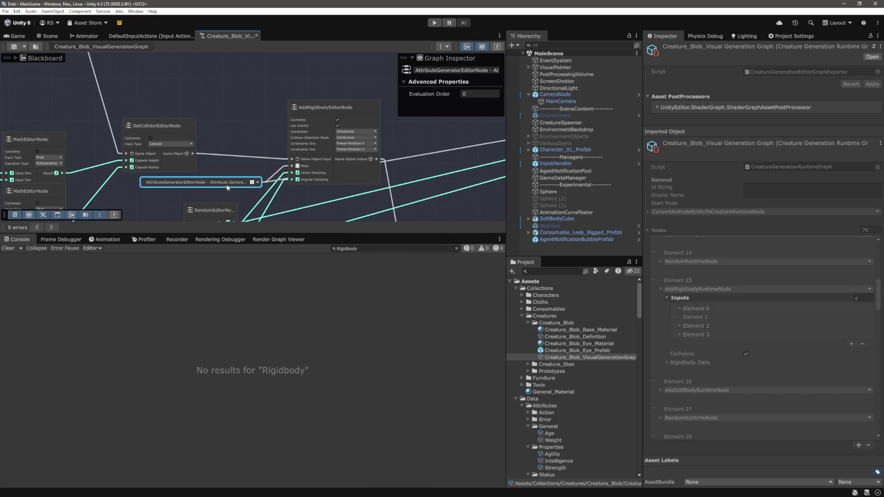
click(263, 116)
scroll(276, 110, down, 3)
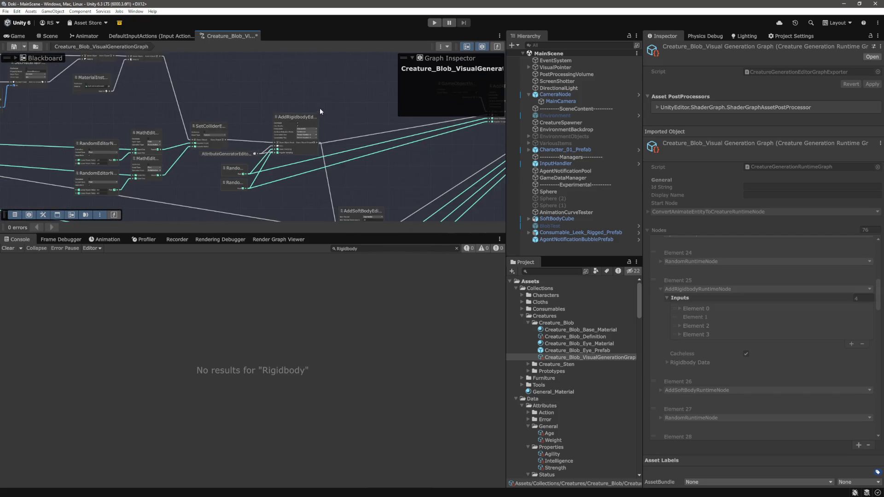
scroll(349, 134, up, 5)
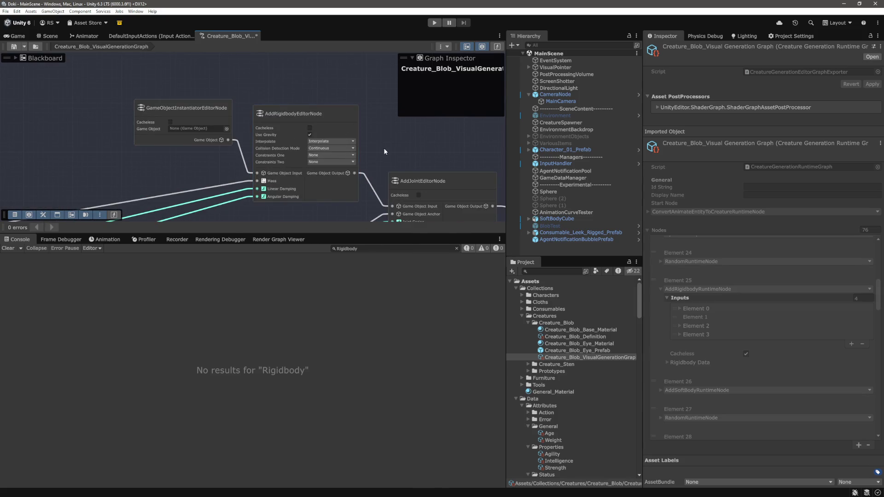
scroll(317, 114, down, 3)
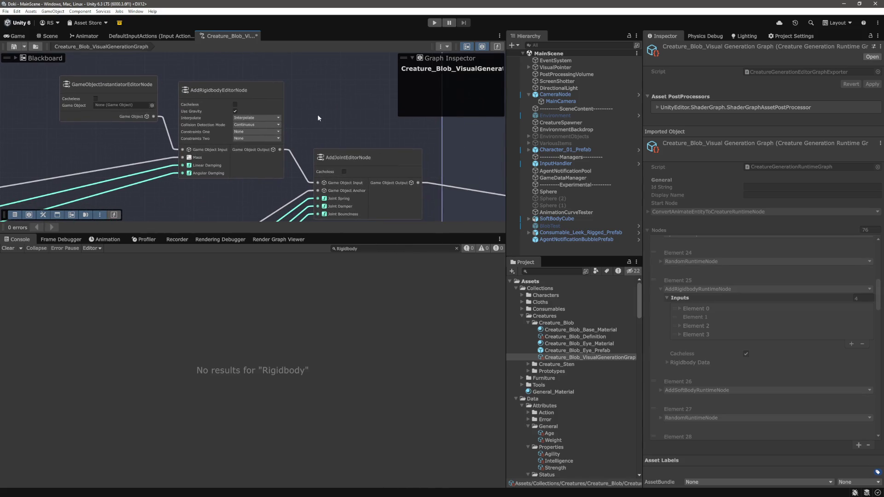
scroll(322, 117, up, 1)
drag(330, 133, 335, 116)
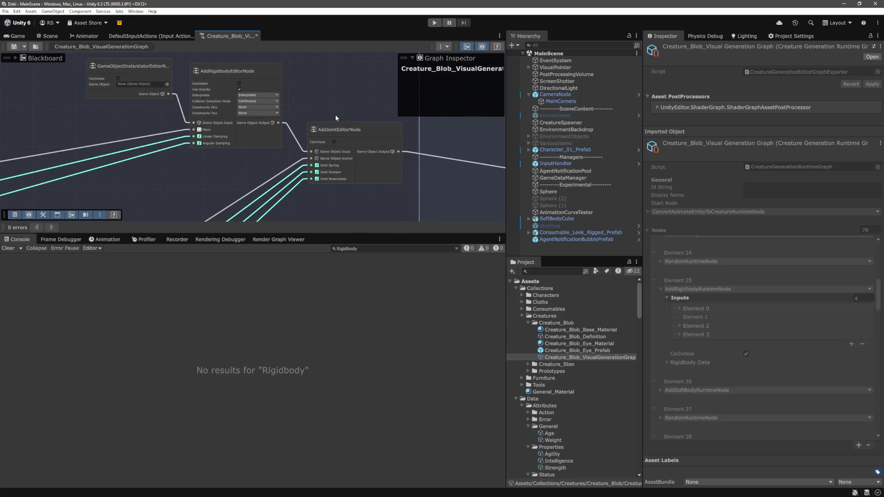
scroll(331, 118, down, 5)
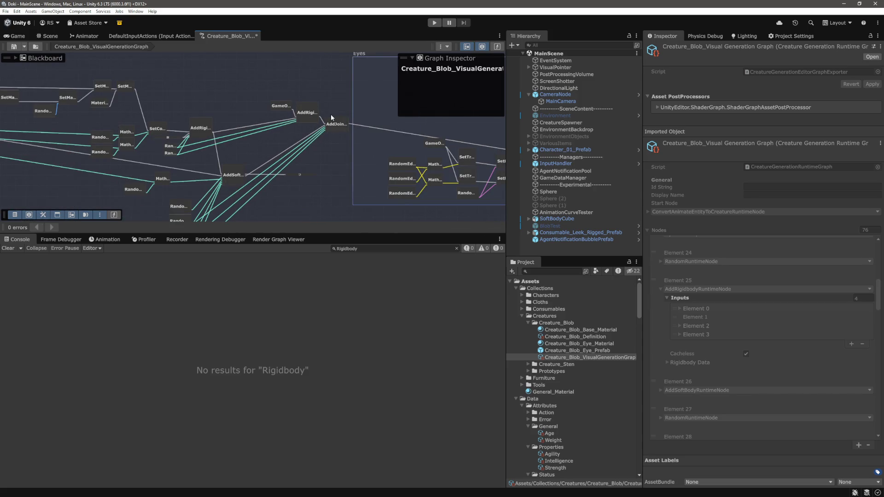
scroll(313, 128, up, 10)
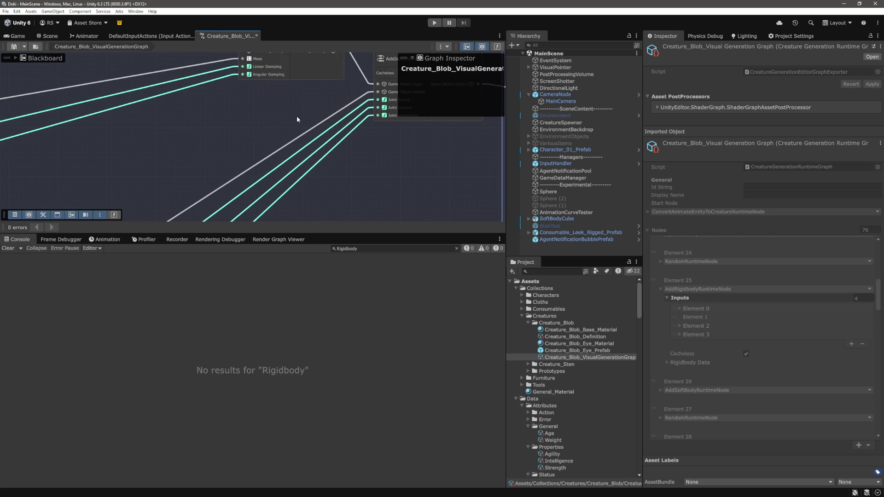
drag(246, 149, 260, 174)
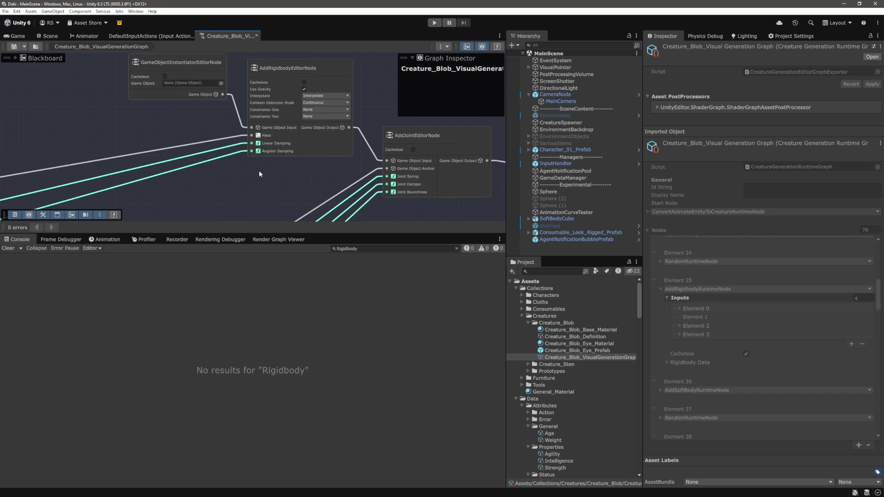
scroll(259, 170, down, 6)
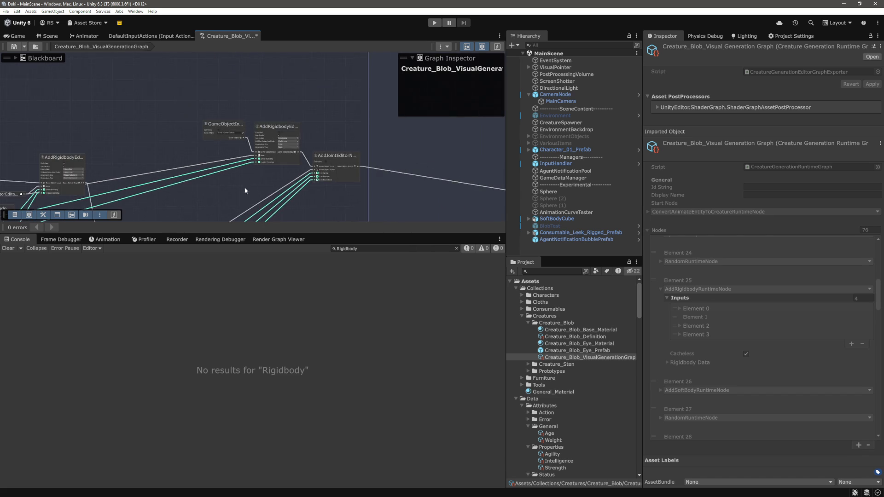
scroll(319, 167, up, 3)
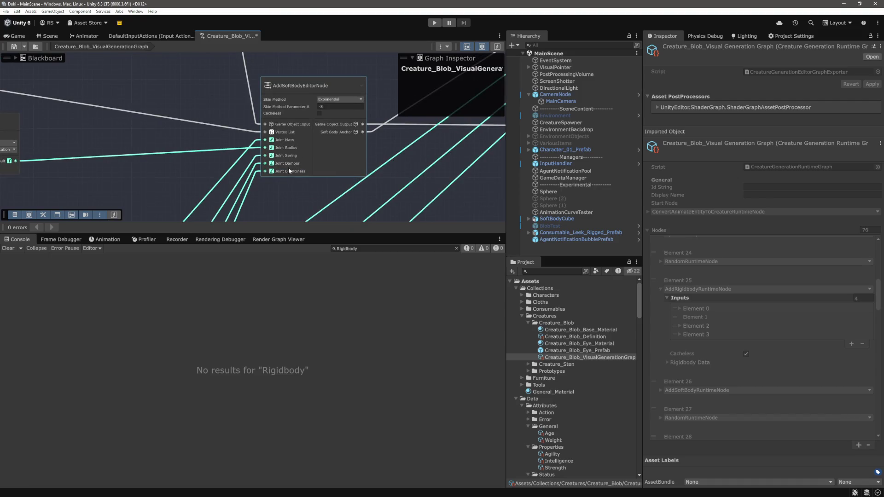
scroll(288, 167, down, 3)
scroll(246, 172, up, 5)
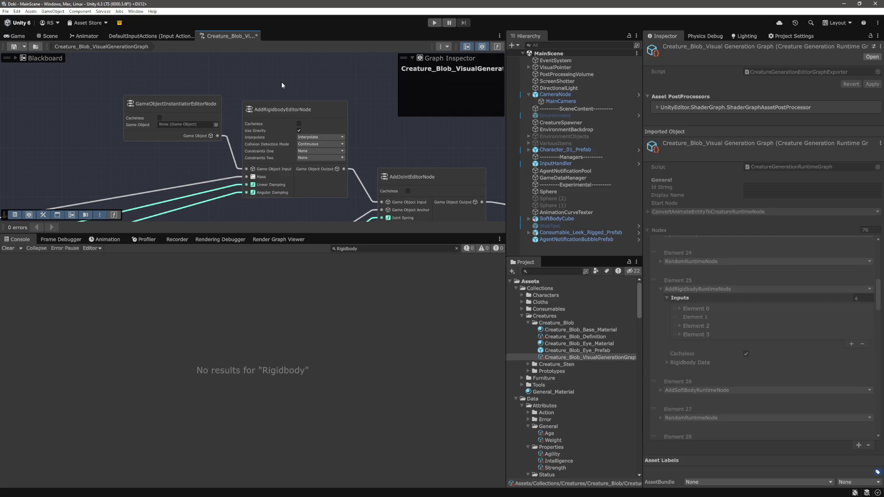
scroll(282, 85, down, 3)
mouse_move(120, 148)
mouse_down()
mouse_move(339, 83)
mouse_move(337, 101)
mouse_move(276, 119)
mouse_move(247, 138)
mouse_move(393, 112)
mouse_up()
scroll(164, 157, down, 2)
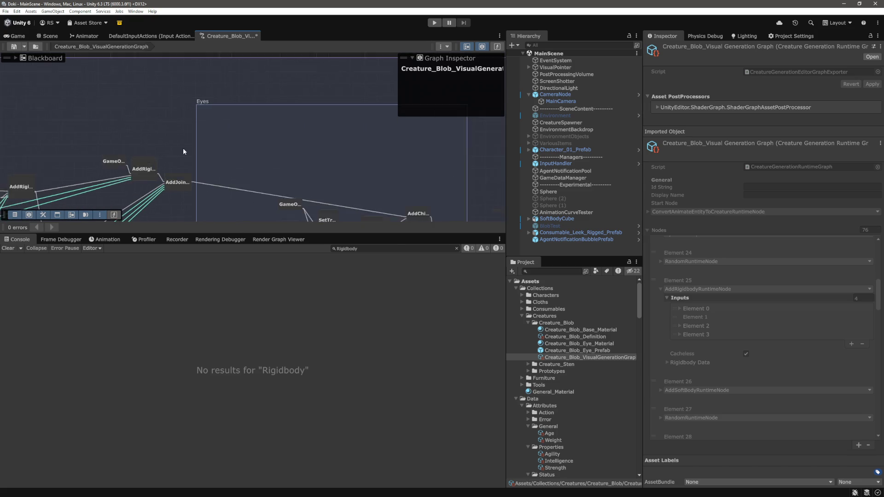
mouse_move(216, 171)
mouse_down()
mouse_move(284, 109)
mouse_move(385, 102)
mouse_move(336, 127)
mouse_move(335, 112)
mouse_move(315, 132)
mouse_move(1, 203)
mouse_move(1, 62)
mouse_move(1, 143)
mouse_move(184, 157)
mouse_up()
scroll(170, 152, up, 5)
mouse_move(41, 207)
mouse_down()
mouse_move(170, 152)
mouse_move(165, 140)
mouse_up()
Wire the attribute generator into AddRigidbody's Mass input as a portal pair and reposition the portal.
drag(91, 108, 92, 106)
click(240, 85)
right_click(240, 86)
click(260, 99)
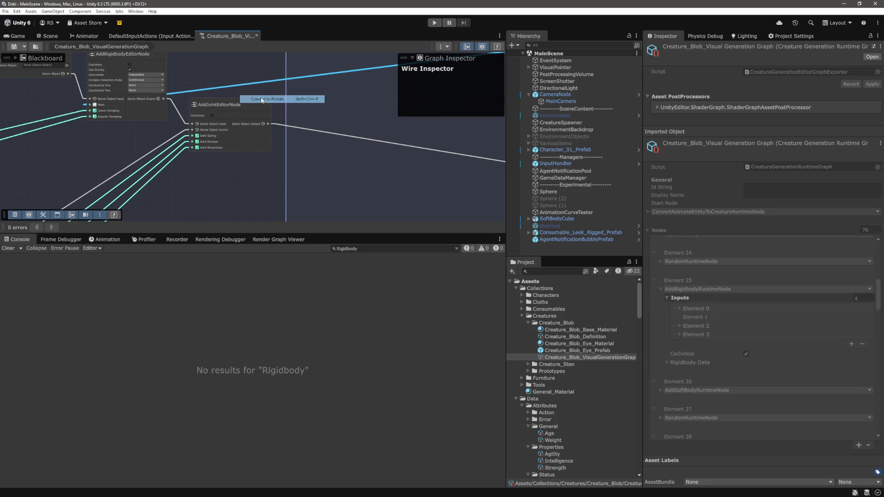
scroll(200, 115, down, 5)
scroll(230, 152, up, 5)
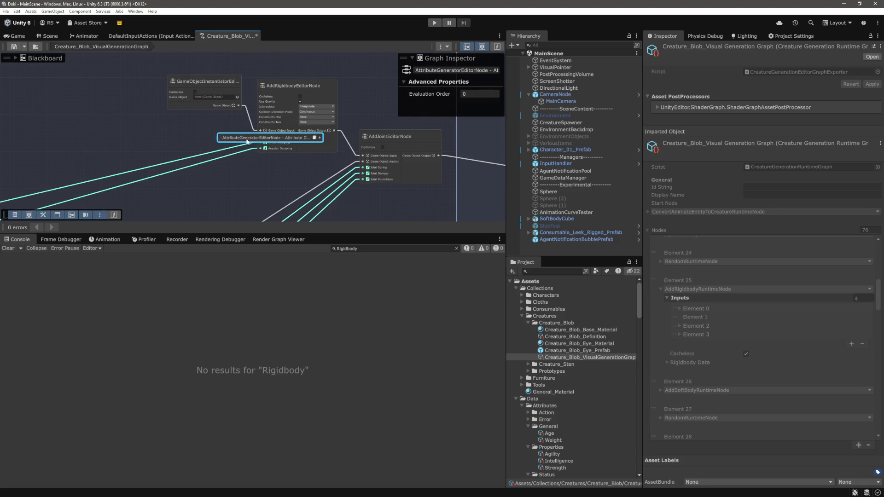
double_click(179, 138)
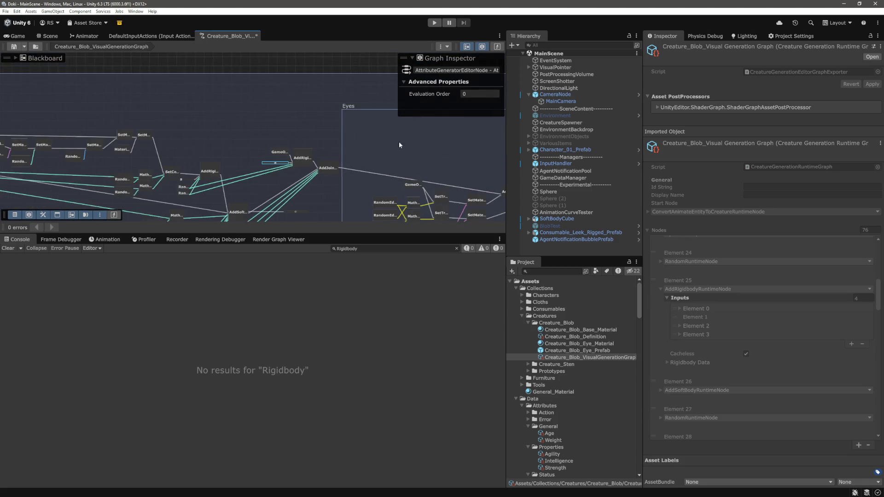
mouse_move(216, 102)
mouse_down()
mouse_move(336, 118)
mouse_move(325, 116)
mouse_up()
click(421, 147)
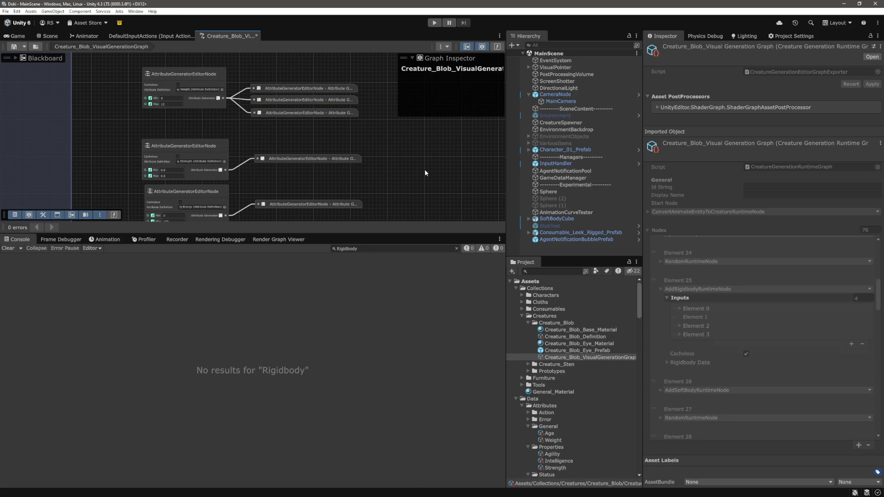
Save the graph, clear the Console, and show an enlarged Game view.
key(ctrl+s)
click(8, 249)
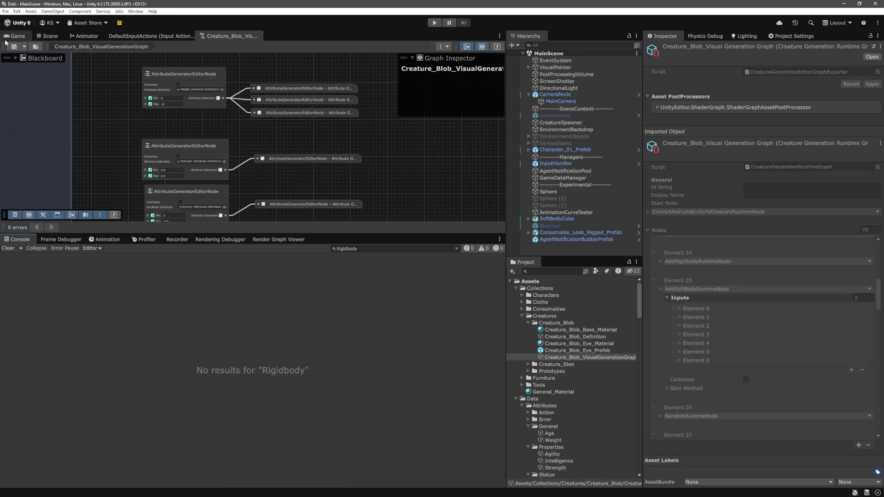
key(ctrl+2)
click(579, 246)
drag(403, 235, 402, 340)
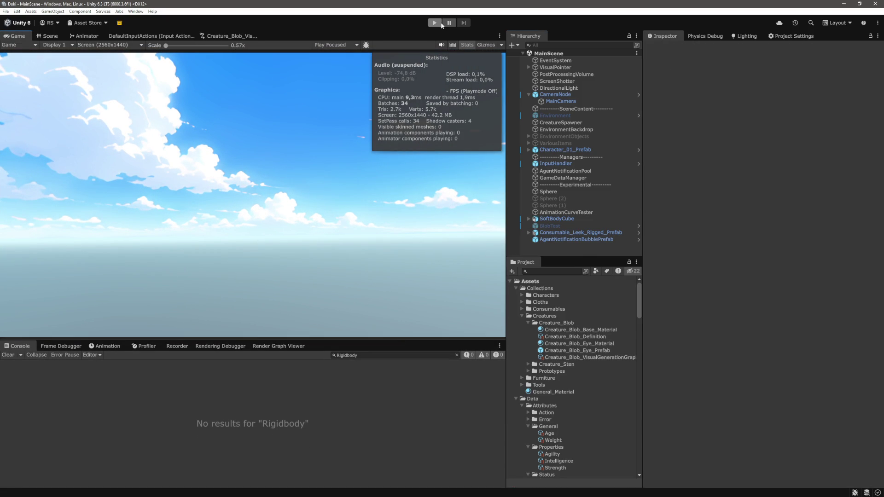
Enter Play mode so the creature blob spawns beside the character.
click(435, 22)
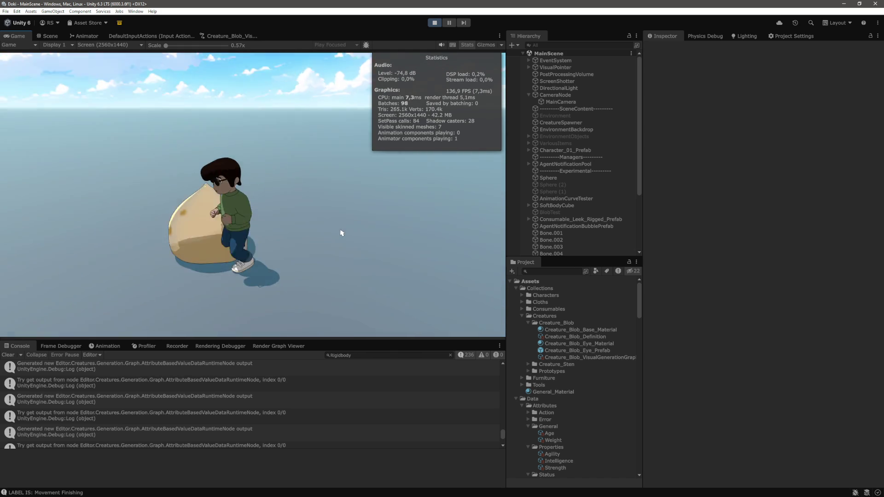
Review BLOB_0's components in Debug view, checking the Rigidbody mass of about 9.71, then return to Normal.
scroll(611, 191, down, 5)
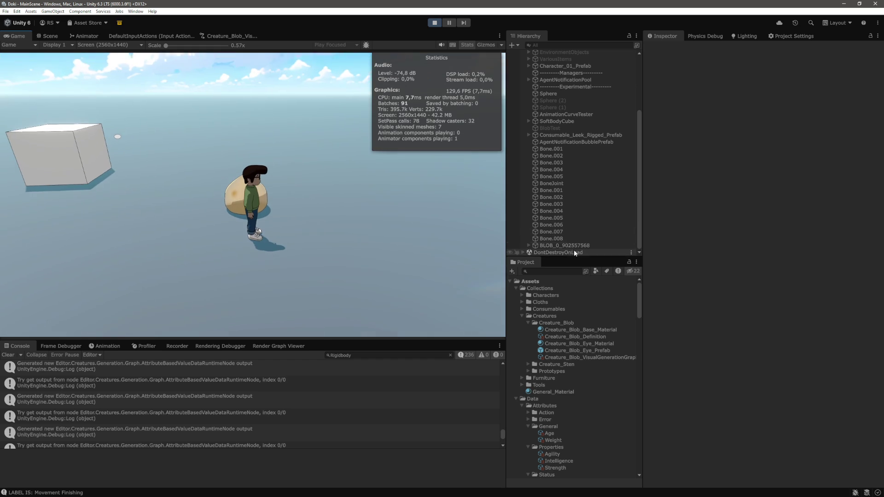
scroll(708, 246, down, 10)
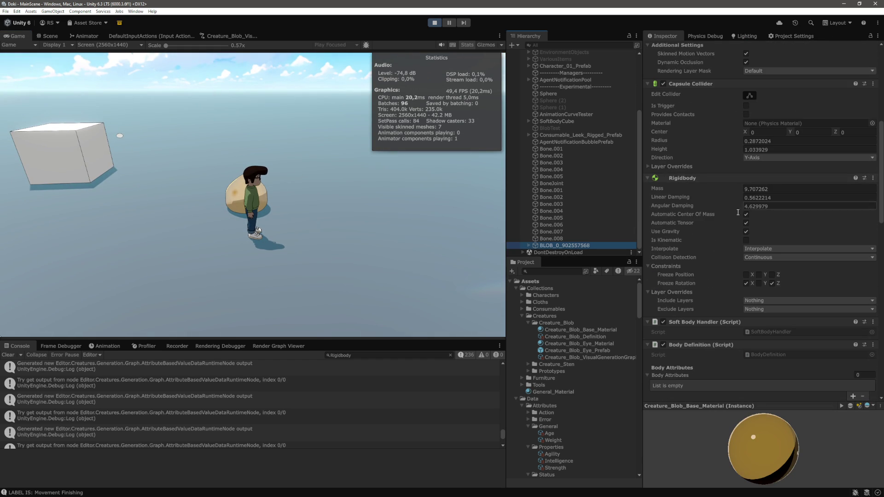
scroll(691, 261, down, 10)
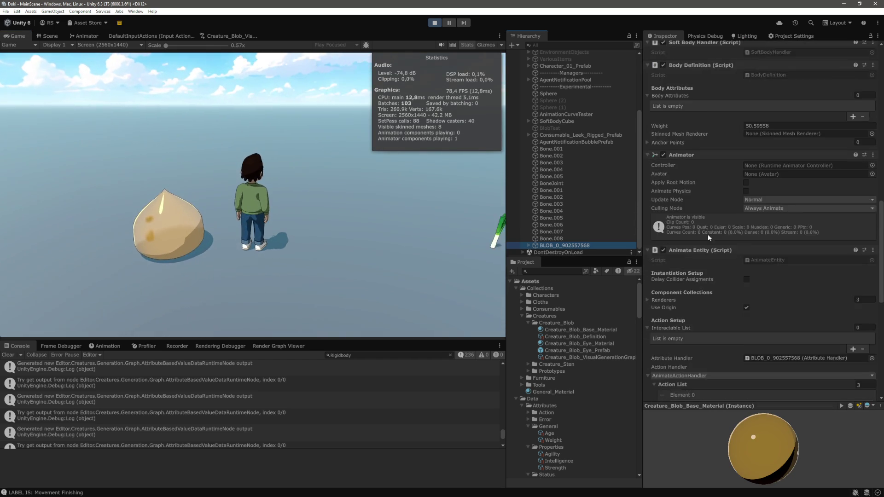
scroll(714, 228, down, 8)
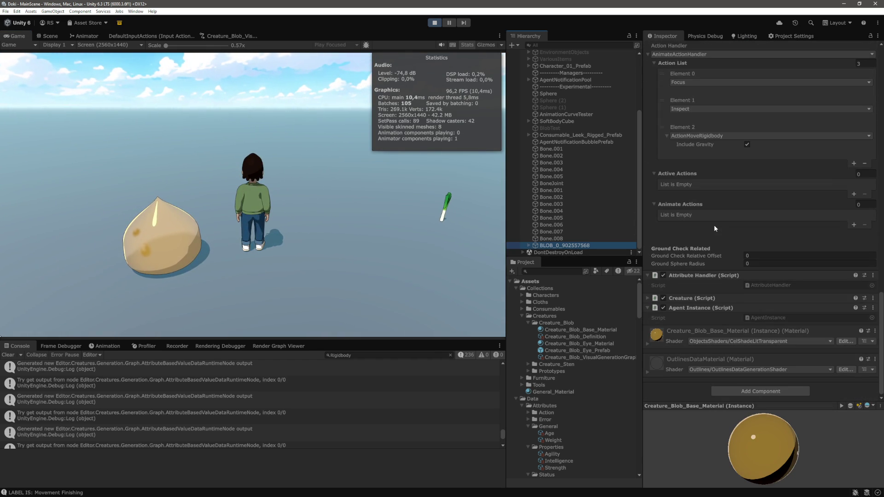
click(878, 36)
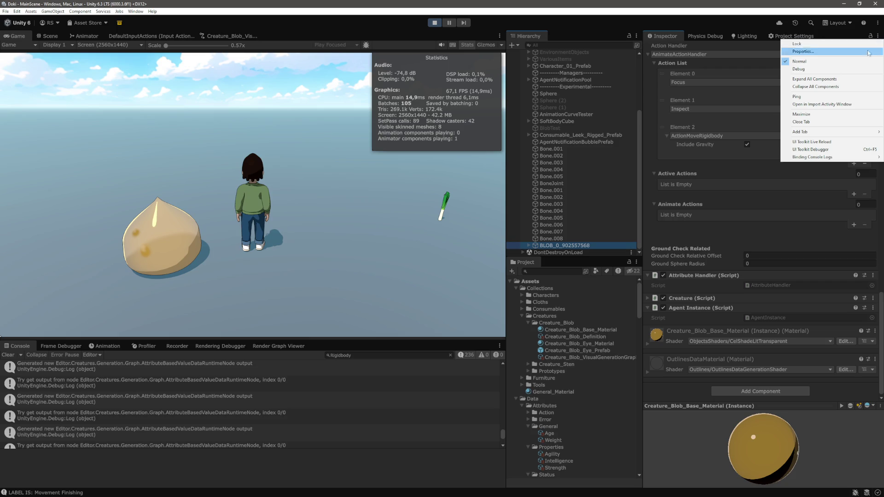
click(851, 70)
scroll(733, 250, down, 3)
scroll(664, 336, down, 4)
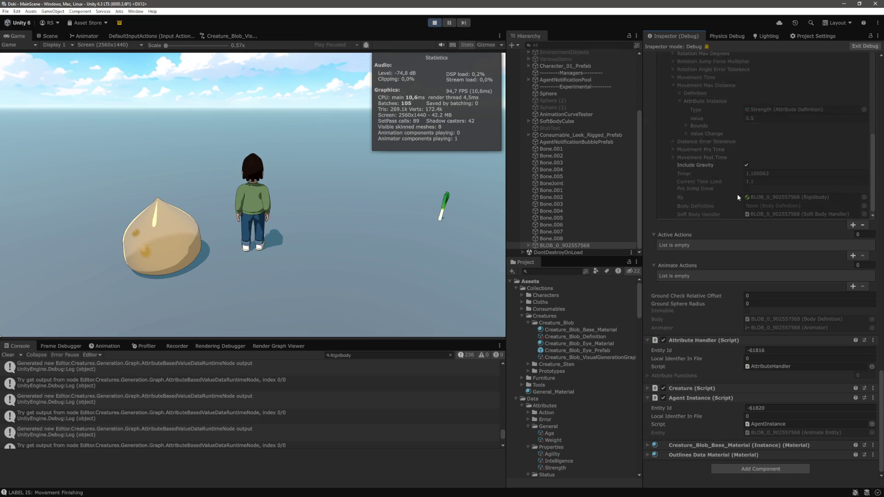
click(877, 36)
click(851, 62)
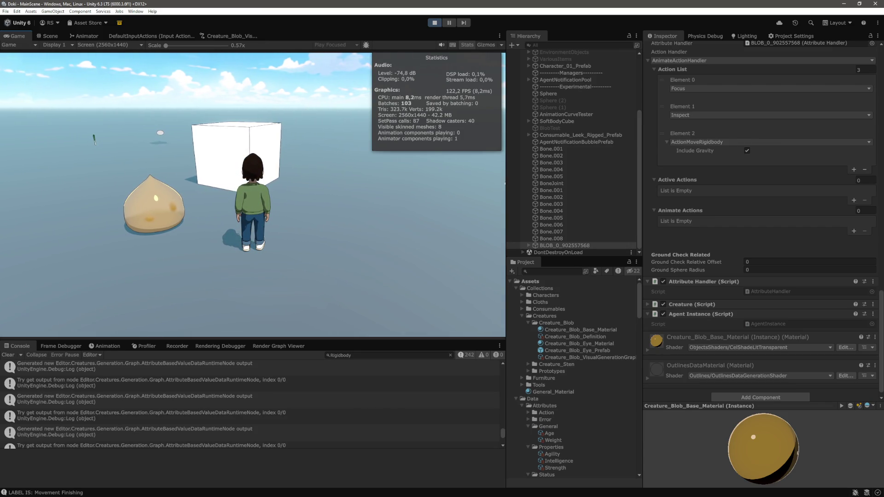
Stop Play mode and return to the Creature_Blob generation graph.
key(ctrl+p)
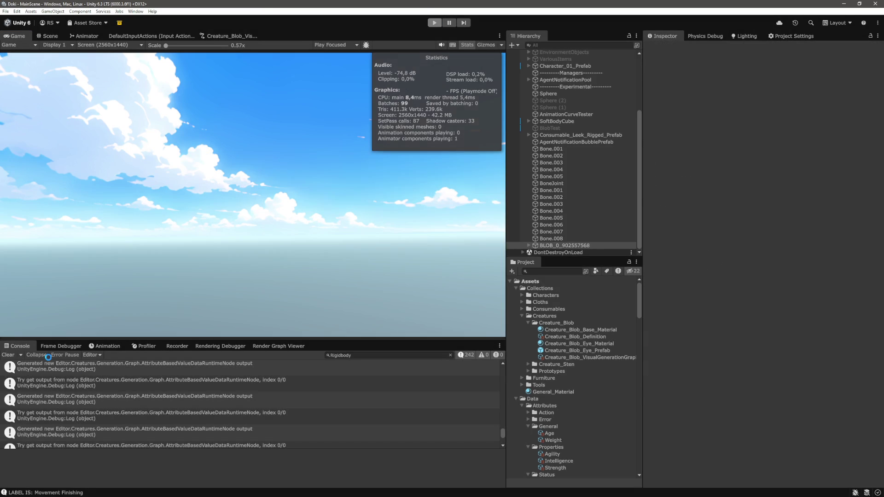
click(230, 36)
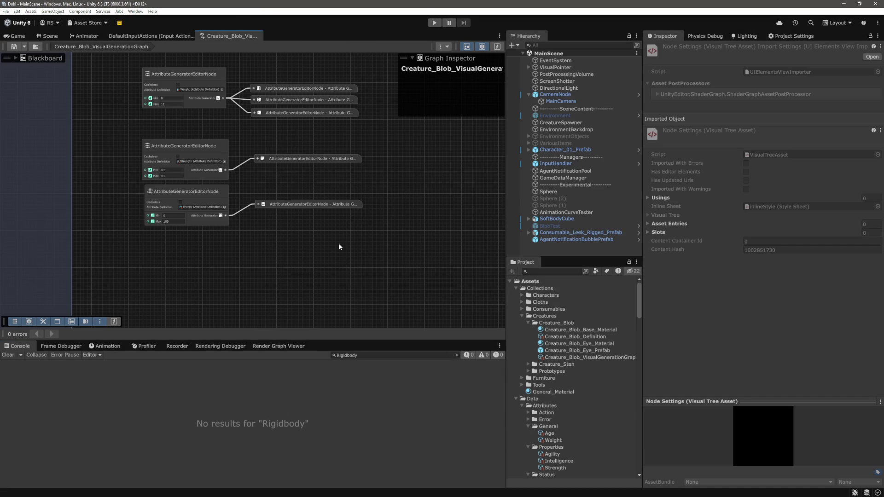
scroll(276, 230, down, 2)
scroll(215, 227, up, 5)
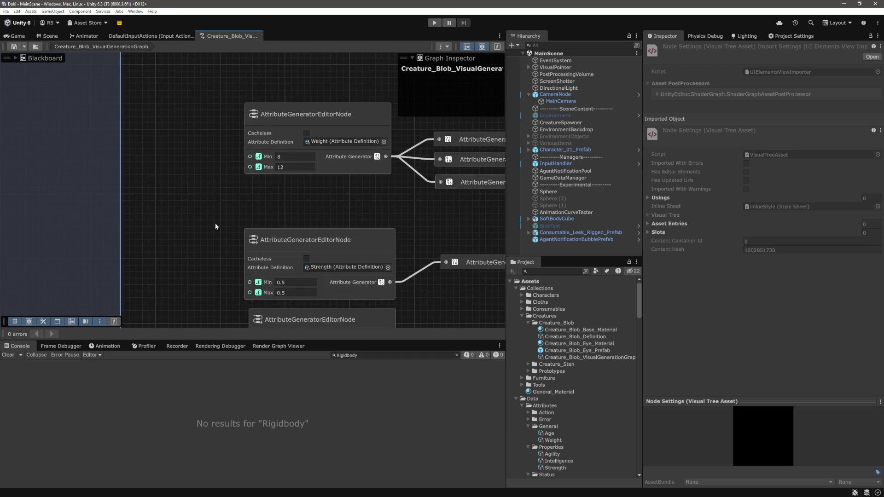
scroll(215, 219, down, 5)
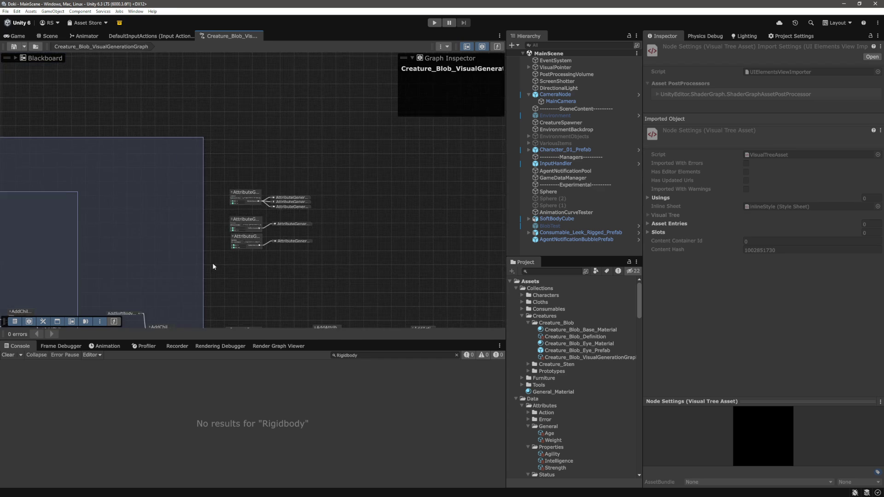
scroll(131, 260, up, 3)
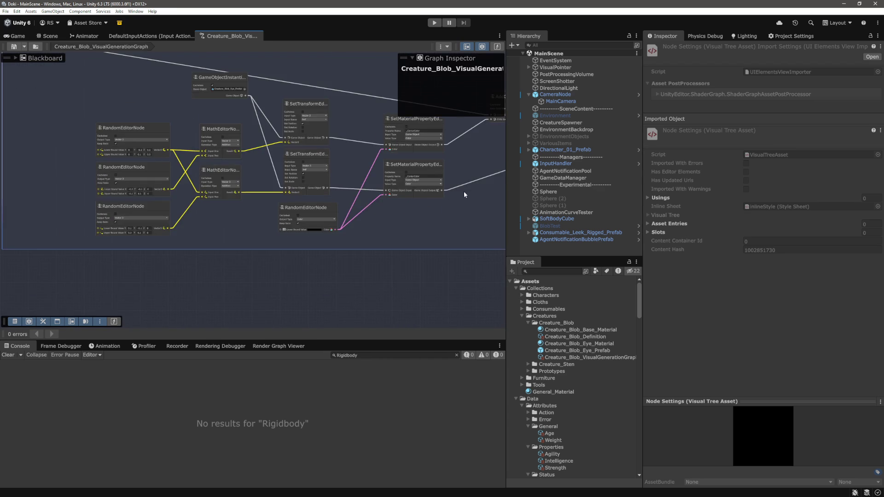
scroll(361, 216, down, 3)
scroll(309, 221, down, 2)
scroll(138, 198, up, 6)
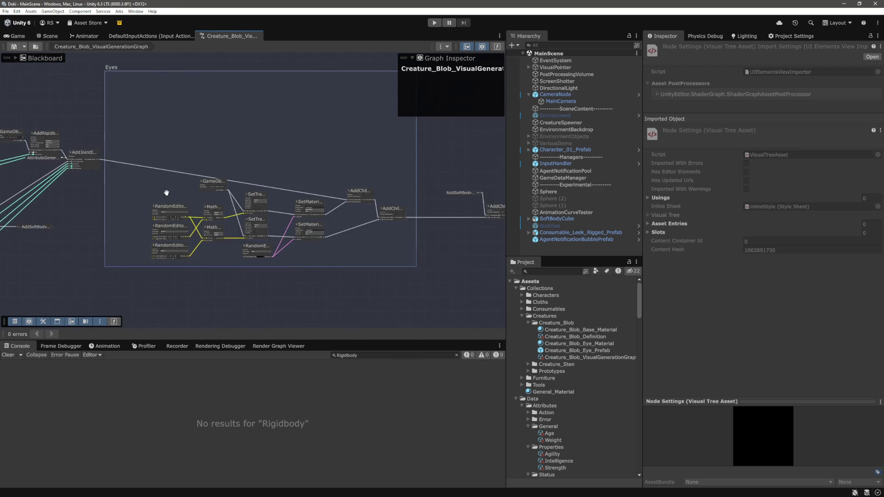
Move the attribute generator portal next to AddRigidbodyEditorNode's inputs.
mouse_move(346, 209)
mouse_down()
mouse_move(332, 232)
mouse_move(160, 191)
mouse_move(159, 183)
mouse_up()
scroll(272, 200, down, 3)
scroll(273, 198, down, 2)
scroll(325, 201, up, 3)
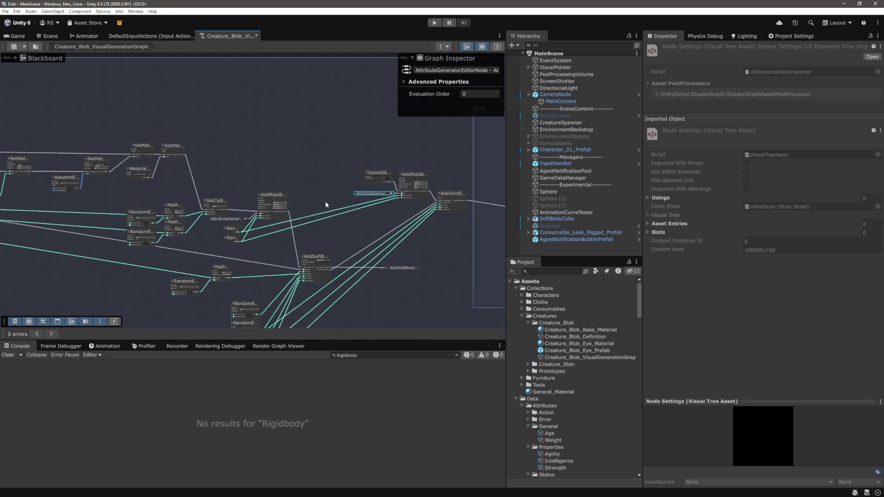
scroll(339, 164, up, 5)
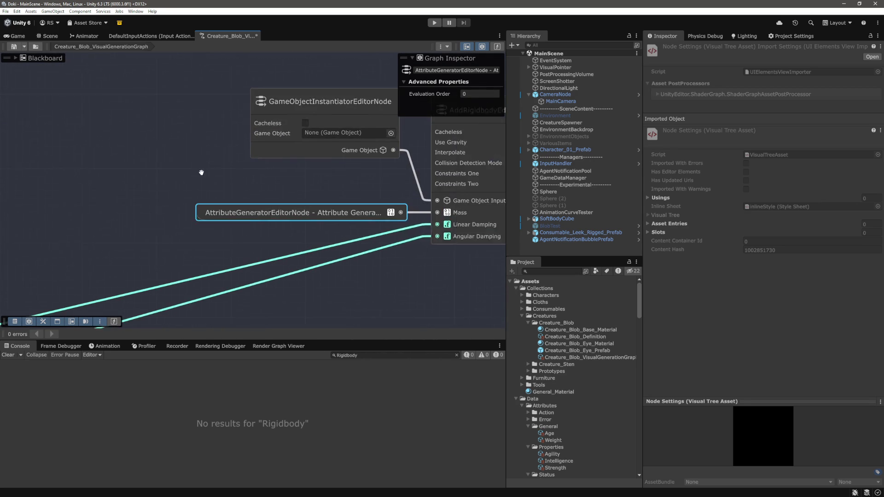
Pan and zoom the graph to frame AddRigidbodyEditorNode and AddJointEditorNode.
drag(308, 183, 283, 186)
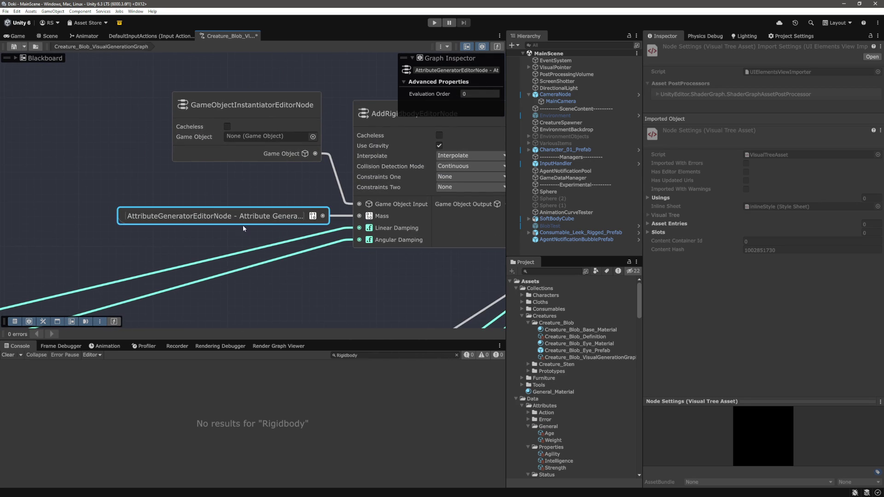
scroll(230, 218, down, 5)
scroll(277, 170, up, 6)
drag(264, 170, 322, 183)
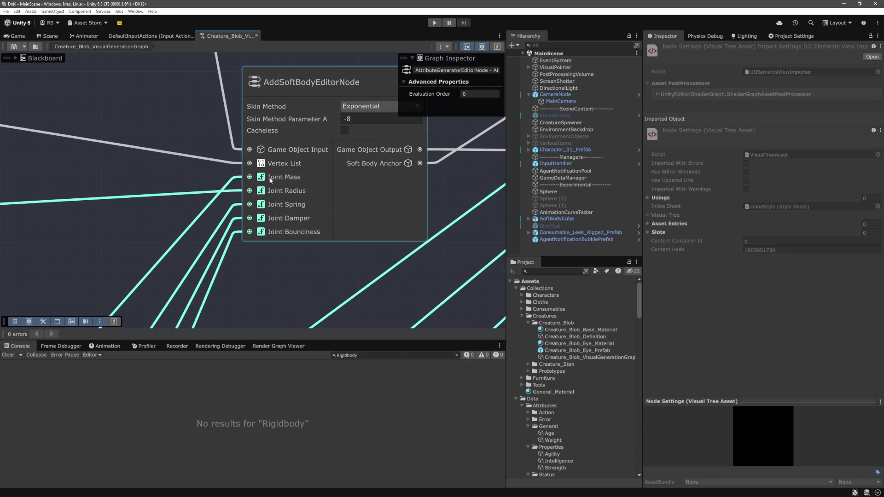
scroll(270, 179, down, 6)
drag(207, 189, 296, 148)
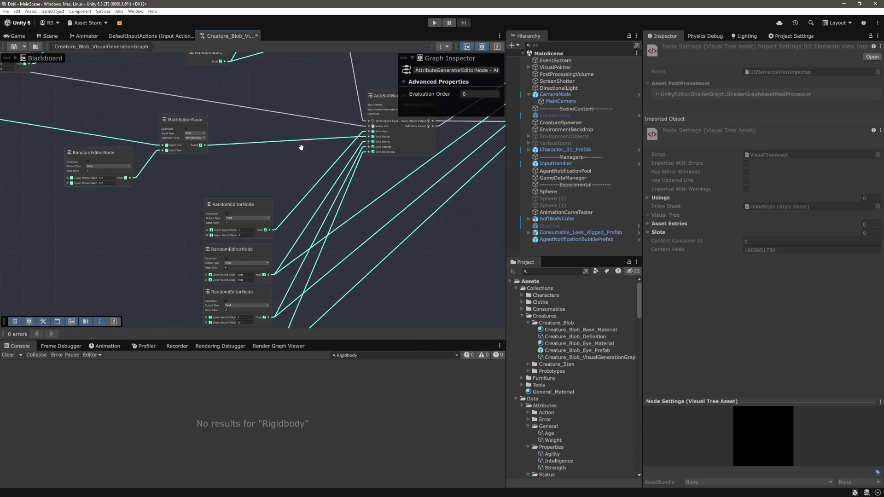
scroll(274, 208, up, 4)
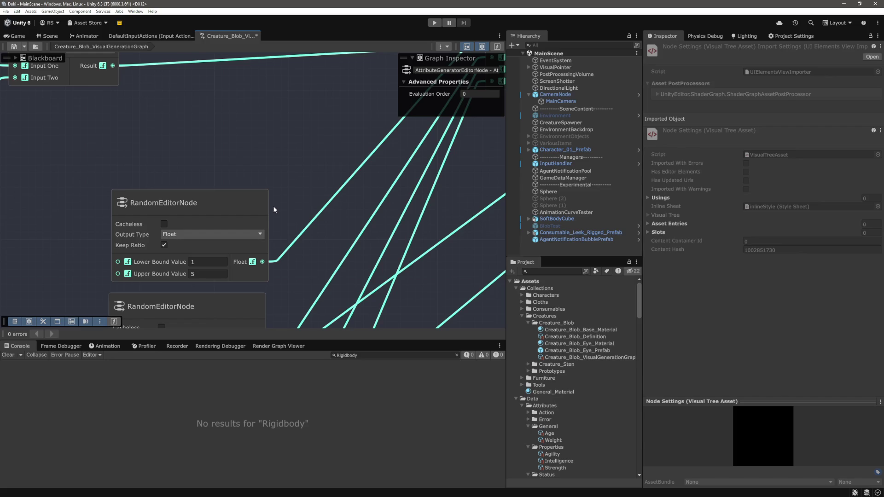
scroll(274, 210, down, 5)
mouse_move(279, 197)
mouse_down()
mouse_move(167, 242)
mouse_move(318, 146)
mouse_move(300, 222)
mouse_up()
scroll(317, 146, up, 3)
scroll(317, 146, up, 2)
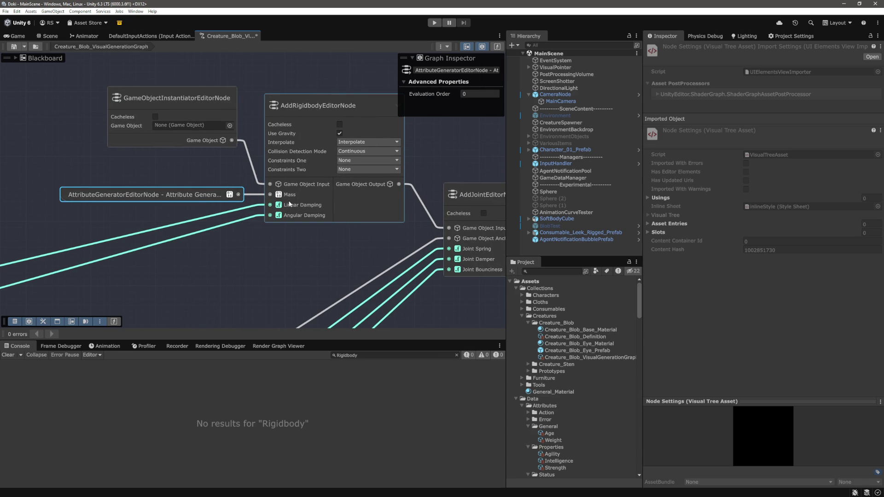
scroll(294, 200, down, 2)
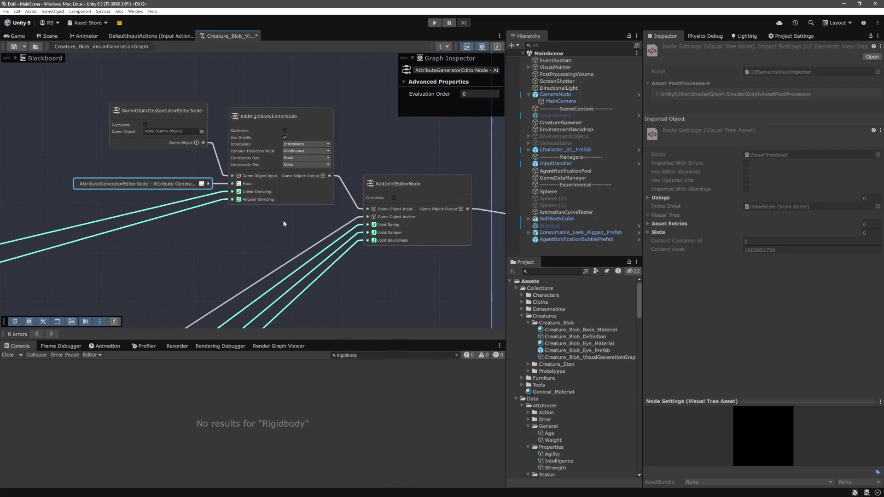
scroll(281, 217, down, 2)
scroll(280, 217, up, 4)
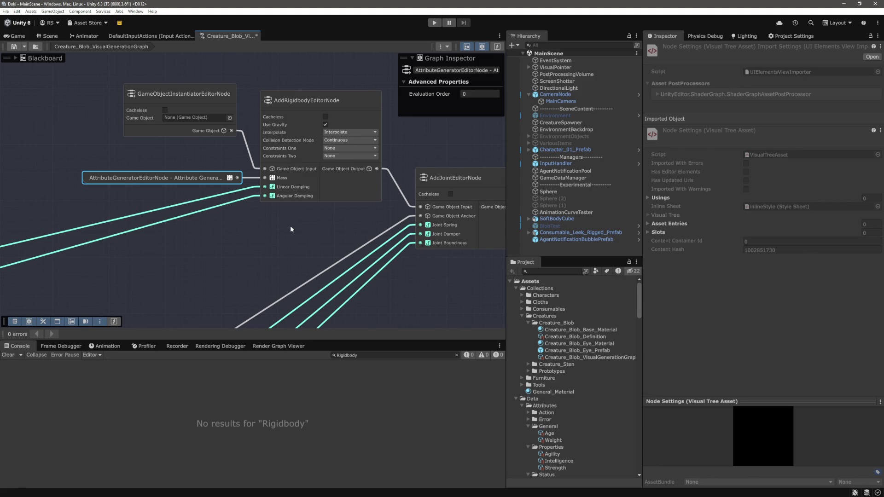
scroll(290, 225, down, 6)
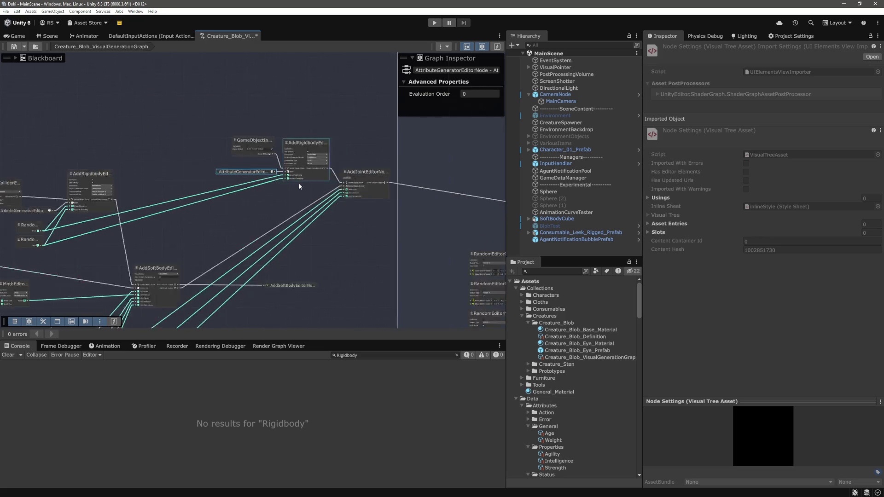
mouse_move(307, 205)
mouse_down()
mouse_move(175, 182)
mouse_move(55, 189)
mouse_up()
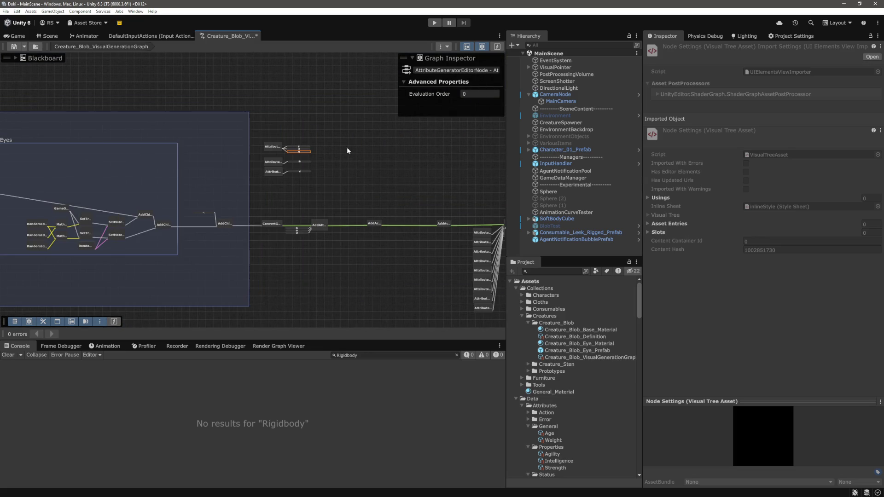
click(347, 147)
scroll(311, 136, up, 10)
scroll(391, 147, down, 5)
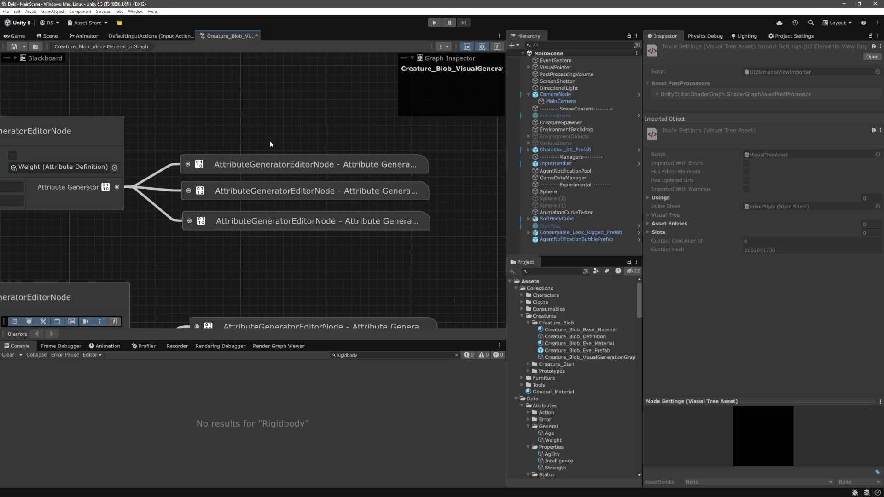
drag(341, 145, 362, 147)
scroll(363, 149, down, 3)
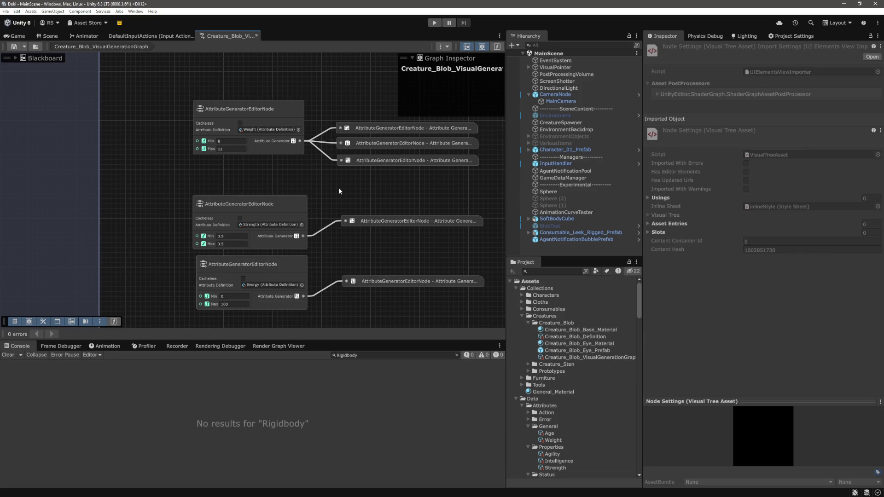
scroll(338, 184, down, 2)
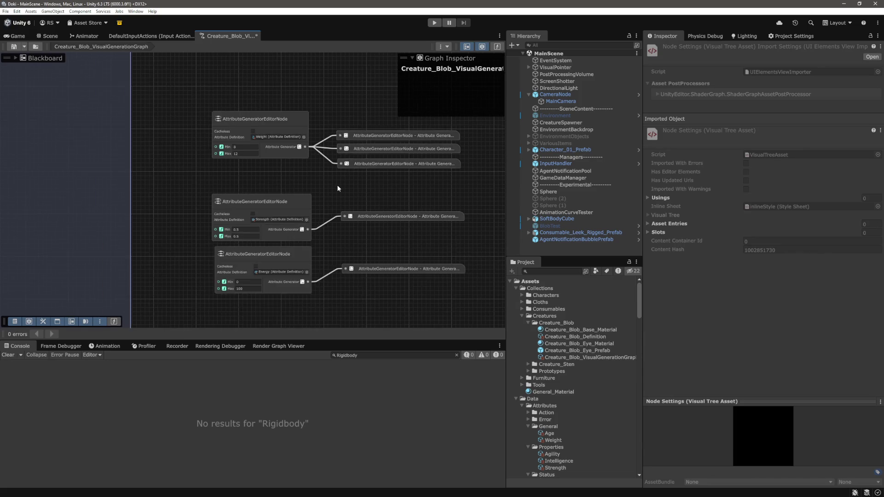
drag(337, 184, 280, 192)
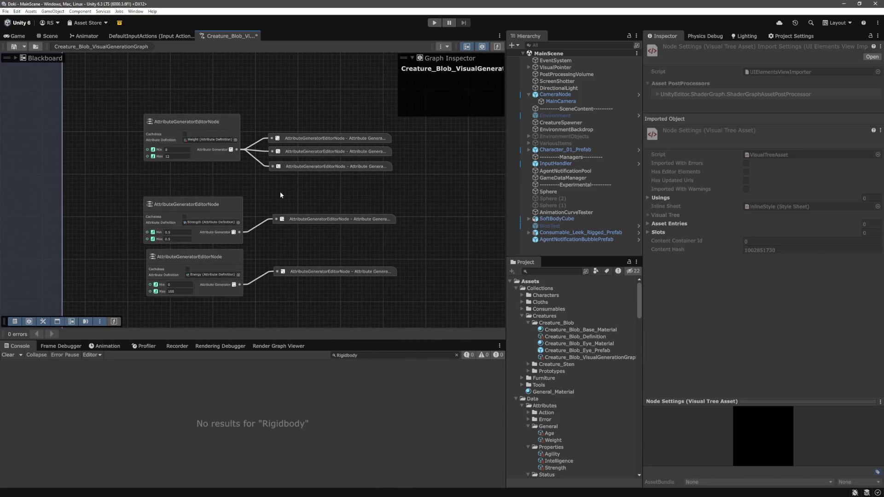
scroll(280, 191, down, 5)
scroll(166, 213, up, 4)
scroll(166, 212, up, 5)
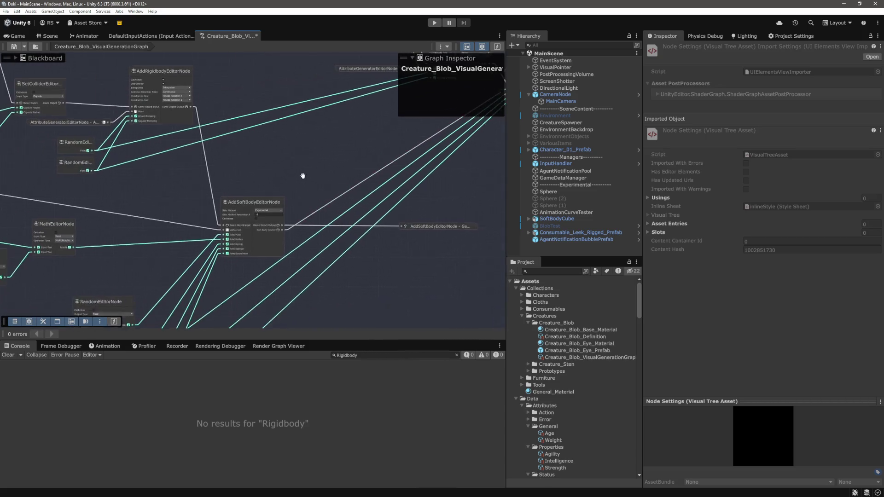
scroll(235, 212, up, 5)
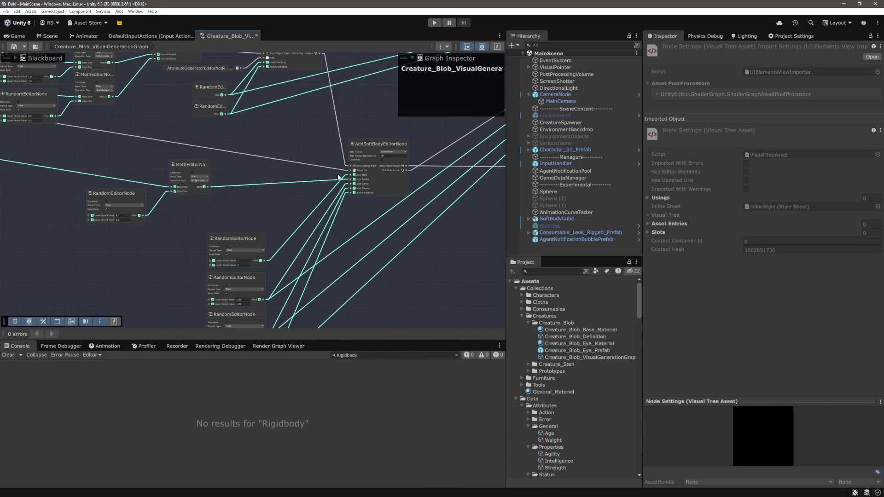
mouse_move(296, 197)
mouse_down()
mouse_move(206, 211)
mouse_move(347, 147)
mouse_move(272, 155)
mouse_up()
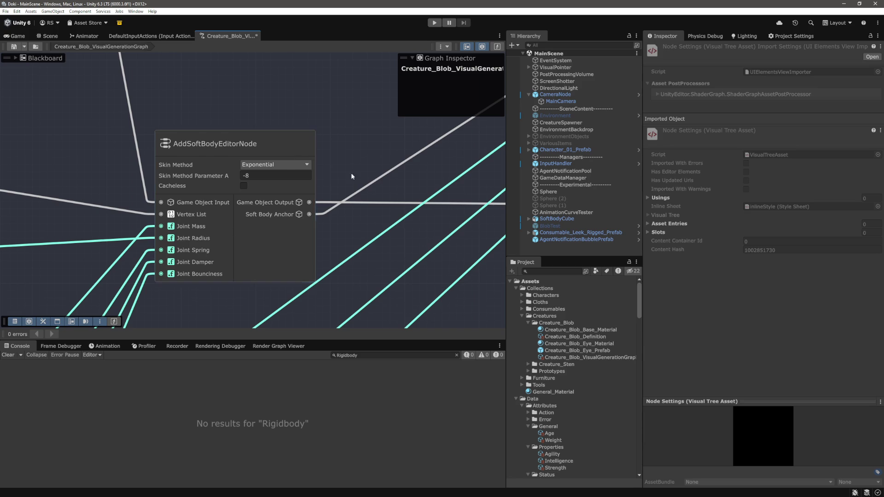
scroll(351, 136, down, 5)
drag(351, 136, 87, 196)
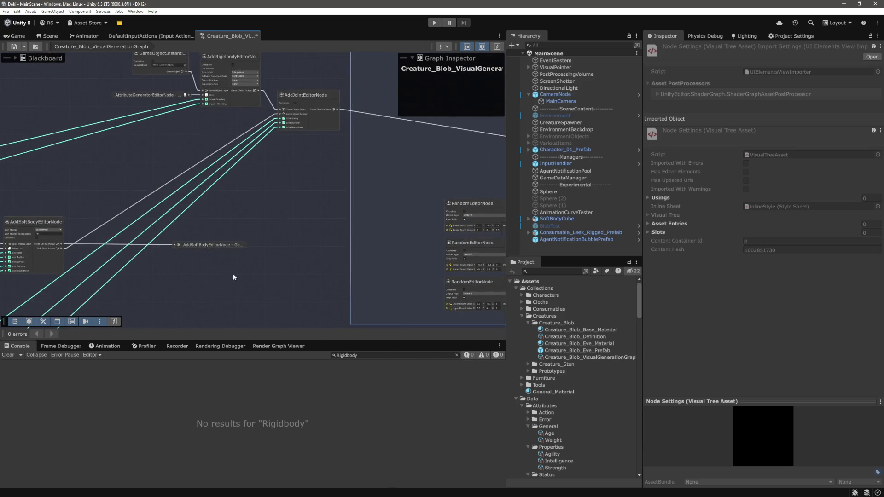
scroll(233, 277, up, 3)
scroll(113, 227, down, 5)
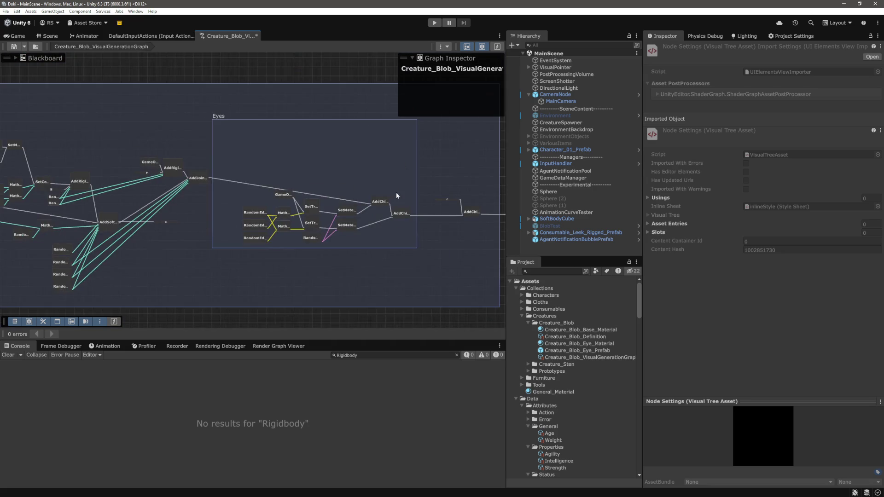
scroll(390, 194, up, 2)
mouse_move(418, 190)
mouse_down()
mouse_move(227, 183)
mouse_move(405, 188)
mouse_move(377, 174)
mouse_up()
scroll(290, 168, down, 1)
scroll(267, 151, up, 5)
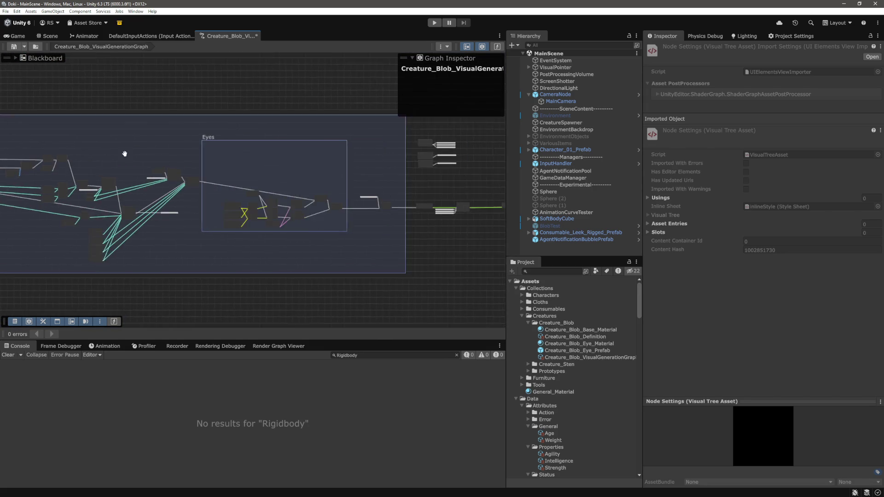
scroll(355, 168, down, 3)
scroll(373, 167, up, 2)
scroll(263, 159, up, 3)
scroll(274, 148, up, 3)
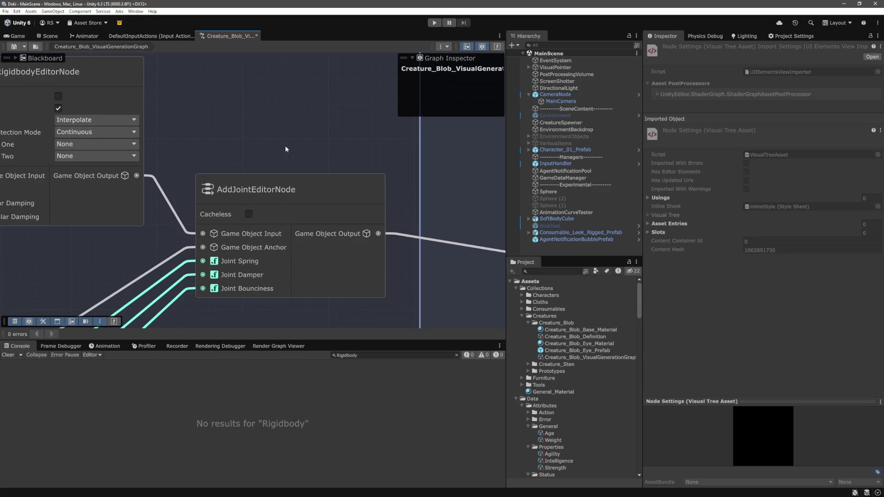
scroll(285, 147, down, 4)
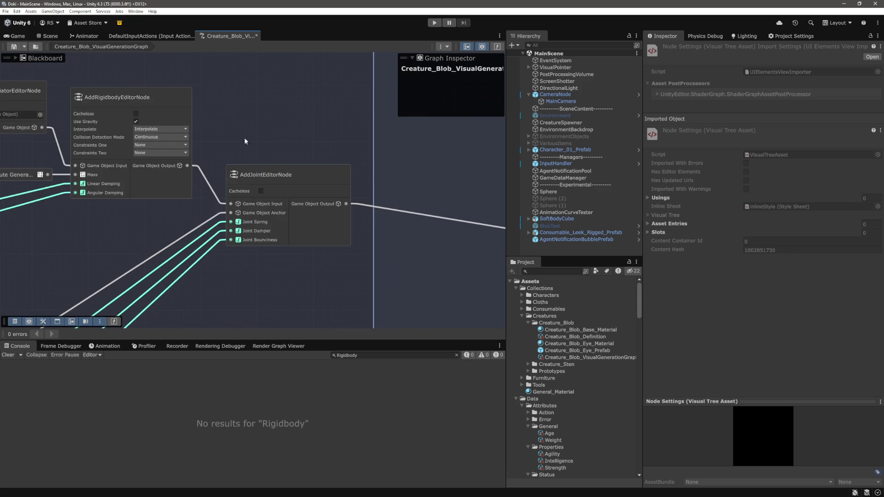
scroll(355, 143, up, 4)
scroll(429, 153, down, 2)
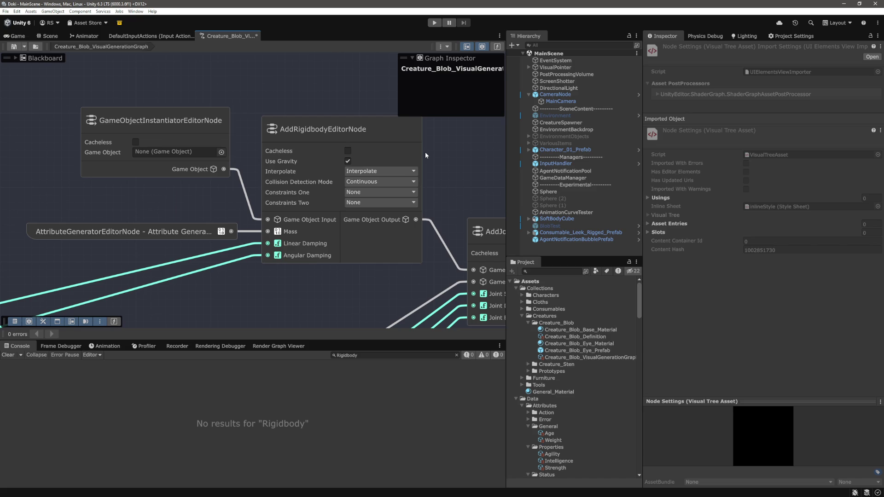
scroll(426, 155, down, 3)
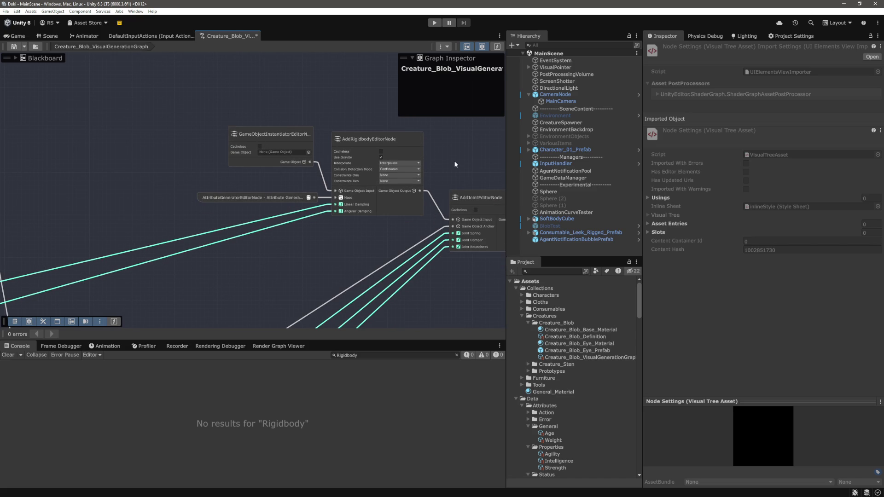
drag(464, 164, 225, 145)
drag(437, 161, 187, 146)
scroll(291, 137, up, 2)
scroll(292, 137, up, 3)
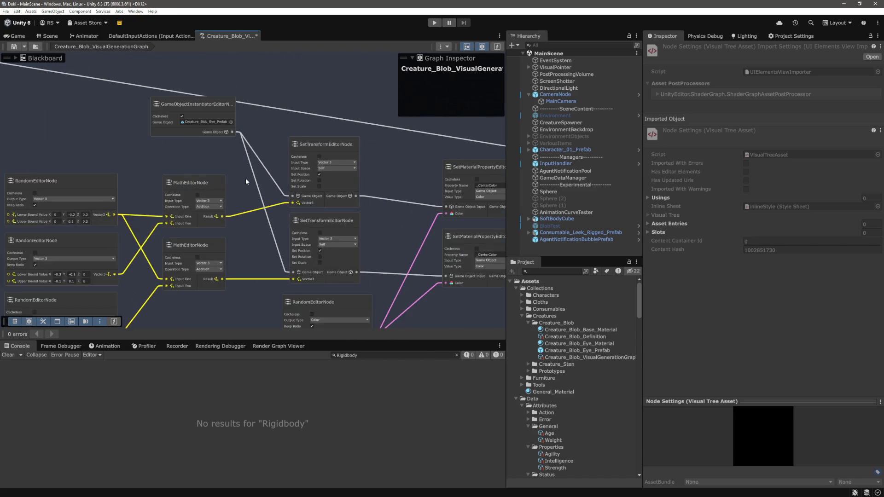
scroll(248, 180, up, 3)
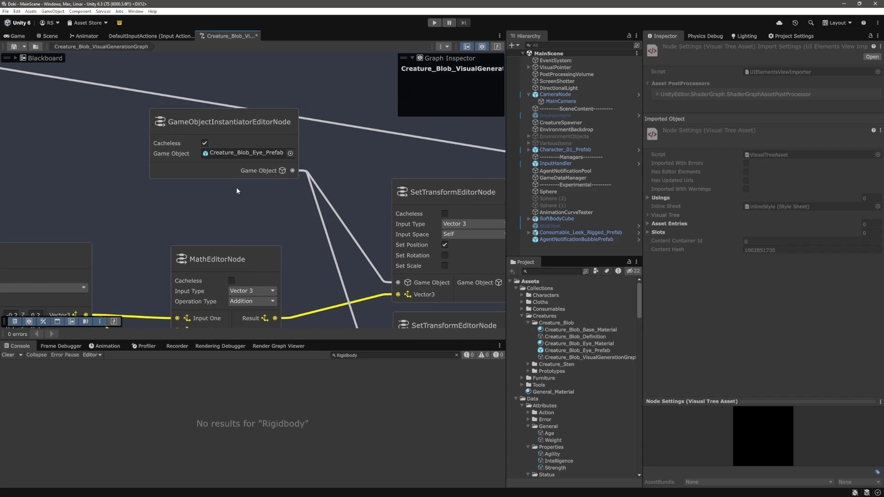
scroll(234, 186, down, 5)
scroll(331, 197, up, 2)
scroll(276, 136, up, 2)
scroll(276, 136, up, 2)
drag(272, 136, 400, 168)
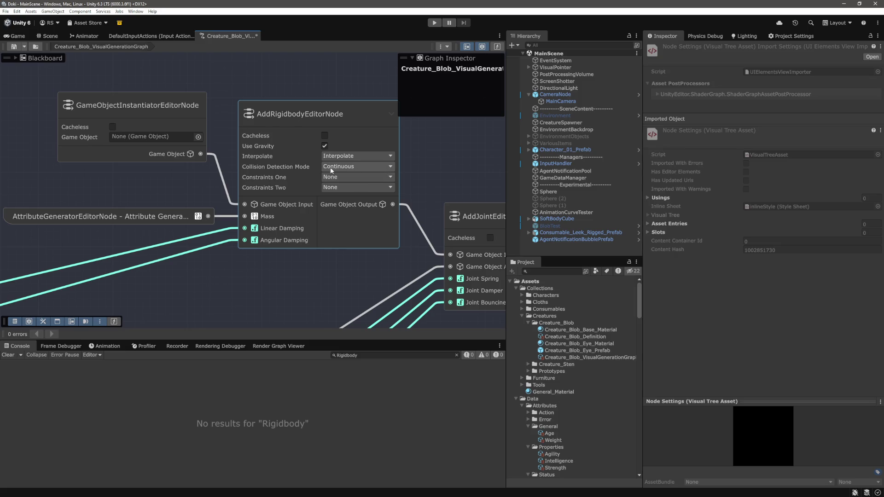
scroll(324, 167, down, 2)
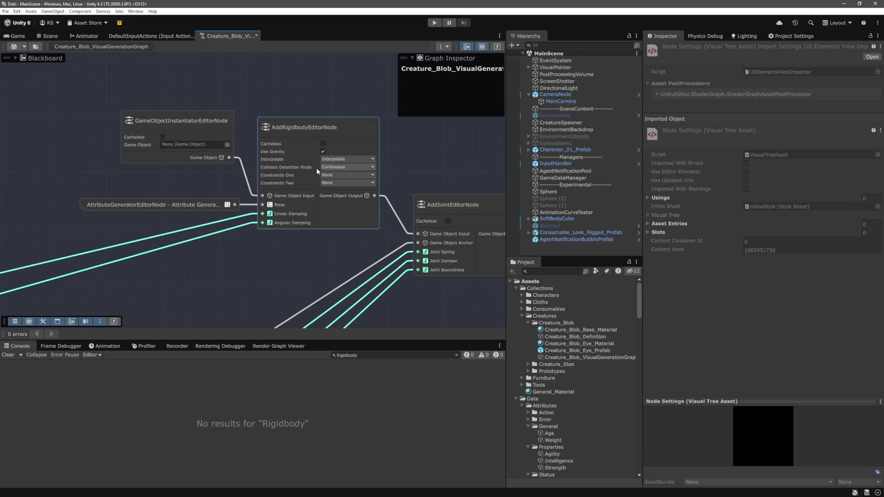
drag(316, 167, 243, 150)
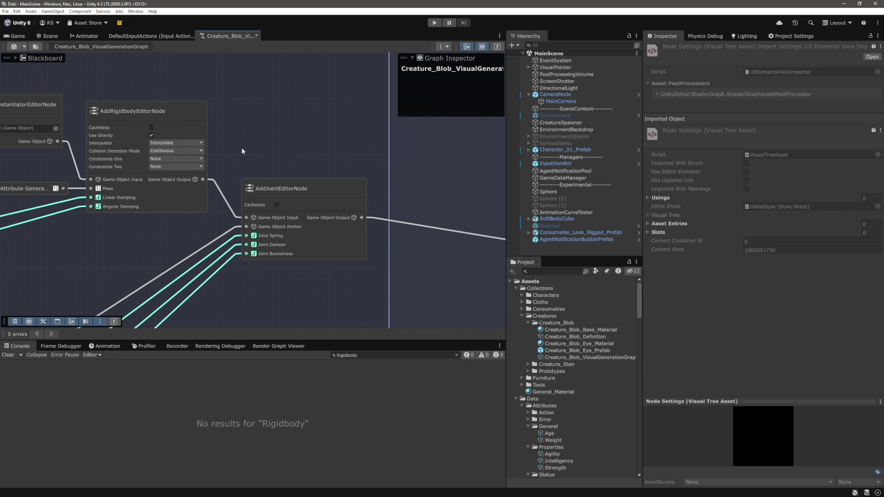
scroll(279, 185, up, 2)
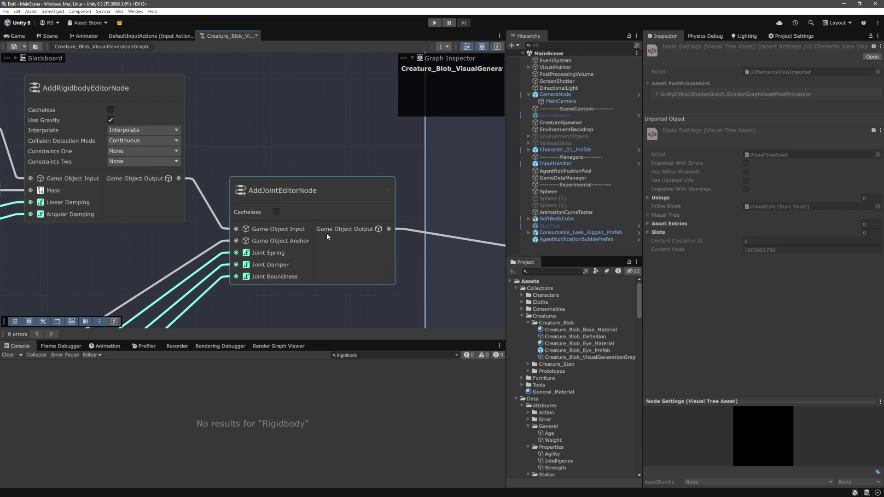
scroll(324, 231, down, 4)
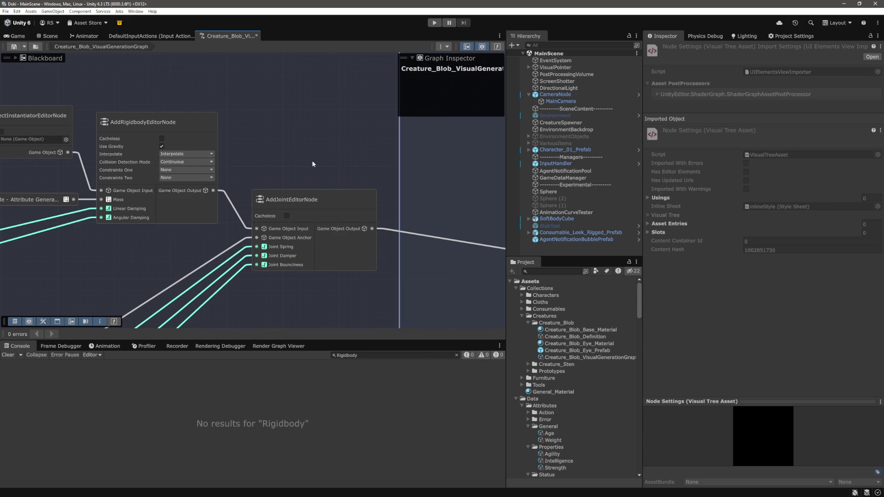
drag(295, 169, 401, 166)
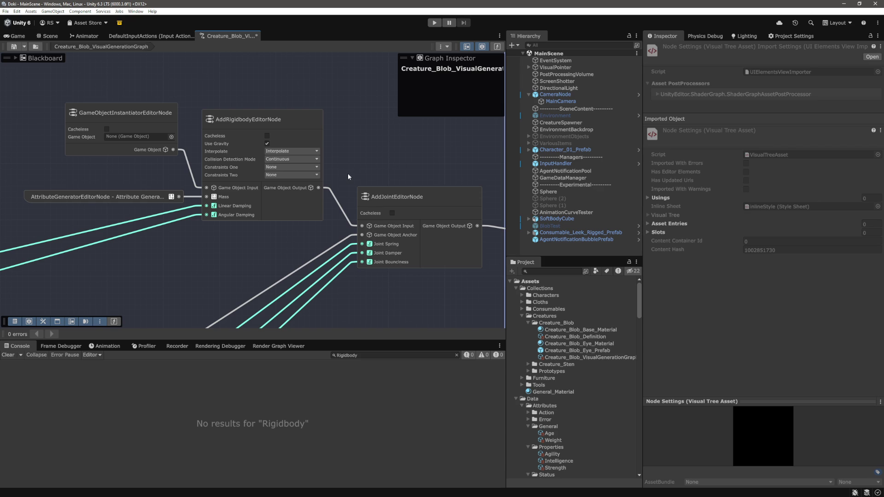
scroll(346, 173, up, 2)
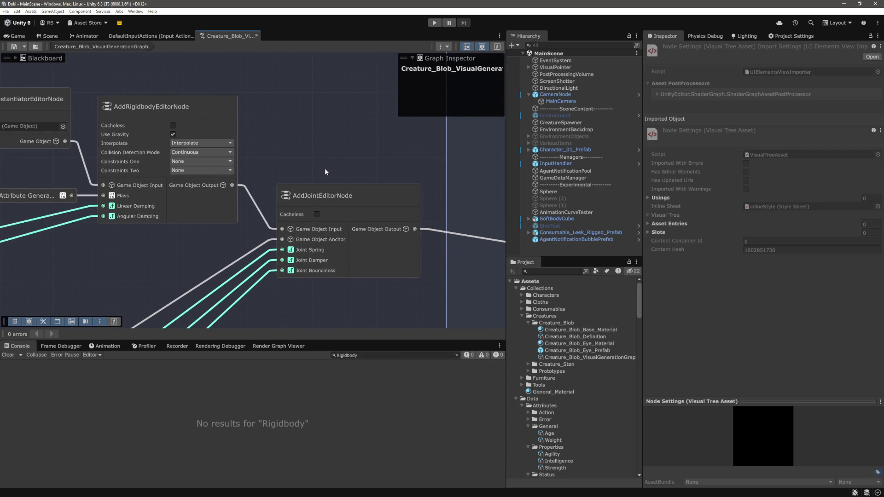
scroll(324, 169, down, 3)
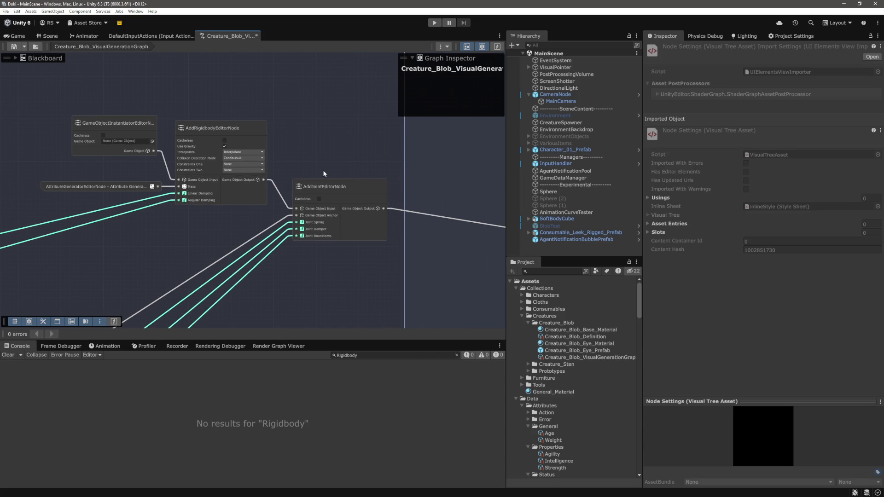
drag(335, 157, 343, 266)
scroll(345, 190, up, 5)
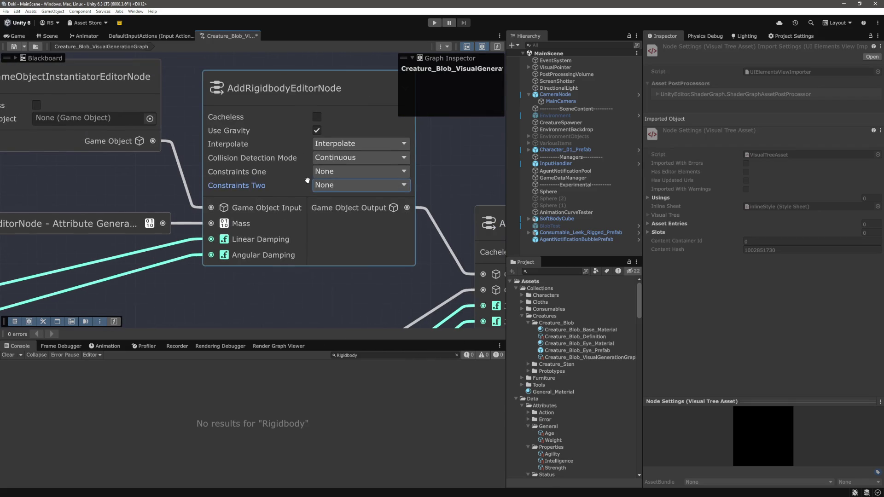
scroll(211, 234, down, 3)
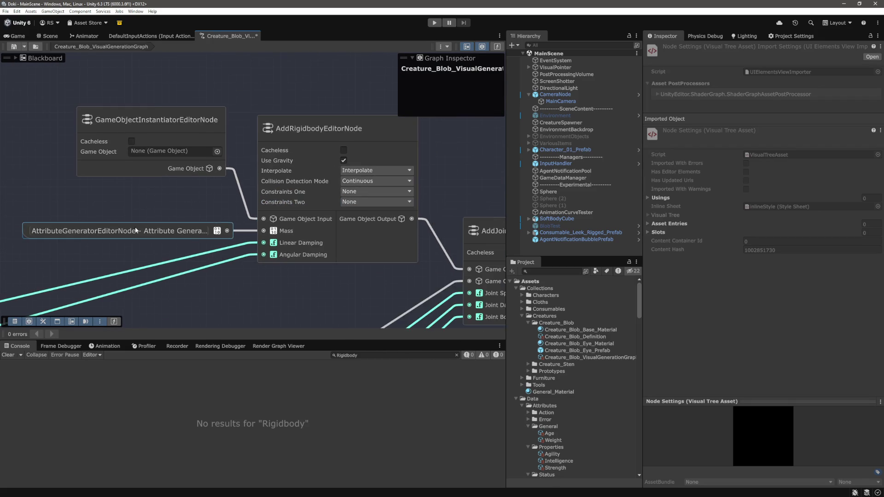
drag(146, 232, 221, 228)
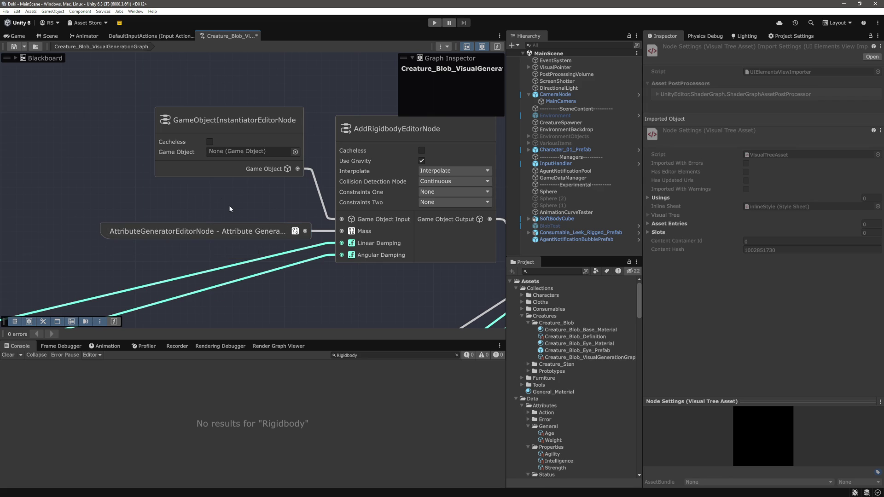
scroll(229, 205, down, 5)
scroll(154, 261, up, 2)
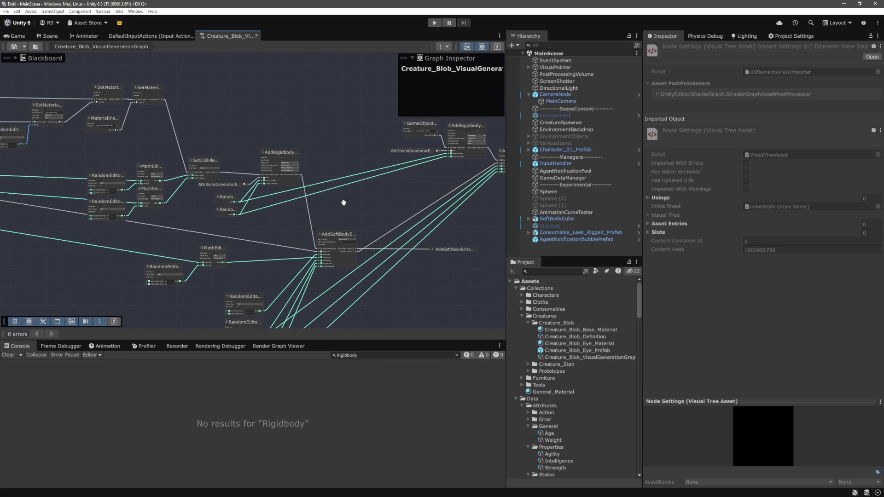
scroll(339, 202, up, 10)
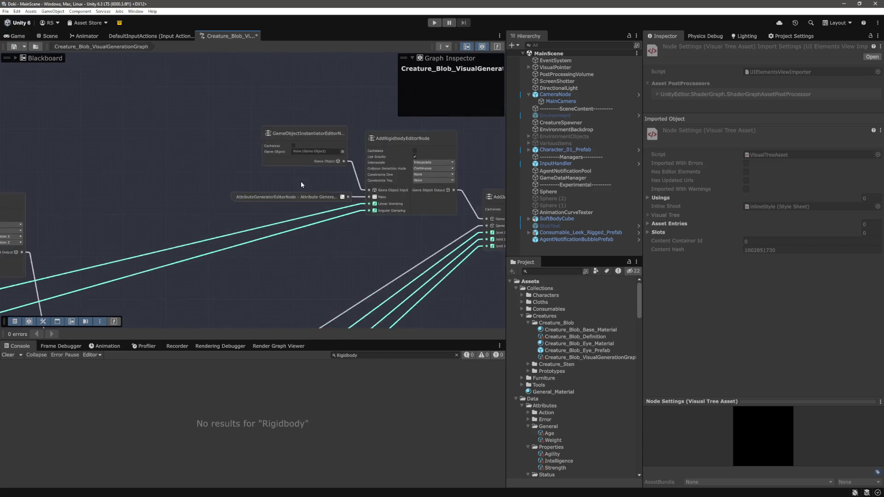
scroll(257, 182, down, 5)
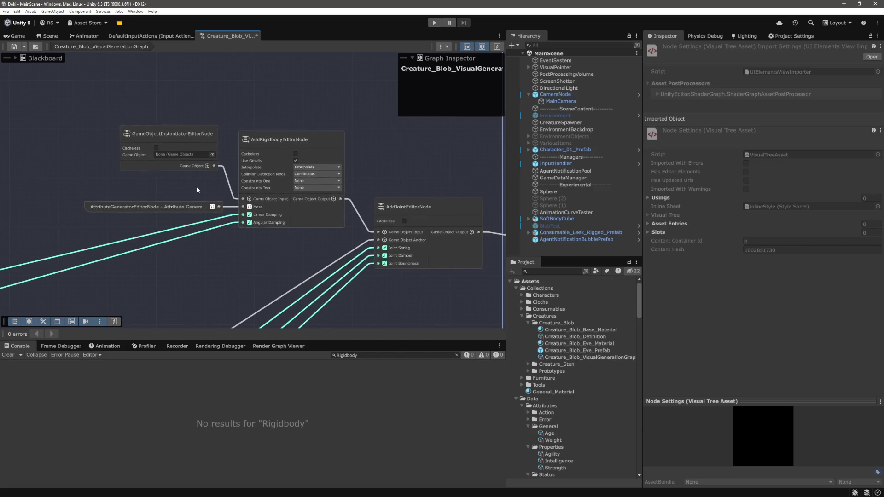
scroll(185, 190, up, 5)
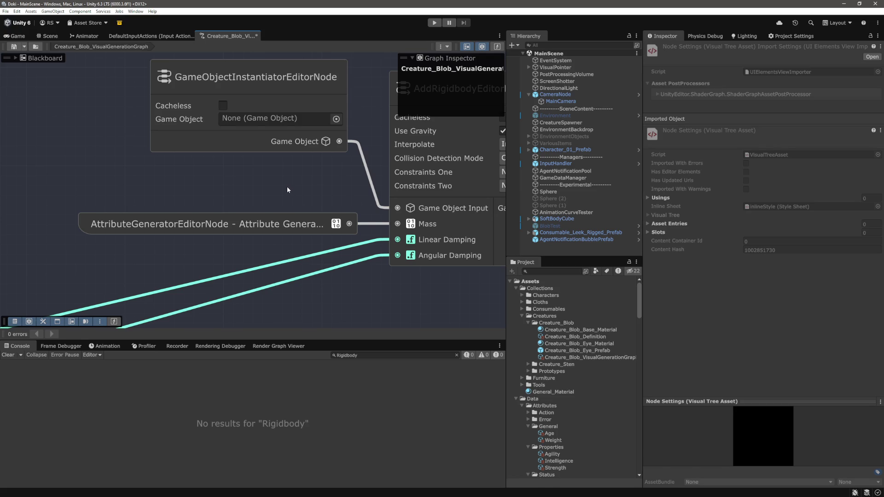
drag(286, 189, 179, 192)
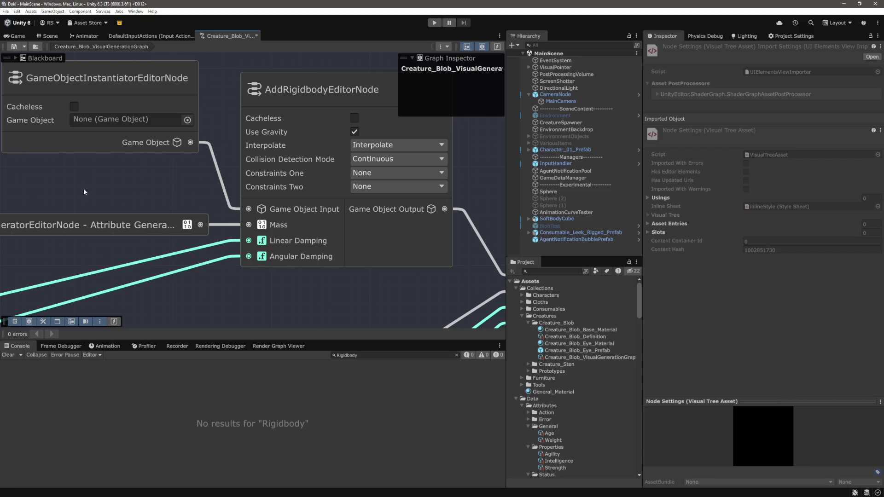
drag(93, 190, 213, 190)
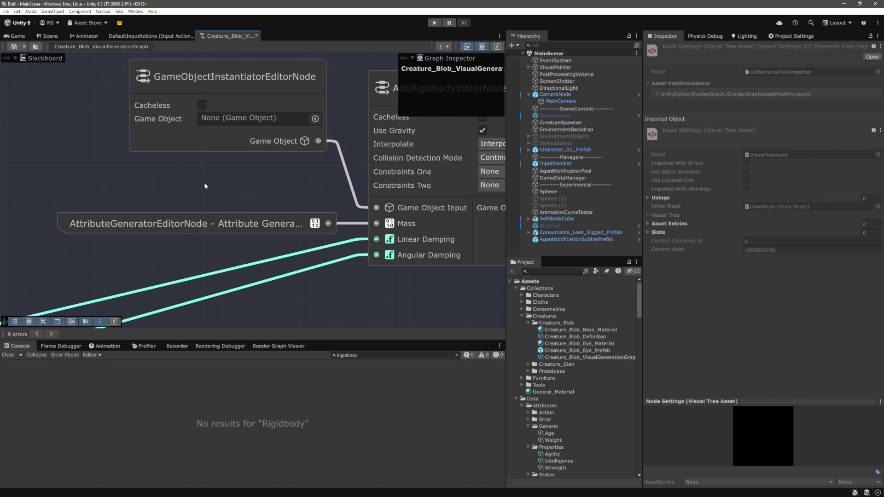
key(f)
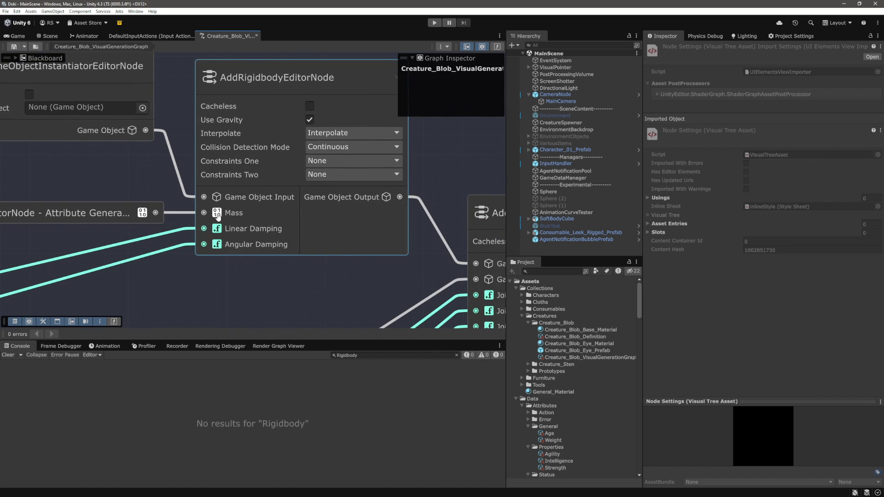
scroll(216, 213, down, 2)
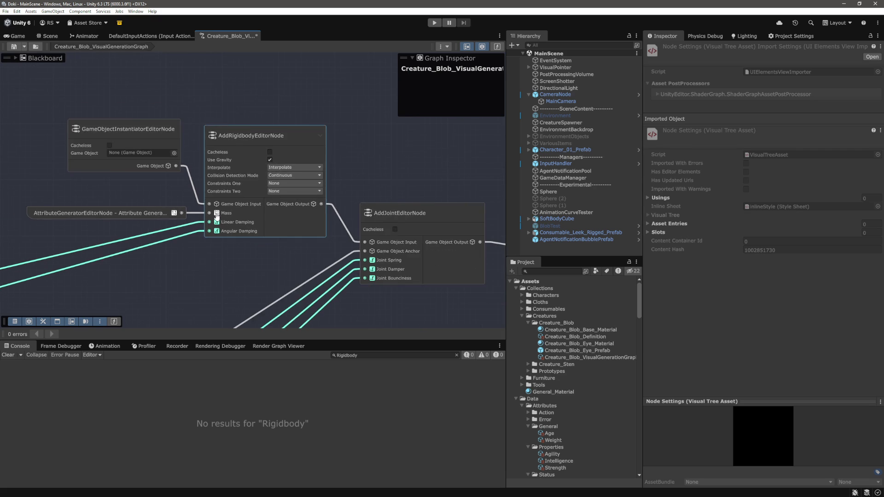
drag(311, 220, 211, 215)
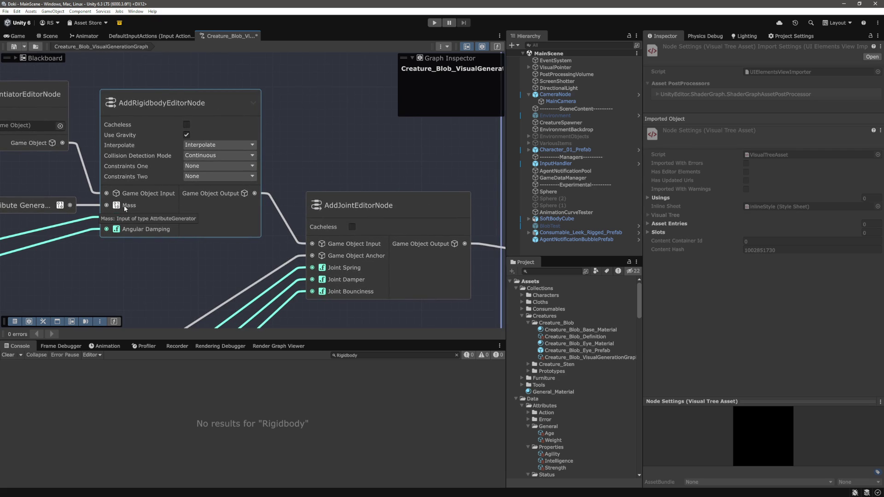
scroll(123, 204, down, 2)
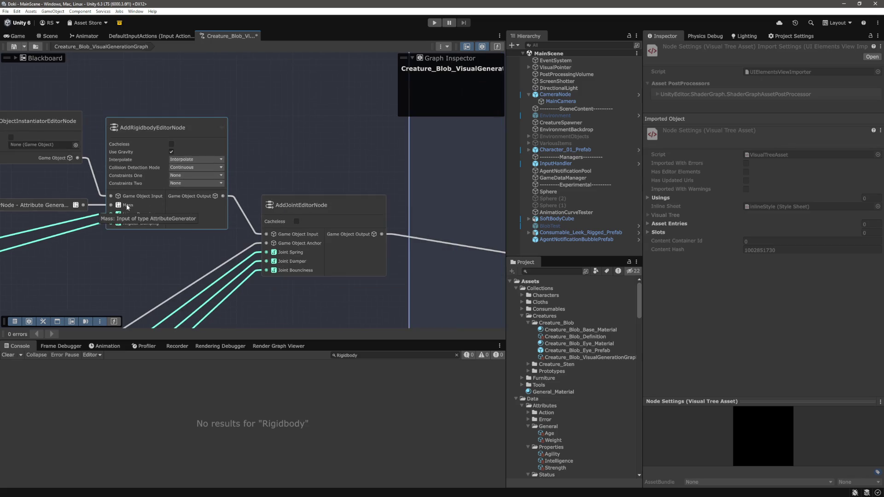
mouse_move(357, 172)
mouse_down()
mouse_move(229, 166)
mouse_move(303, 140)
mouse_move(260, 184)
mouse_move(209, 303)
mouse_up()
scroll(282, 300, down, 2)
Zoom around the graph to AddJointEditorNode, then move to AddRigidbodyRuntimeNode.cs in Visual Studio Code.
scroll(184, 187, up, 2)
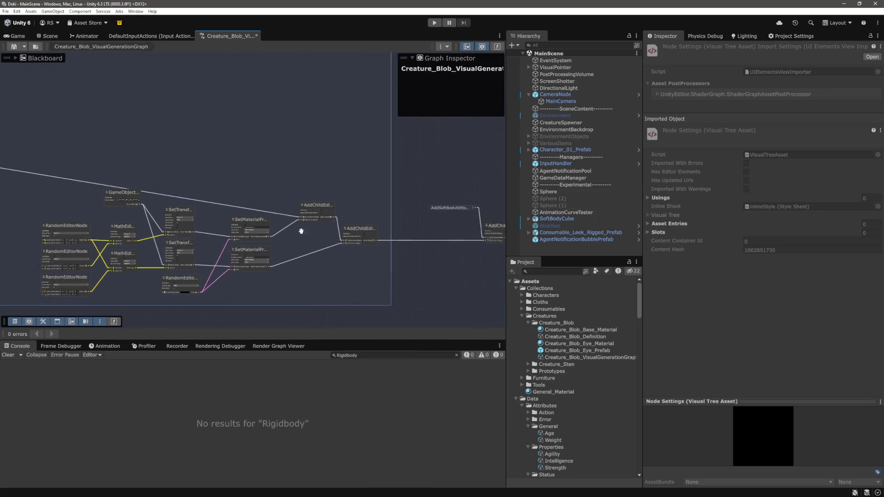
scroll(312, 223, up, 3)
scroll(304, 217, down, 2)
scroll(202, 206, up, 2)
scroll(237, 204, up, 2)
scroll(237, 204, down, 5)
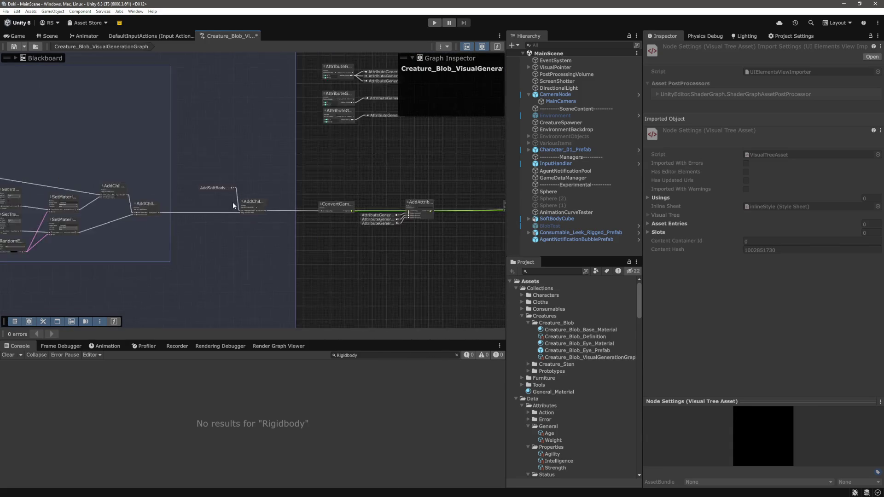
scroll(136, 187, down, 2)
scroll(300, 182, up, 2)
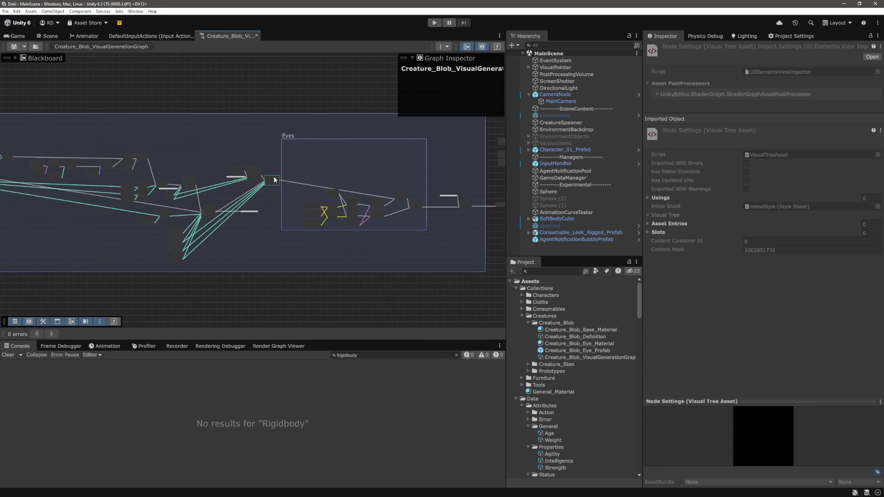
scroll(277, 184, up, 3)
scroll(277, 184, up, 1)
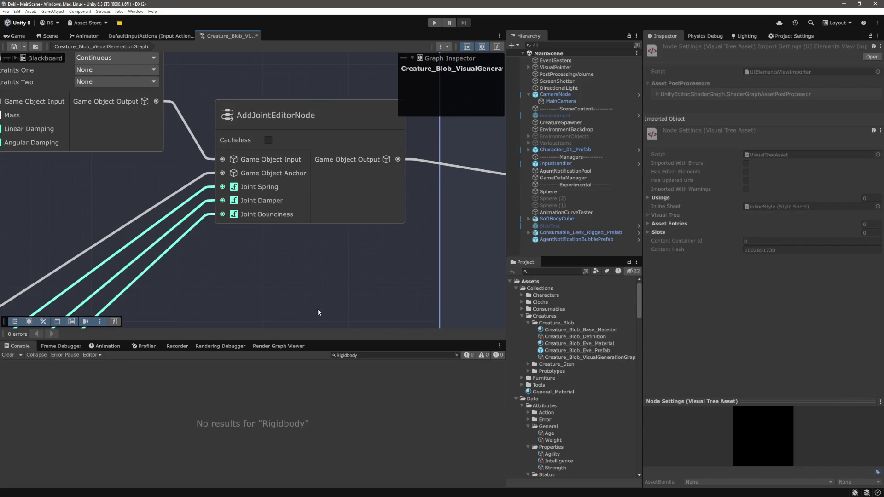
key(alt+Tab)
click(385, 267)
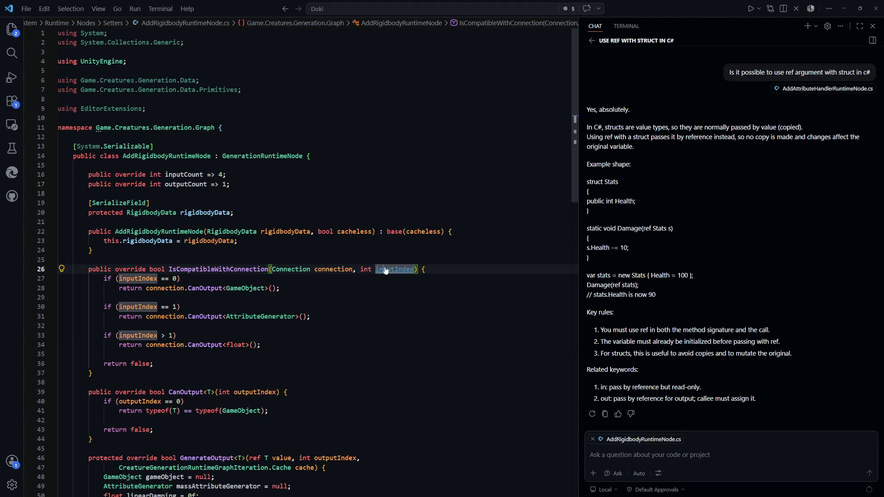
Open AddJointEditorNode.cs by searching 'addjoint' in quick file search.
key(ctrl+p)
text(addjoint)
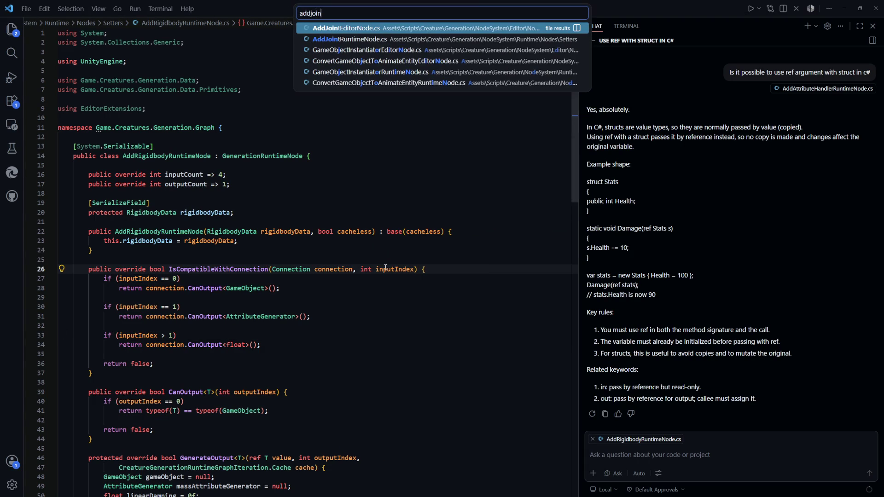
key(Return)
scroll(436, 242, down, 5)
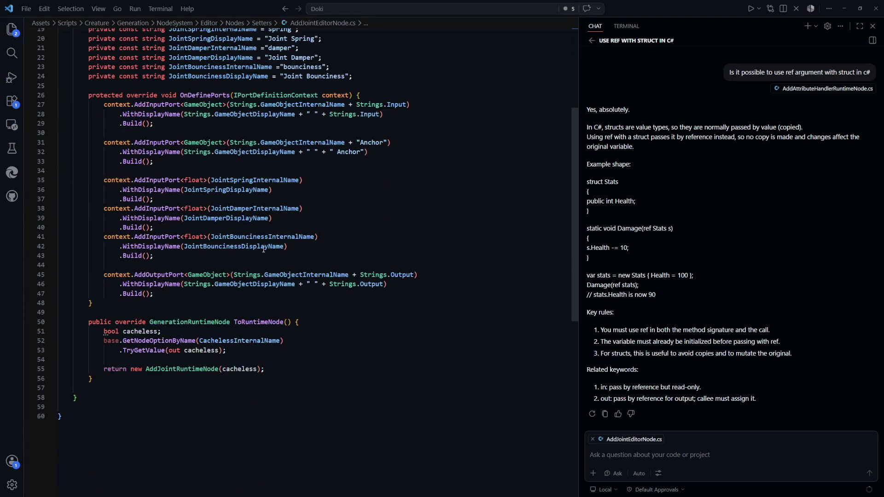
click(253, 251)
scroll(253, 251, up, 1)
Copy the OnDefineOptions method from AddRigidbodyEditorNode.cs.
key(ctrl+p)
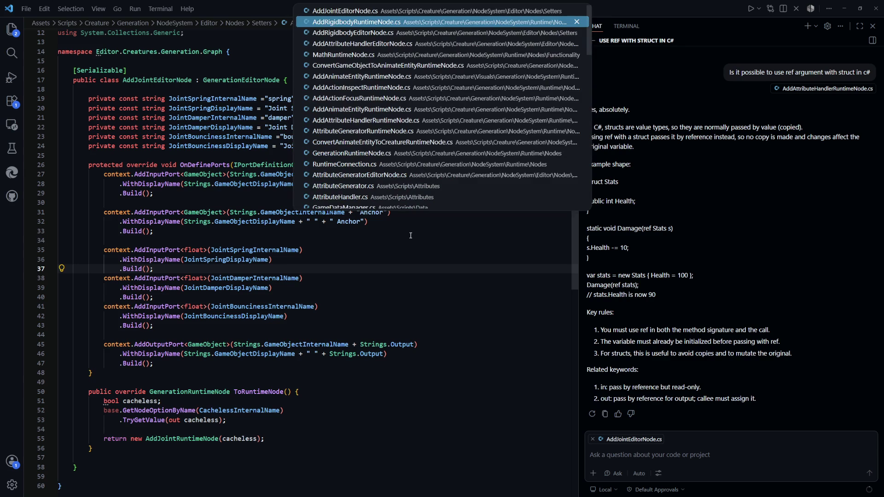
key(Return)
scroll(380, 274, down, 5)
click(380, 273)
key(ctrl+p)
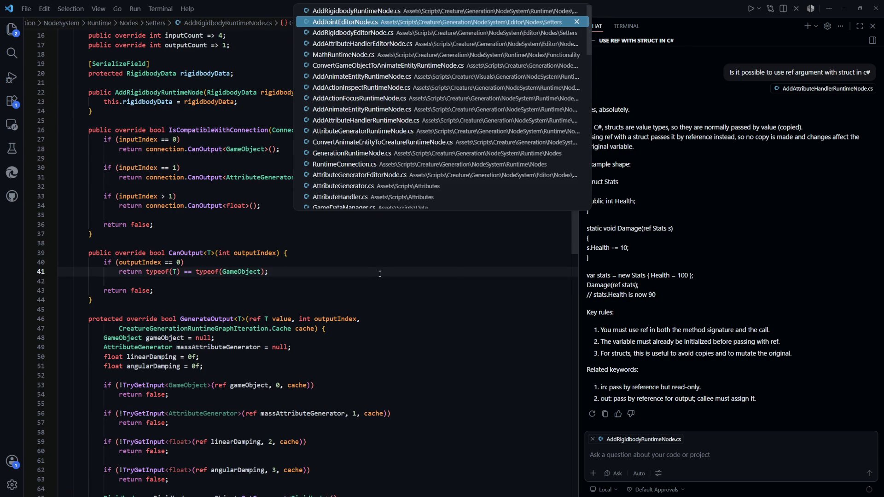
key(Return)
scroll(333, 295, up, 15)
scroll(333, 295, up, 4)
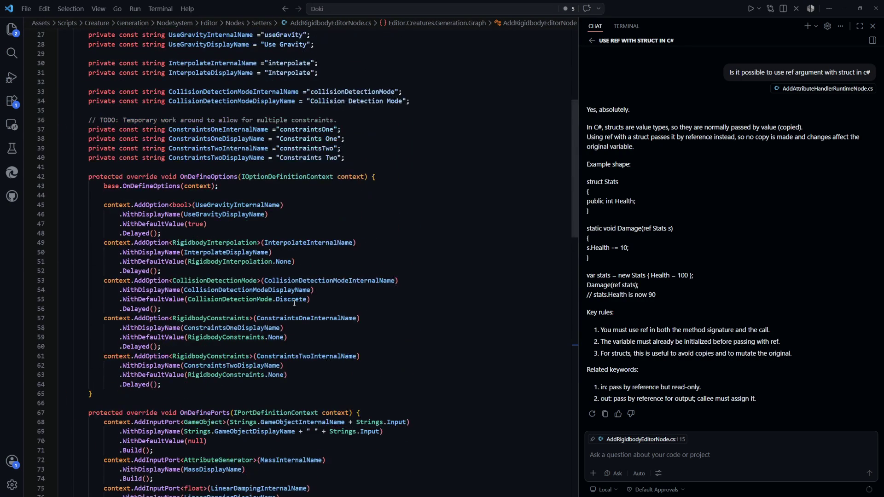
drag(93, 376, 90, 167)
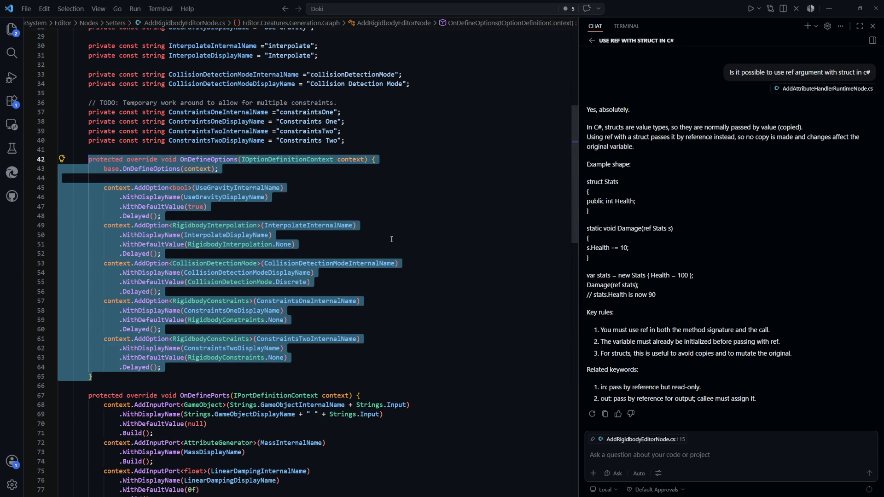
click(186, 245)
key(ctrl+p)
Paste it into AddJointEditorNode.cs below the constants and delete all options except UseGravity.
key(Return)
key(ctrl+p)
key(Down)
key(Return)
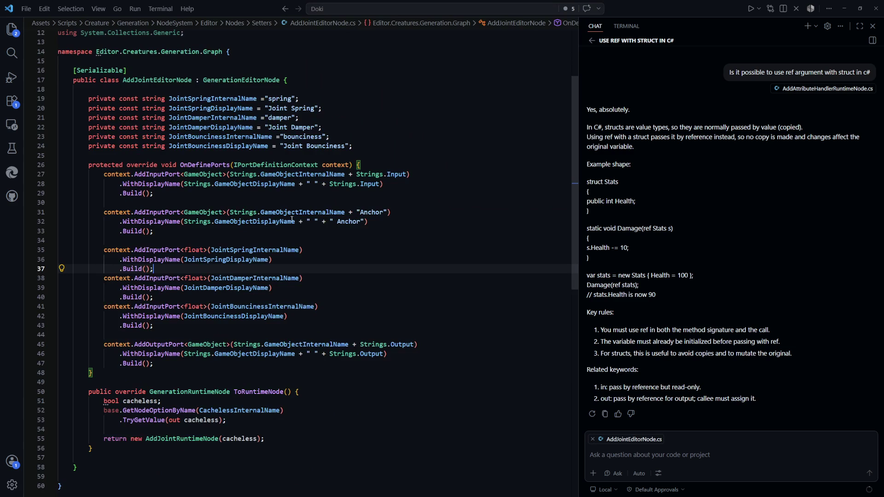
scroll(297, 230, up, 4)
scroll(297, 230, down, 7)
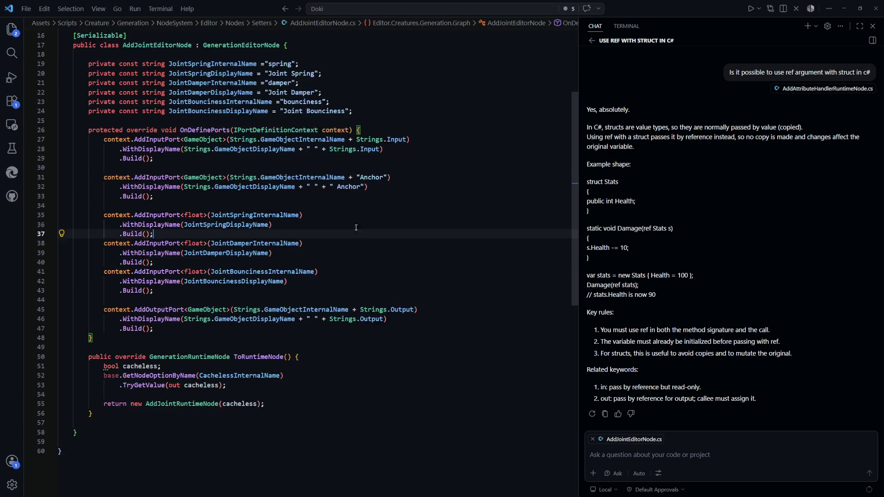
scroll(379, 158, up, 4)
click(379, 158)
key(Down)
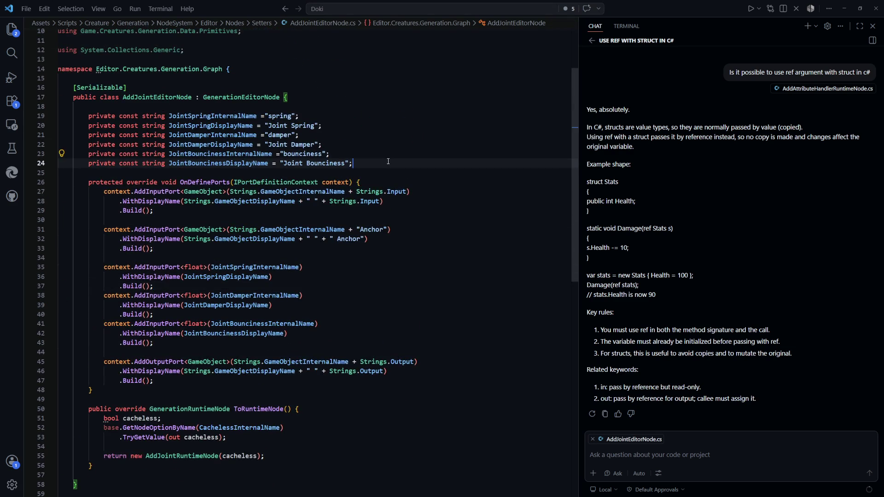
key(Down)
key(Return)
text(protected override void OnDefineOptions(IOptionDefinitionContext context) {             base.OnDefineOptions(context);              context.AddOption<bool>(UseGravityInternalName)                 .WithDisplayName(UseGravityDisplayName)                 .WithDefaultValue(true)                 .Delayed();             context.AddOption<RigidbodyInterpolation>(InterpolateInternalName)                 .WithDisplayName(InterpolateDisplayName)                 .WithDefaultValue(RigidbodyInterpolation.None)                 .Delayed();             context.AddOption<CollisionDetectionMode>(CollisionDetectionModeInternalName)                 .WithDisplayName(CollisionDetectionModeDisplayName)                 .WithDefaultValue(CollisionDetectionMode.Discrete)                 .Delayed();             context.AddOption<RigidbodyConstraints>(ConstraintsOneInternalName)                 .WithDisplayName(ConstraintsOneDisplayName)                 .WithDefaultValue(RigidbodyConstraints.None)                 .Delayed();             context.AddOption<RigidbodyConstraints>(ConstraintsTwoInternalName)                 .WithDisplayName(ConstraintsTwoDisplayName)                 .WithDefaultValue(RigidbodyConstraints.None)                 .Delayed();         })
mouse_move(184, 391)
mouse_down()
mouse_move(207, 381)
mouse_move(231, 237)
mouse_up()
key(Delete)
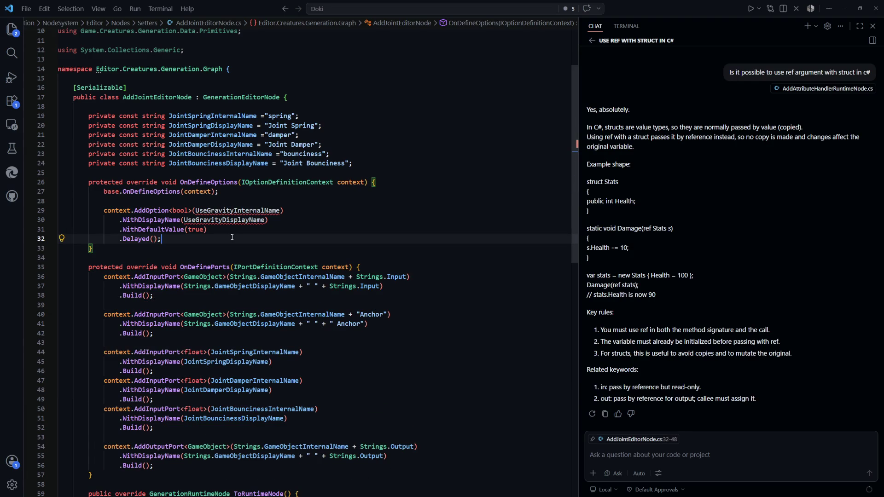
Add JointMassMultiplier internal and display name constants below the class declaration.
click(338, 108)
key(Return)
text(private const string J)
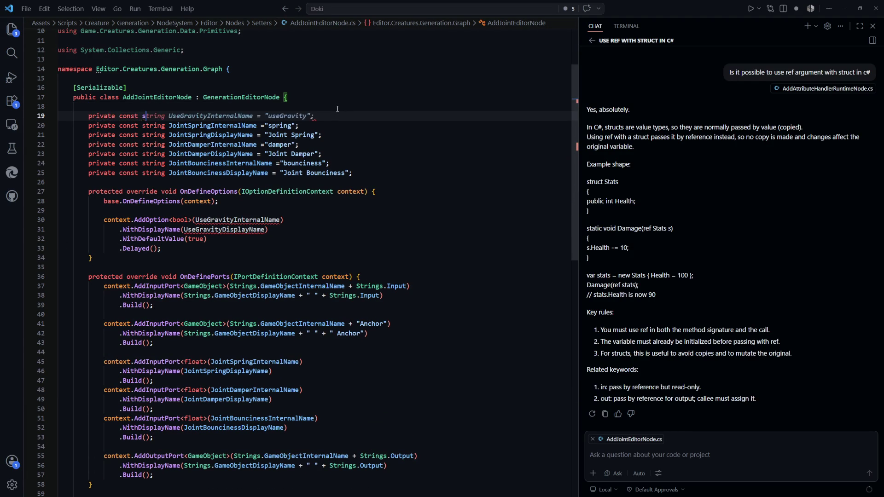
text(oi)
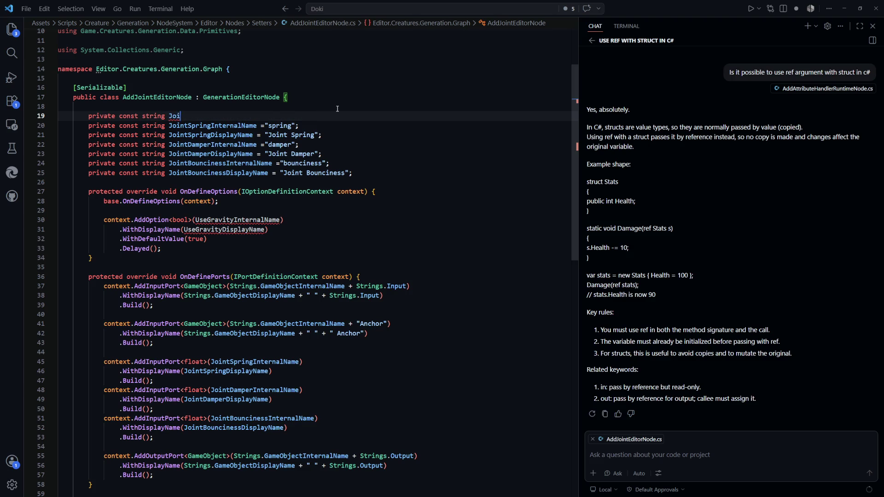
text(ntMassMultiplier)
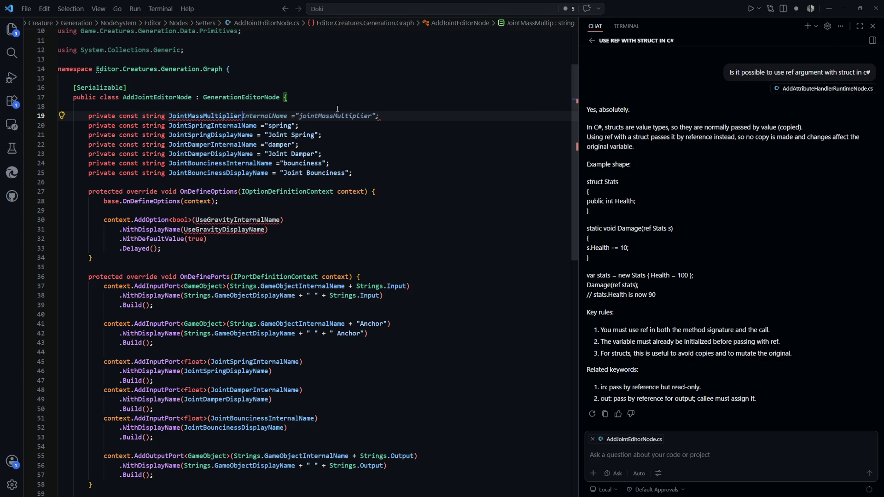
key(Tab)
key(Tab)
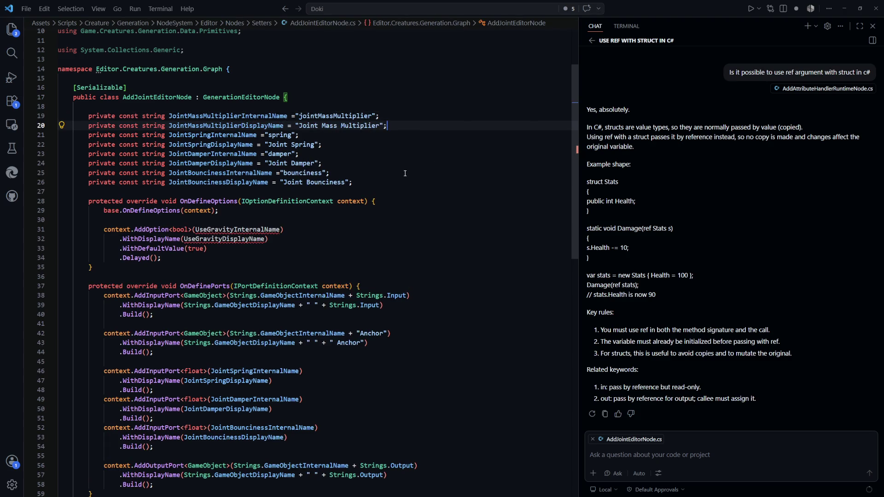
key(Tab)
Change the option to AddOption<float>(JointMassMultiplierInternalName) with its display name and default 1.0f.
double_click(225, 98)
key(ctrl+c)
double_click(237, 213)
key(ctrl+v)
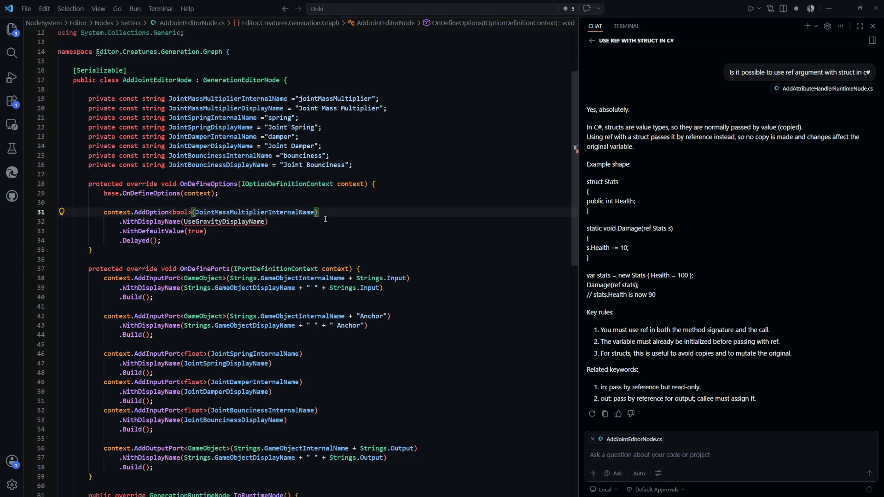
key(Tab)
double_click(182, 213)
text(float)
double_click(196, 231)
text(1.0f)
click(254, 254)
In ToRuntimeNode, read jointMassMultiplier via GetNodeOptionByName and pass it to AddJointRuntimeNode.
scroll(393, 253, down, 4)
scroll(393, 253, down, 4)
click(249, 281)
scroll(253, 322, up, 1)
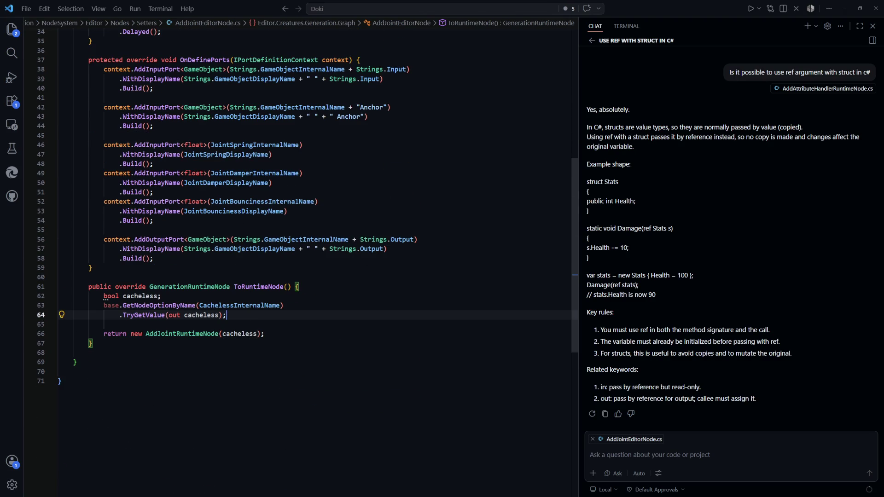
click(254, 334)
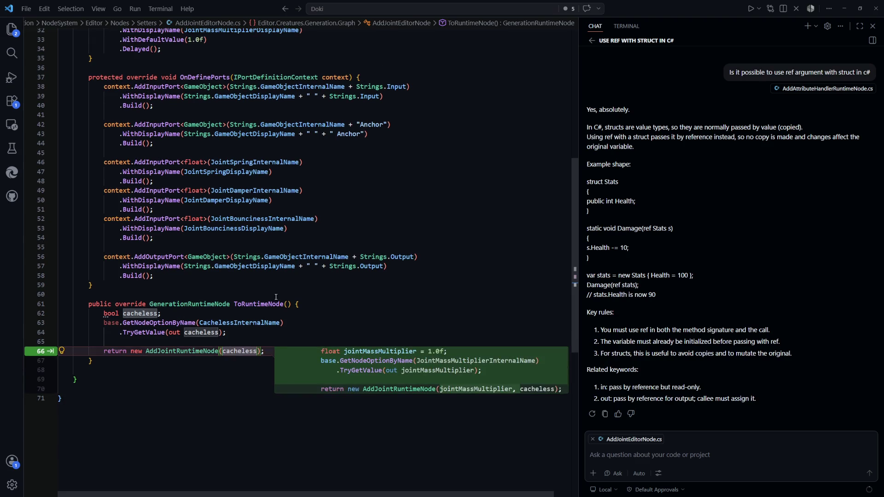
key(Tab)
click(62, 366)
scroll(300, 308, down, 2)
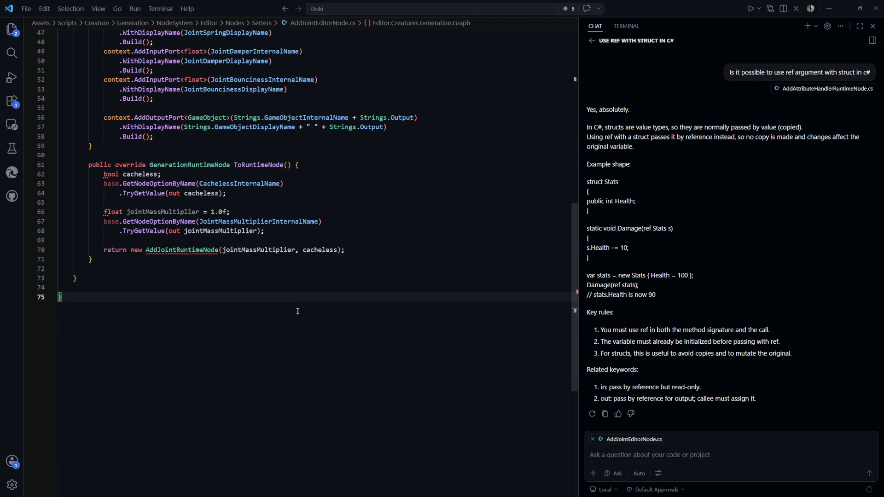
click(188, 251)
double_click(187, 251)
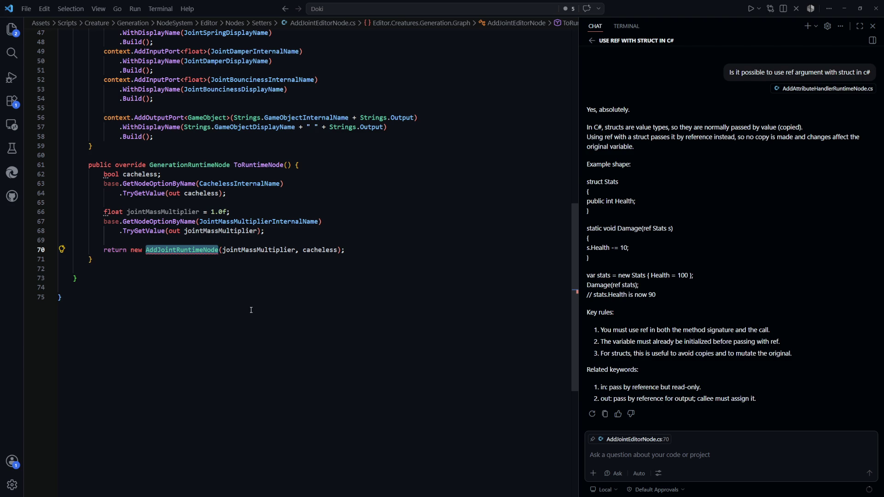
In AddJointRuntimeNode, add a [SerializeField] jointMassMultiplier field and a constructor that sets it.
key(F12)
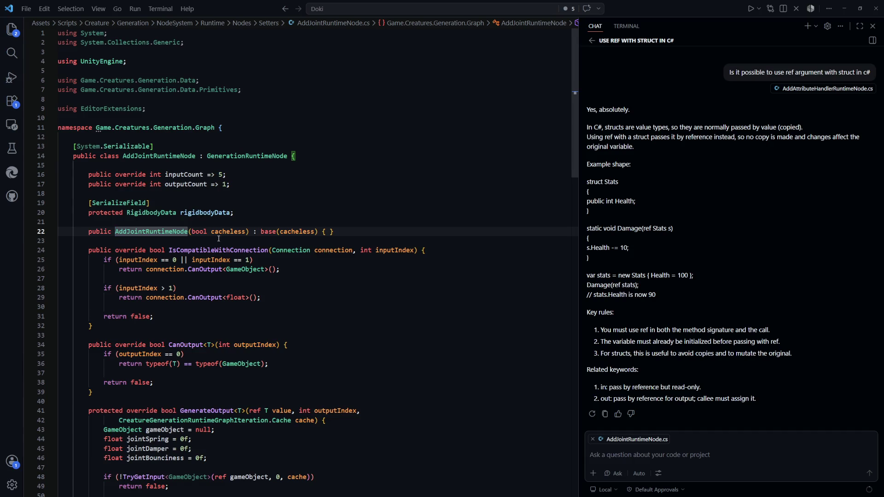
key(Tab)
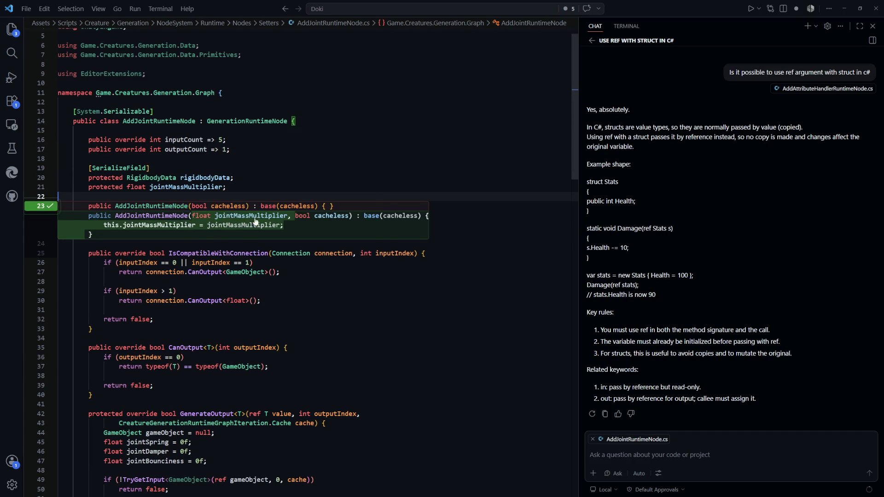
key(Tab)
click(254, 174)
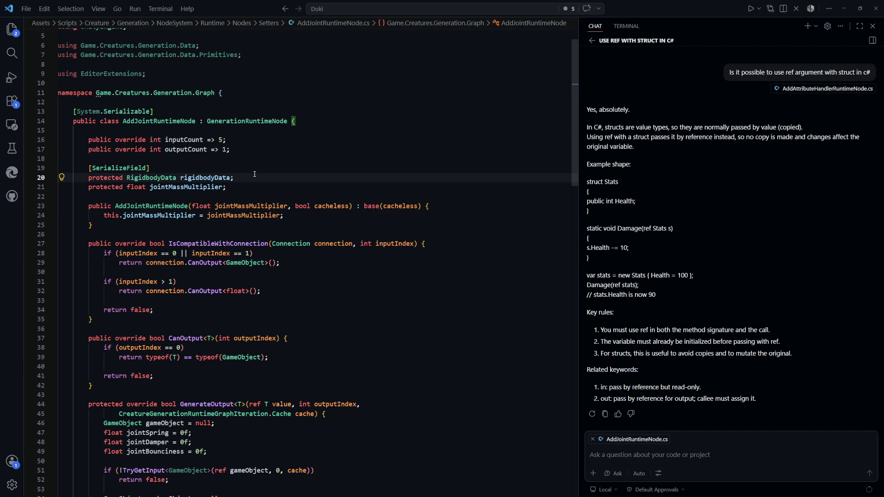
key(Return)
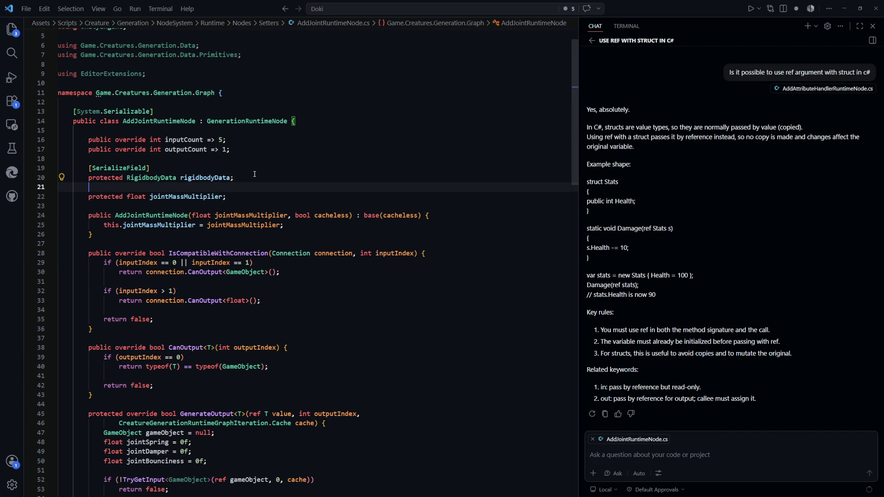
text([Ser)
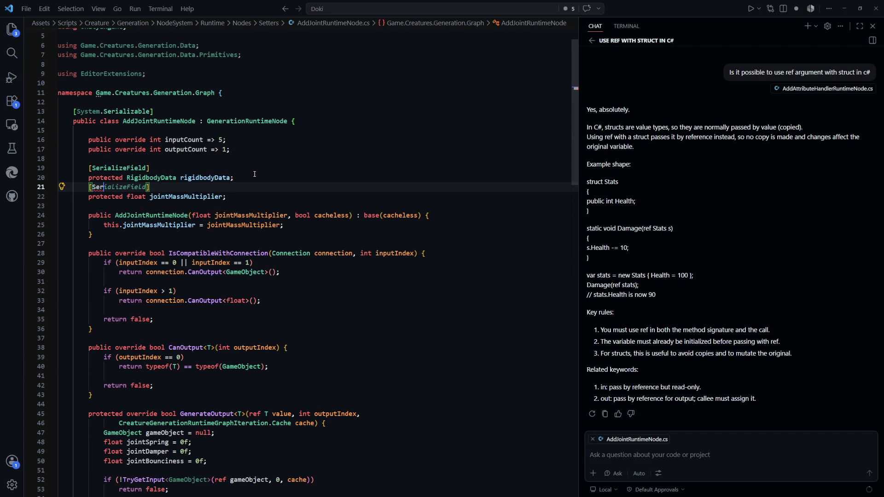
key(Tab)
Search AddJointRuntimeNode.cs for other uses of rigidbodyData.
click(254, 174)
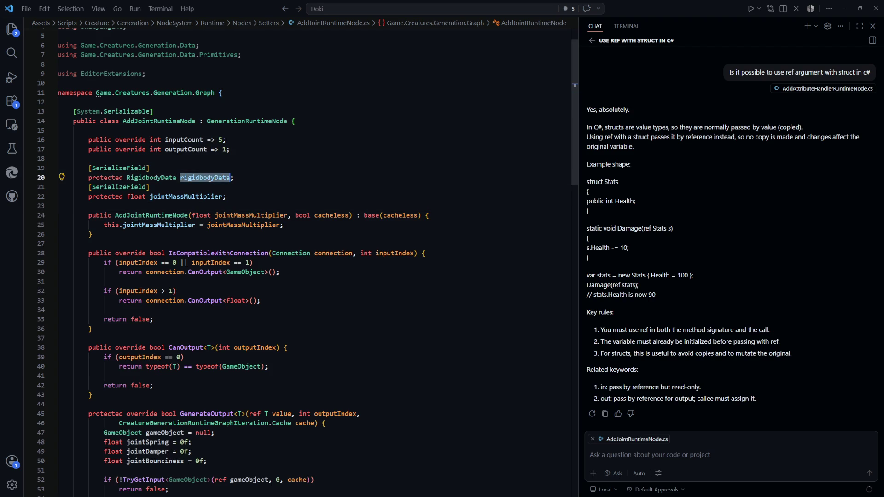
scroll(363, 266, down, 12)
scroll(363, 266, down, 10)
scroll(361, 262, up, 14)
scroll(361, 261, up, 10)
key(ctrl+f)
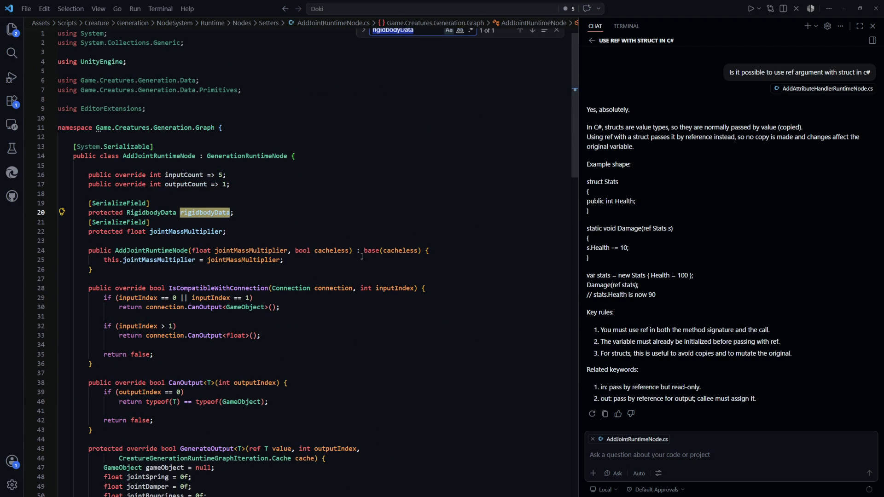
Delete the two unused rigidbodyData field lines from AddJointRuntimeNode.
drag(60, 222, 260, 195)
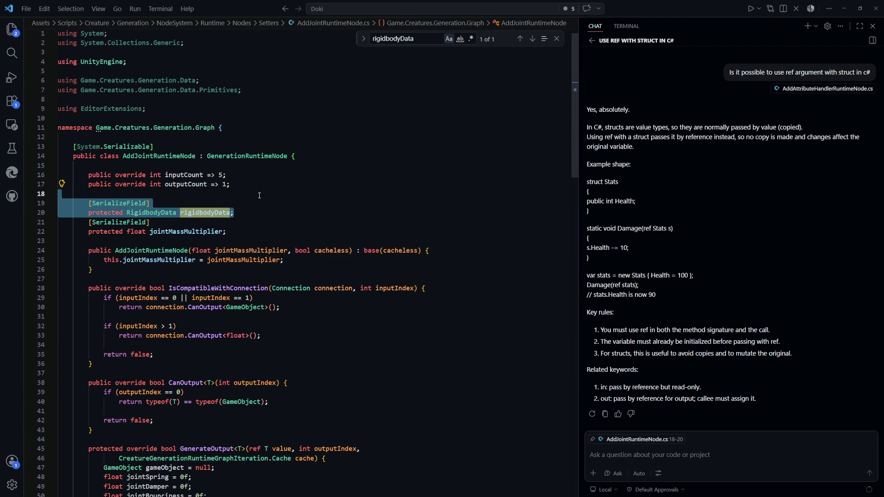
key(BackSpace)
click(117, 307)
Highlight every use of the anchor variable and look over GenerateOutput.
scroll(314, 280, down, 5)
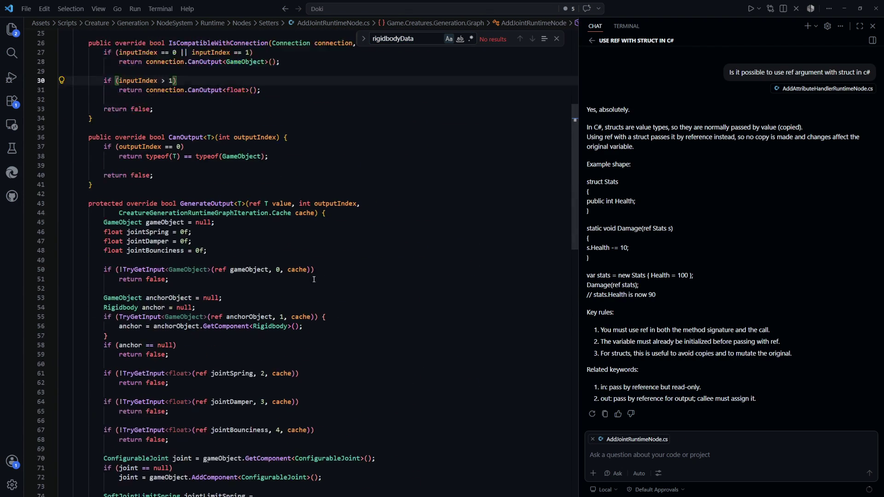
scroll(314, 280, down, 4)
scroll(159, 175, down, 1)
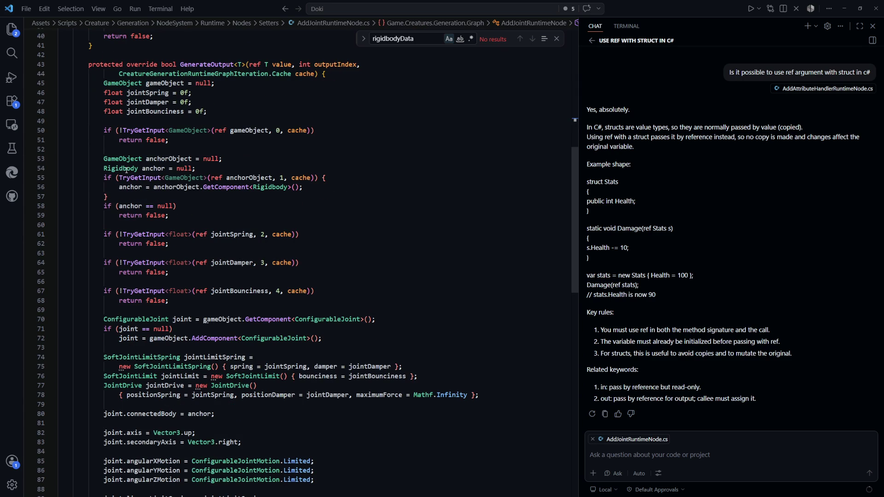
double_click(155, 168)
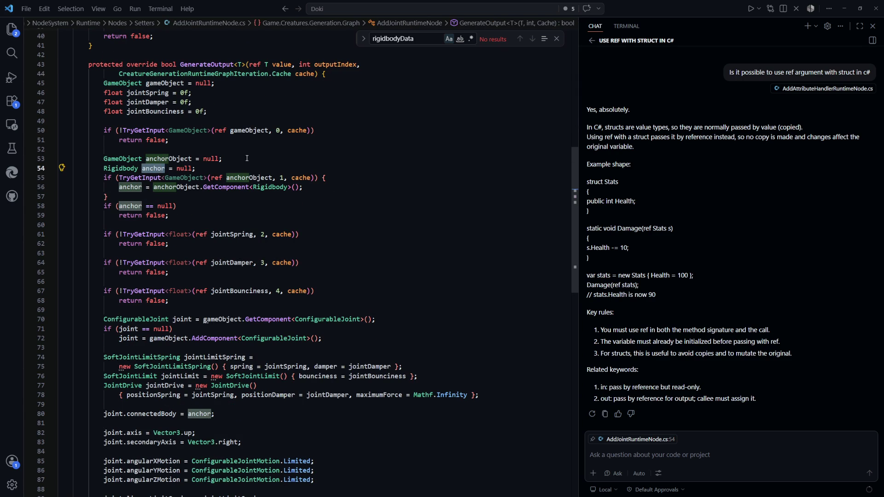
scroll(231, 165, up, 1)
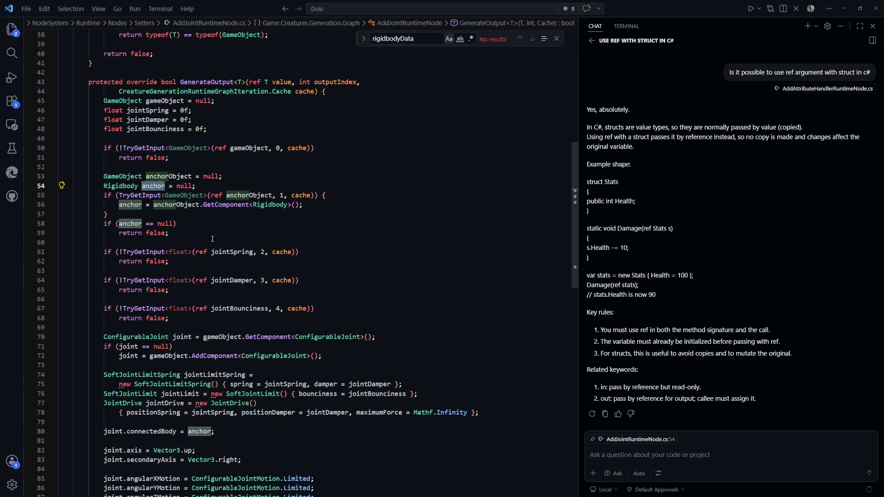
scroll(182, 239, down, 1)
scroll(212, 218, up, 1)
scroll(201, 239, up, 3)
scroll(175, 242, down, 4)
scroll(173, 250, down, 1)
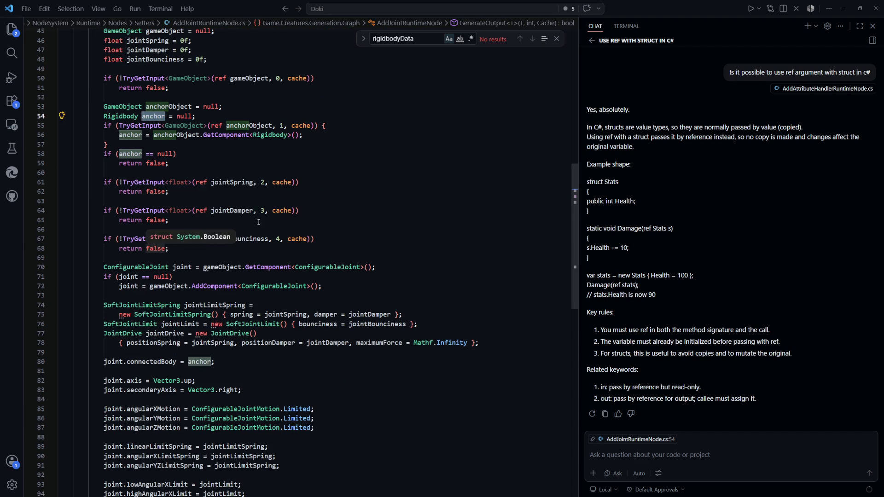
scroll(217, 193, down, 5)
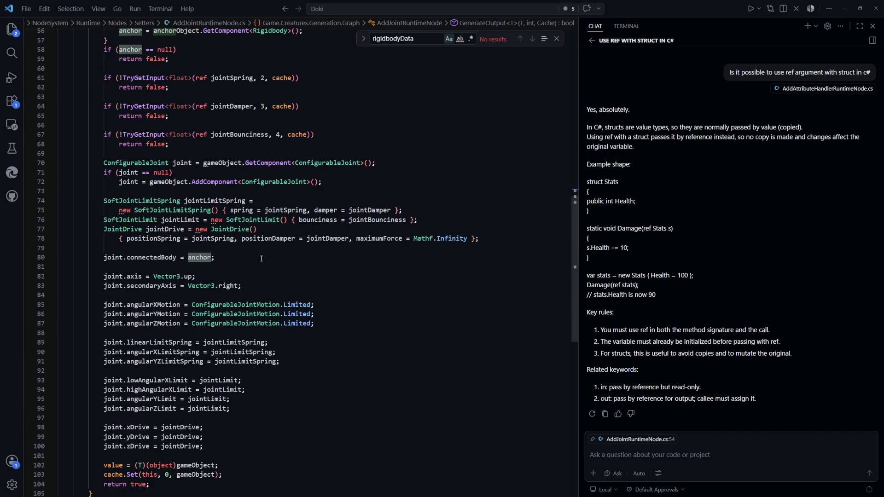
Add 'anchor.mass *= jointMassMultiplier;' after the anchor GetComponent line, then return to Unity.
scroll(261, 263, up, 1)
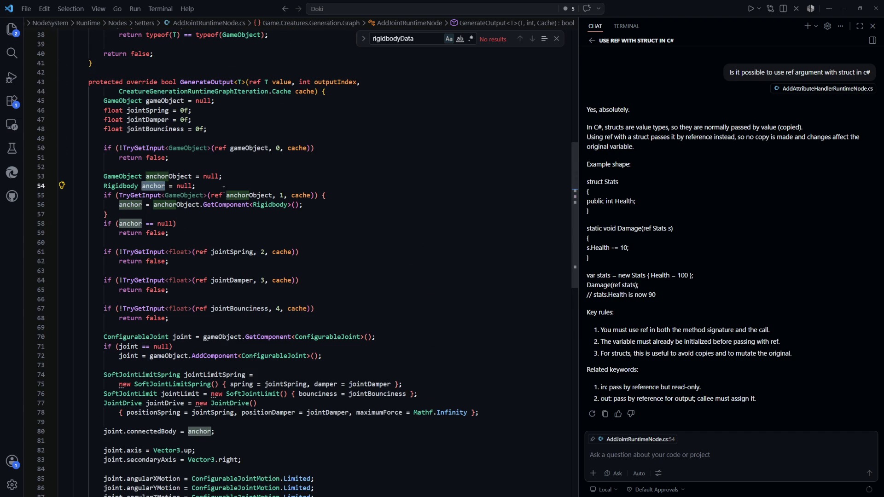
scroll(208, 184, down, 2)
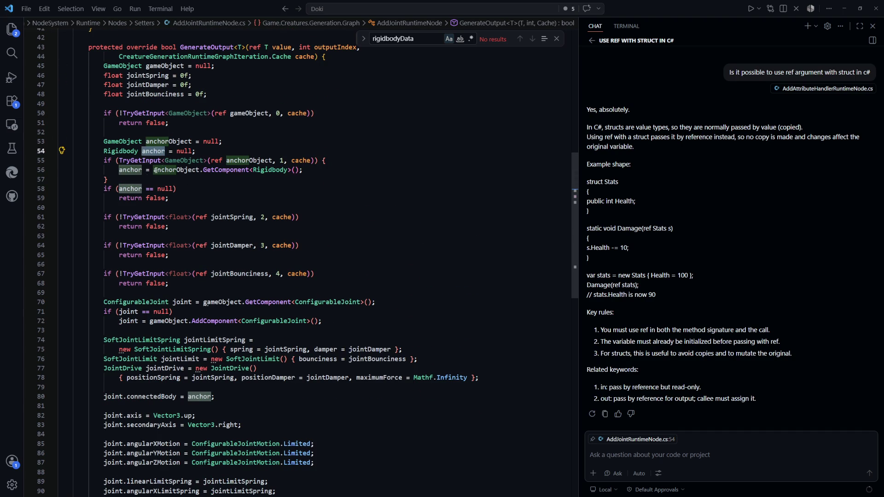
click(212, 184)
key(Up)
key(Up)
key(End)
key(Return)
text(an)
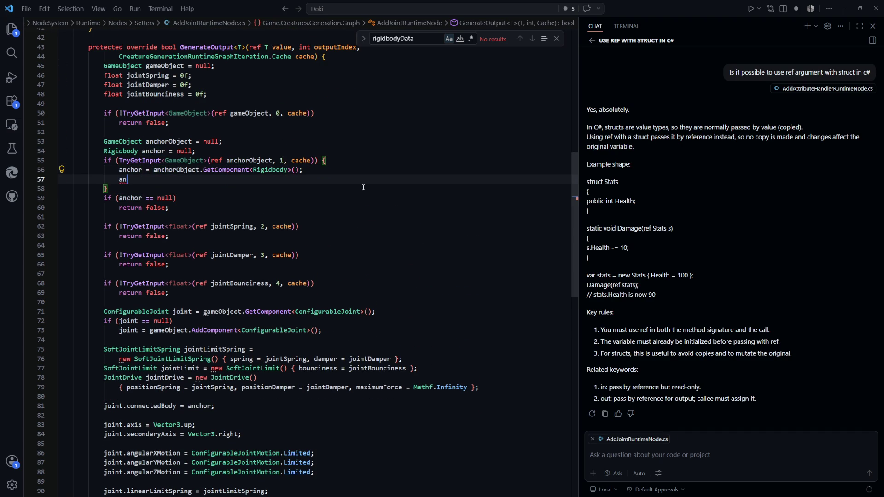
text(chor.mass)
key(Tab)
scroll(388, 235, down, 10)
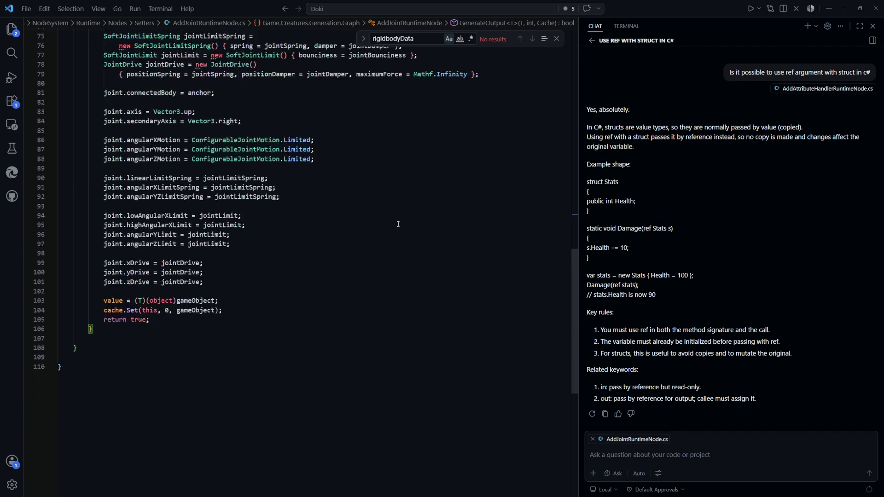
key(alt+Tab)
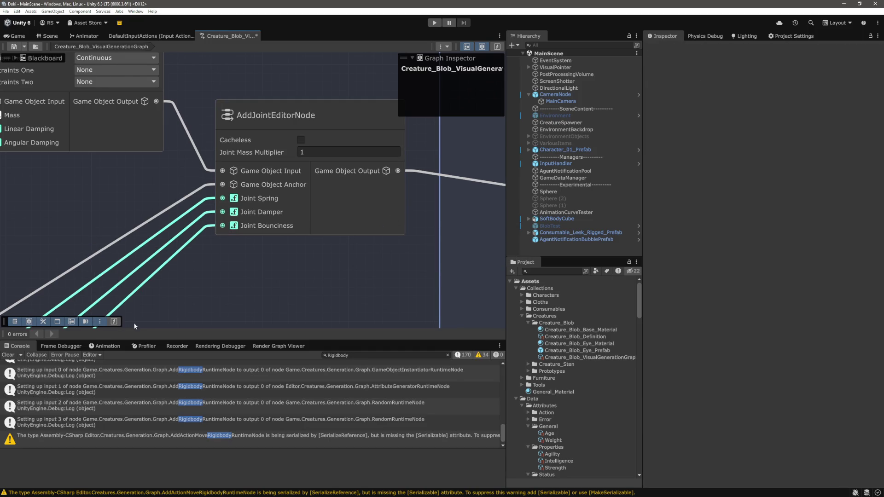
Clear the Console messages and start play mode to test the creature blob.
click(16, 358)
scroll(338, 261, down, 3)
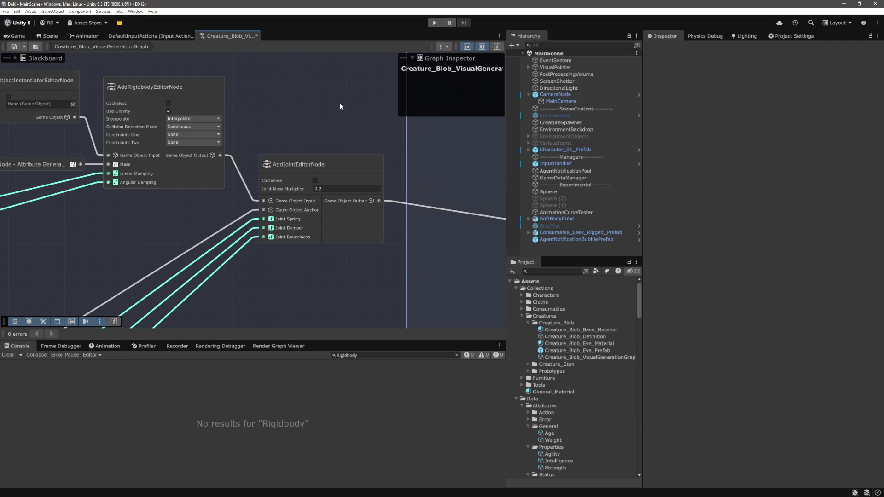
scroll(335, 126, down, 5)
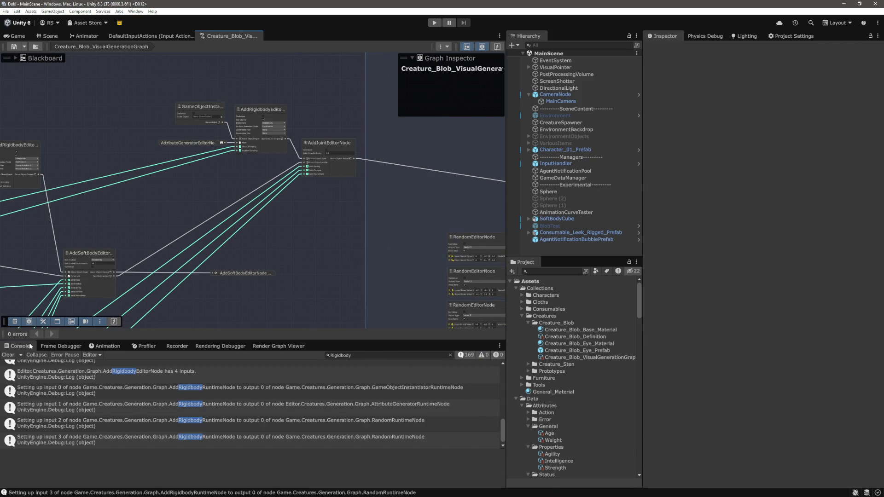
click(9, 355)
click(434, 22)
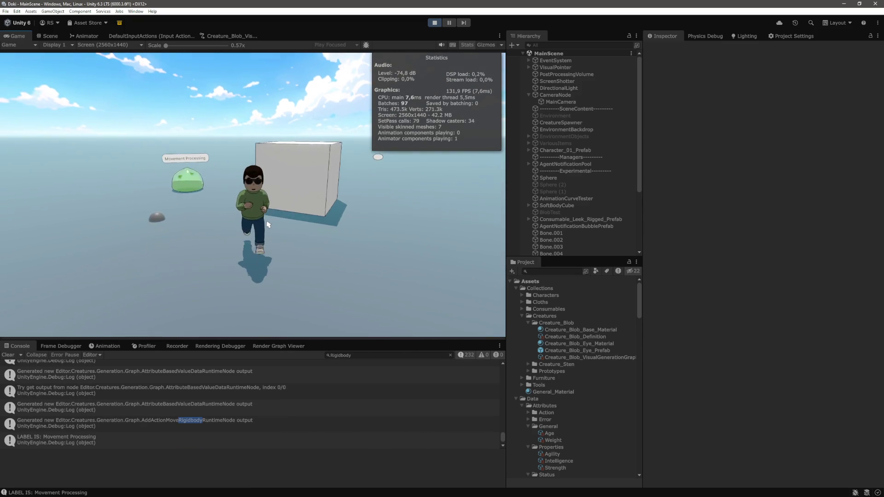
scroll(600, 203, down, 4)
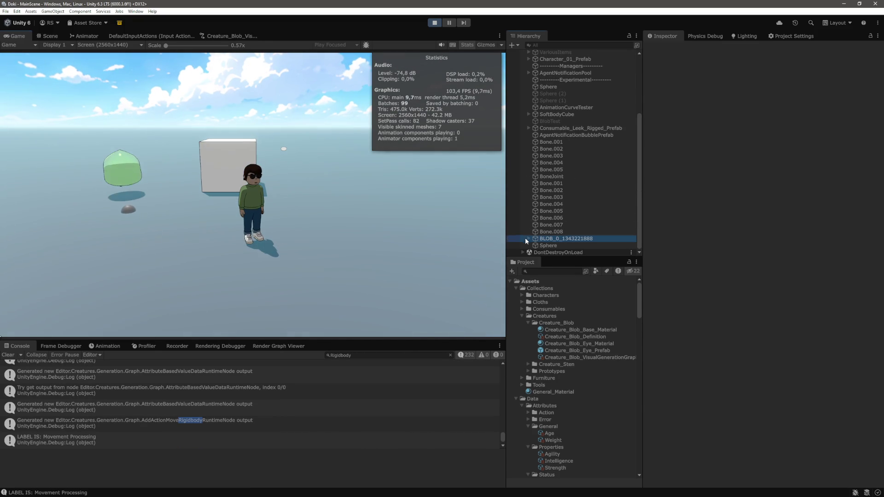
click(526, 237)
key(Right)
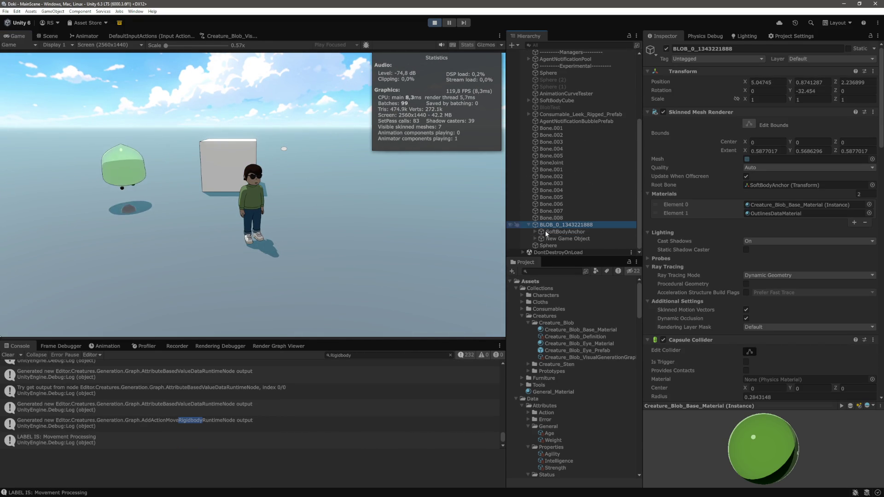
click(536, 247)
click(535, 246)
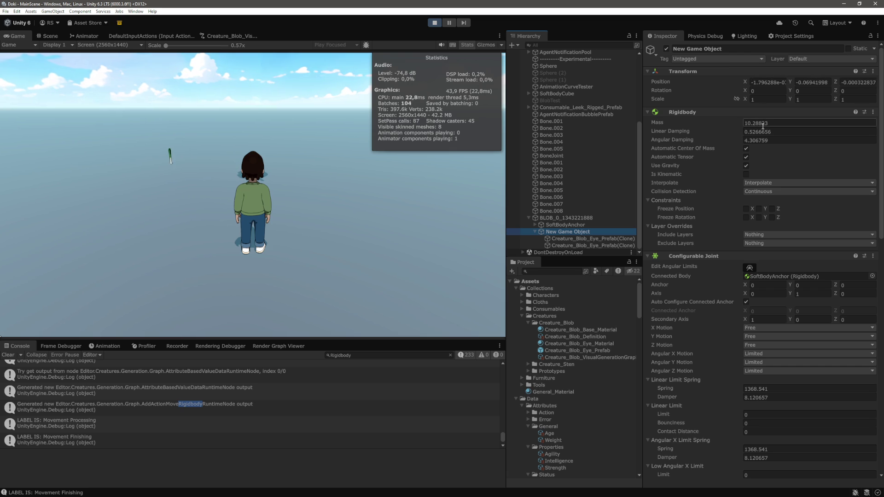
click(396, 204)
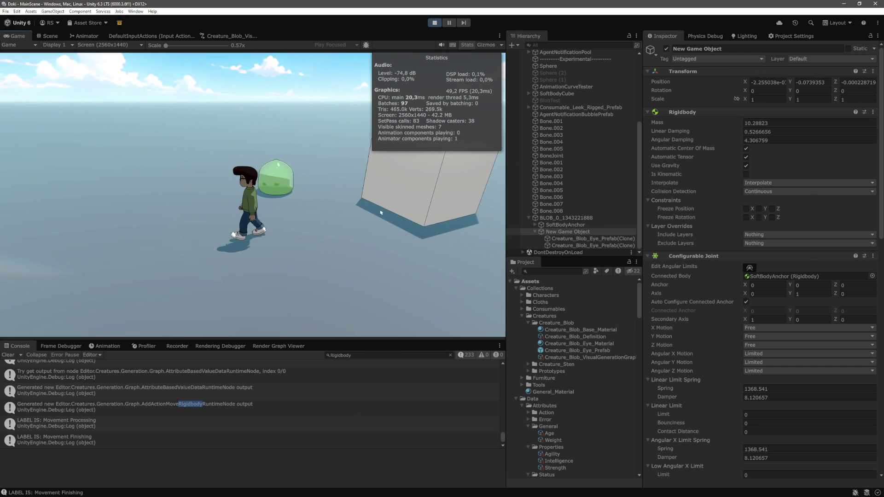
click(760, 275)
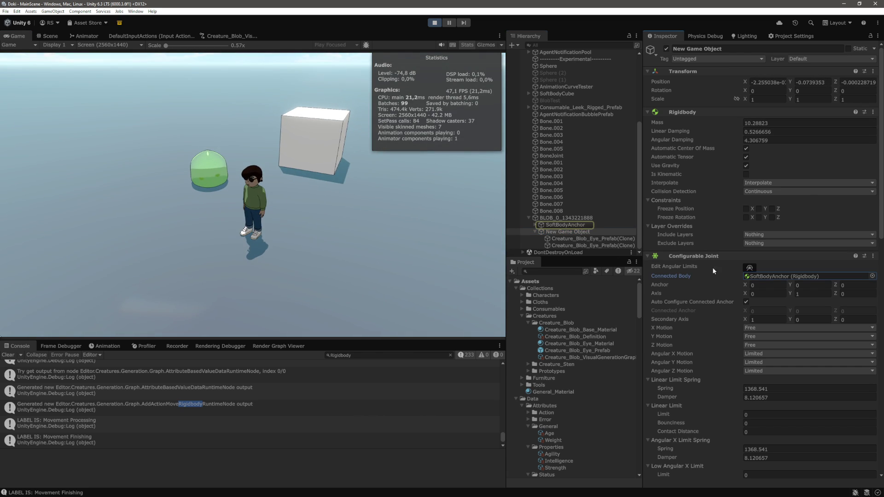
click(570, 224)
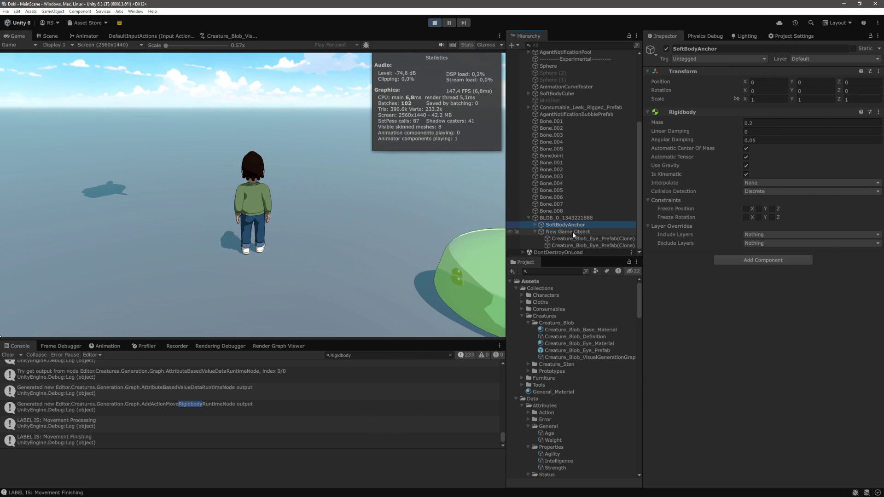
Stop play mode and go back to AddJointRuntimeNode.cs in the code editor.
click(434, 23)
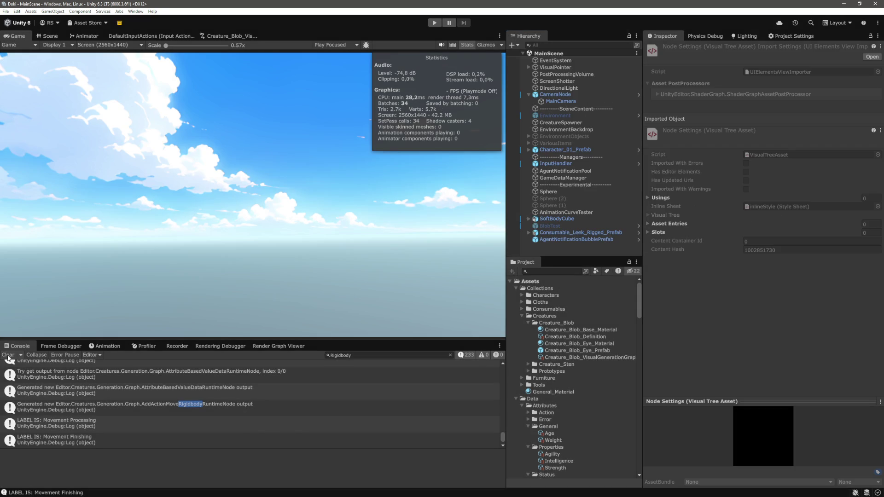
key(alt+Tab)
scroll(391, 244, up, 10)
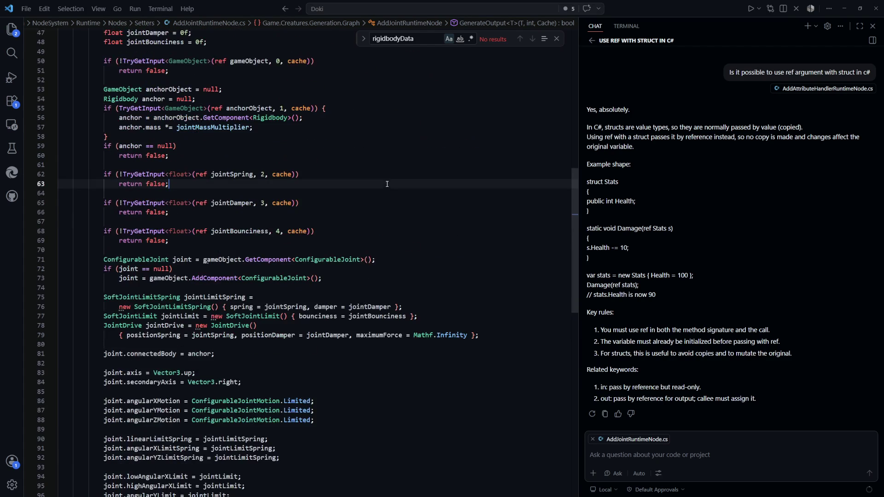
Delete the 'anchor.mass *= jointMassMultiplier;' line.
click(362, 232)
key(ctrl+shift+k)
scroll(362, 221, up, 13)
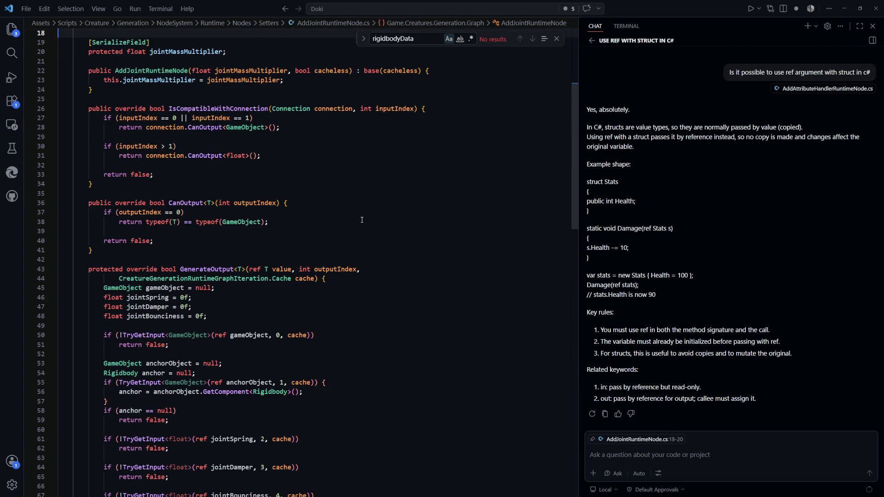
scroll(359, 234, down, 13)
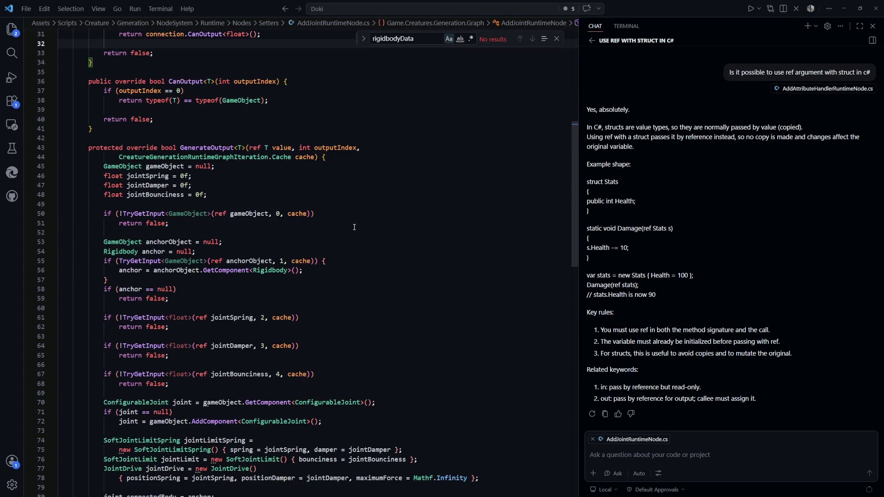
scroll(251, 242, up, 1)
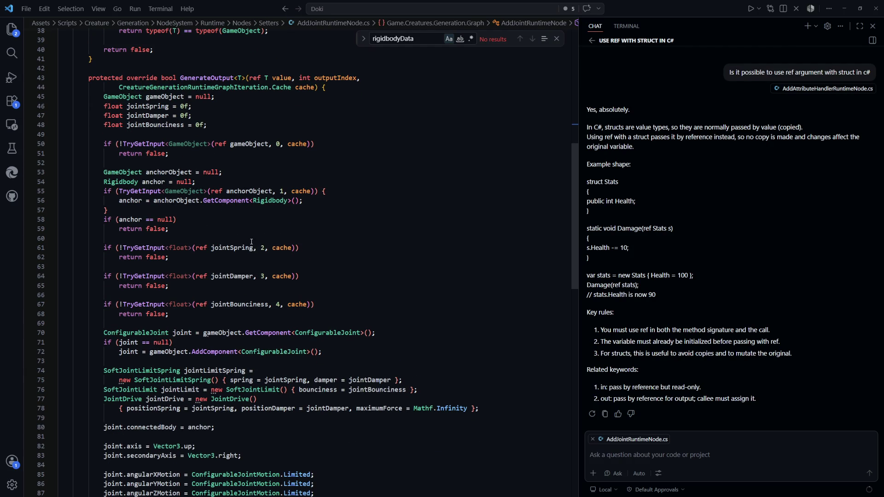
Review where GameObject and anchorObject are used in GenerateOutput.
click(178, 145)
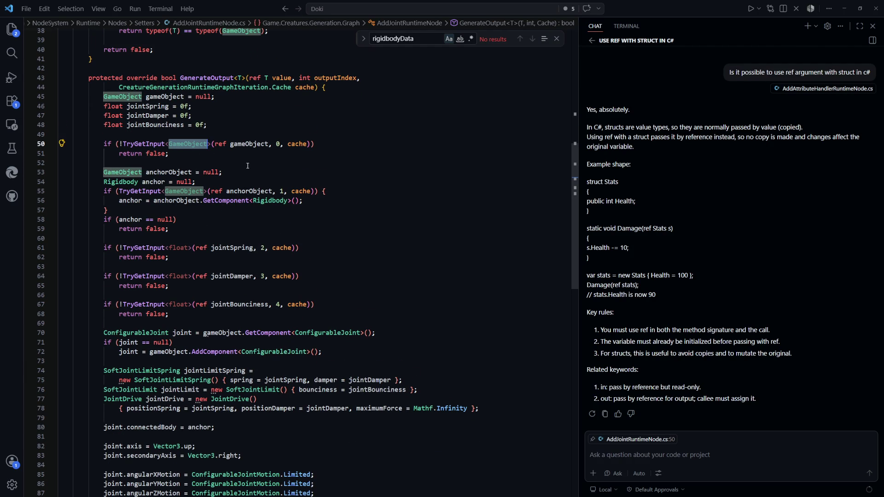
scroll(248, 165, down, 2)
scroll(363, 172, down, 1)
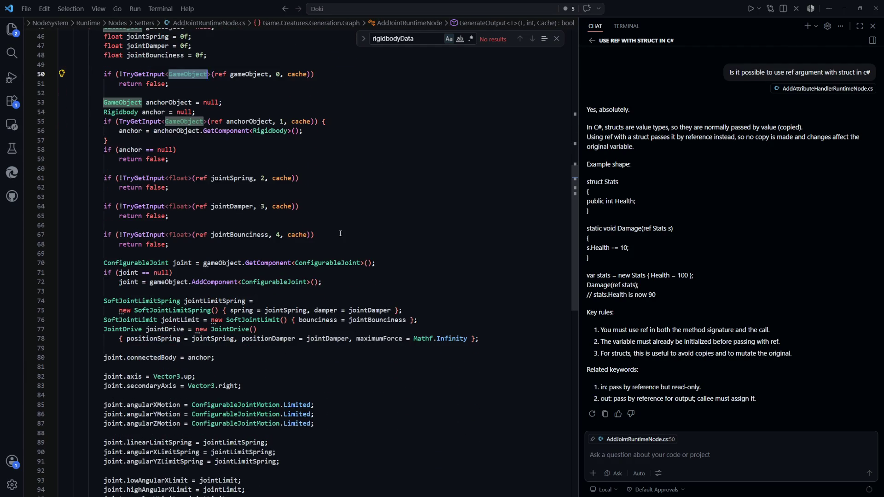
scroll(245, 217, up, 3)
click(169, 206)
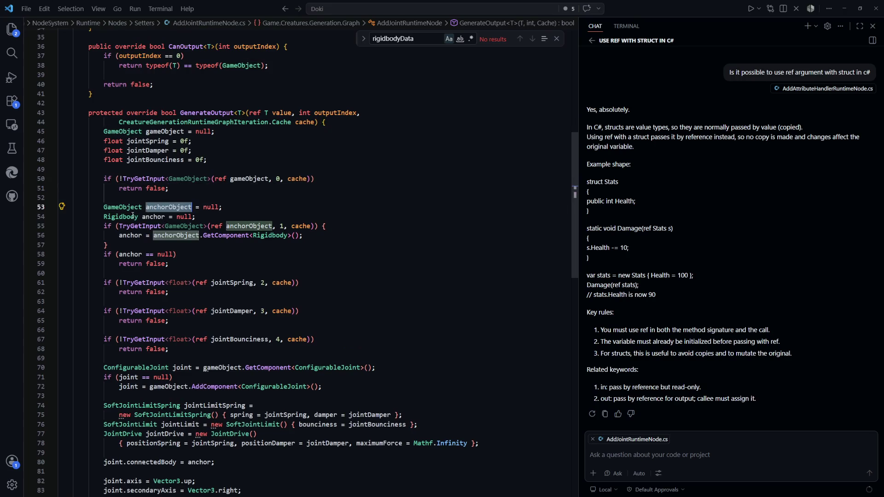
scroll(184, 165, down, 1)
Review the anchor variable's uses and the joint axis setup.
click(154, 182)
scroll(273, 221, down, 6)
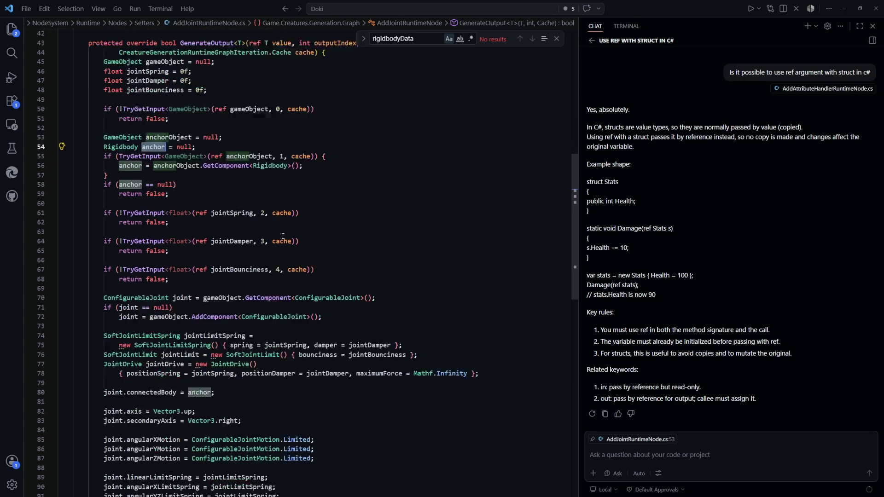
scroll(170, 200, down, 1)
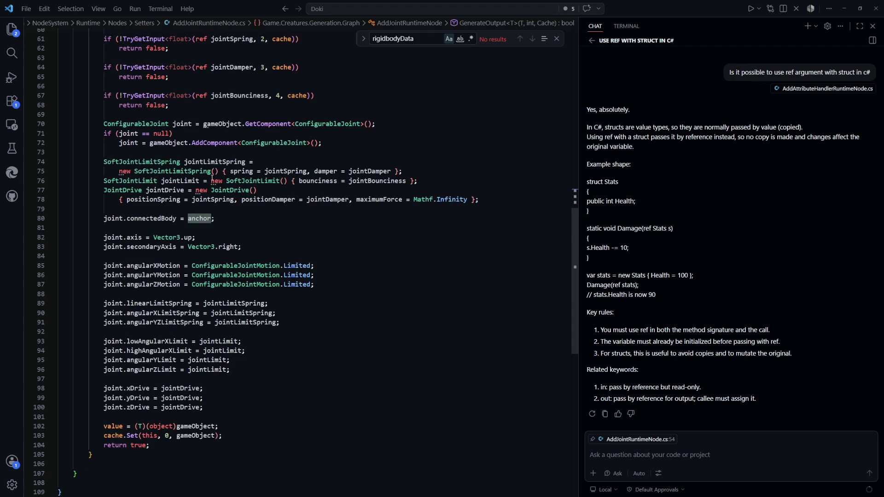
click(280, 247)
scroll(284, 261, up, 5)
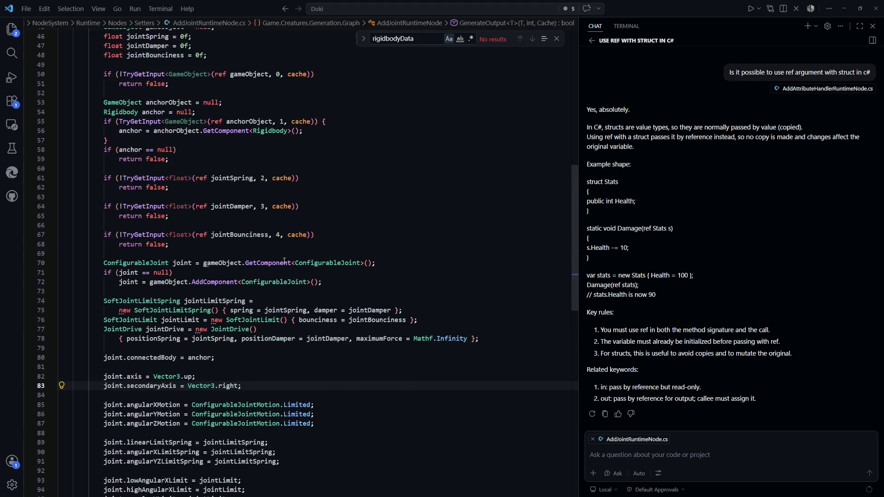
scroll(285, 261, up, 2)
scroll(284, 261, down, 8)
scroll(117, 211, up, 9)
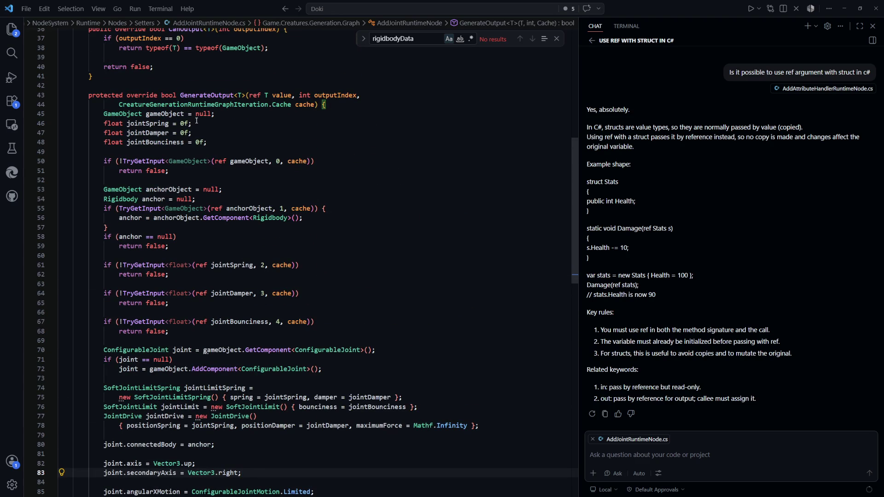
scroll(197, 123, down, 2)
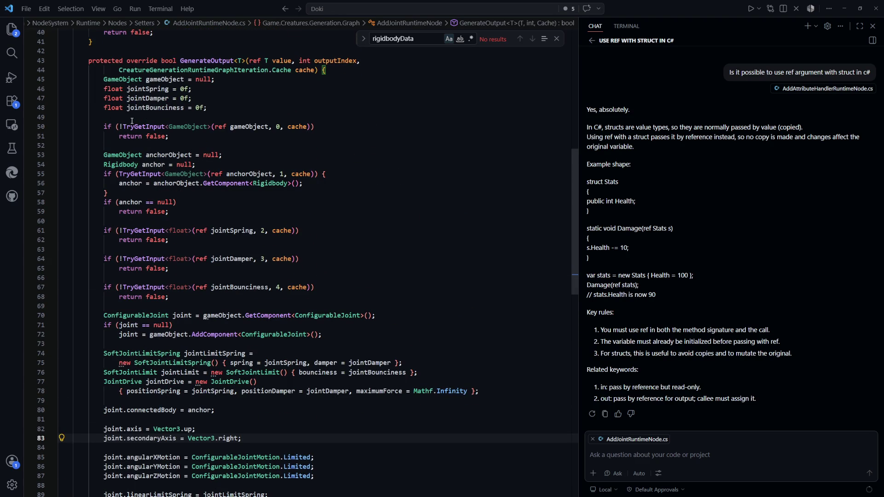
click(230, 139)
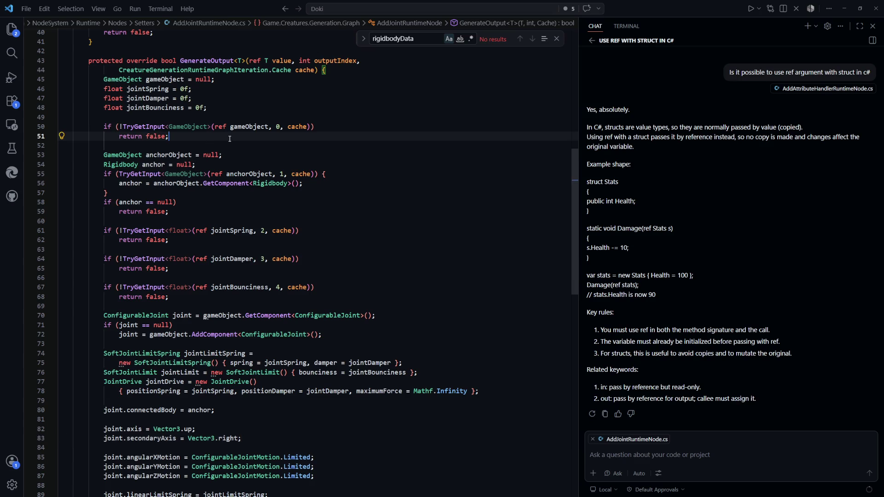
Add a jointRigidbody = gameObject.GetComponent<Rigidbody>() line followed by a null check.
key(Return)
key(Return)
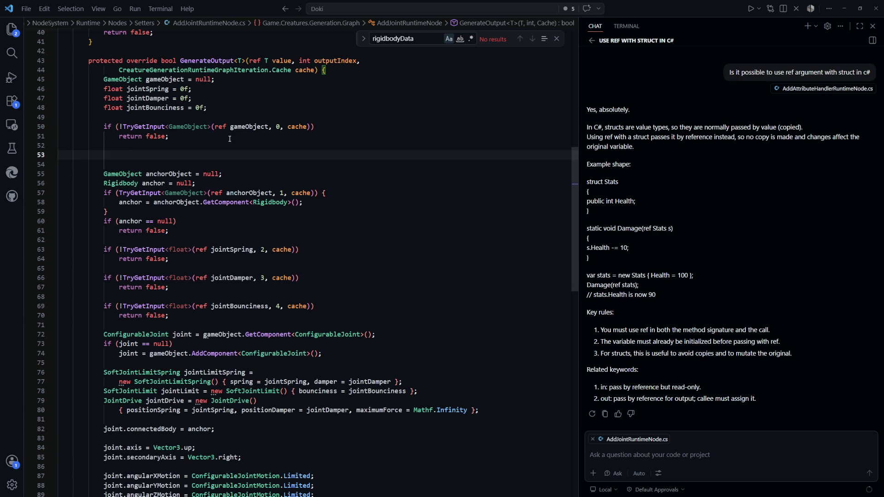
text(Jo)
key(BackSpace)
key(BackSpace)
text(Rigidbody jointRigidbody = gameObject.GetComponent<Rigidbody>();)
key(Tab)
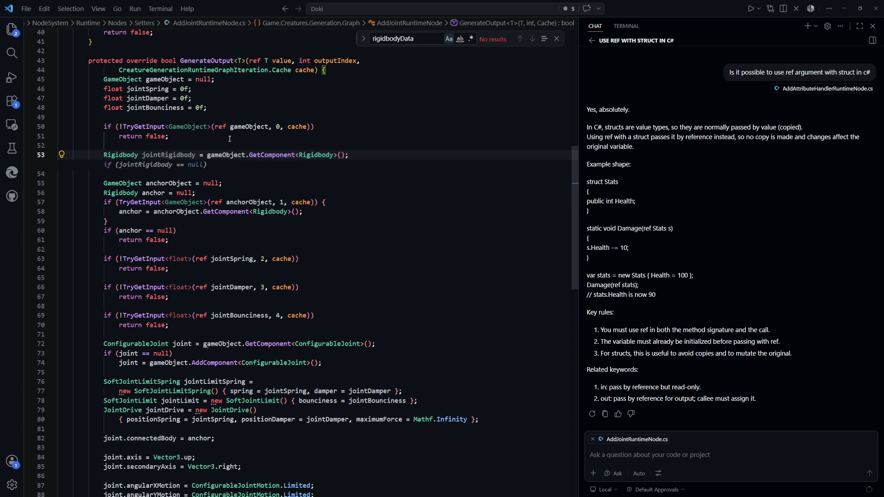
key(Tab)
key(Tab)
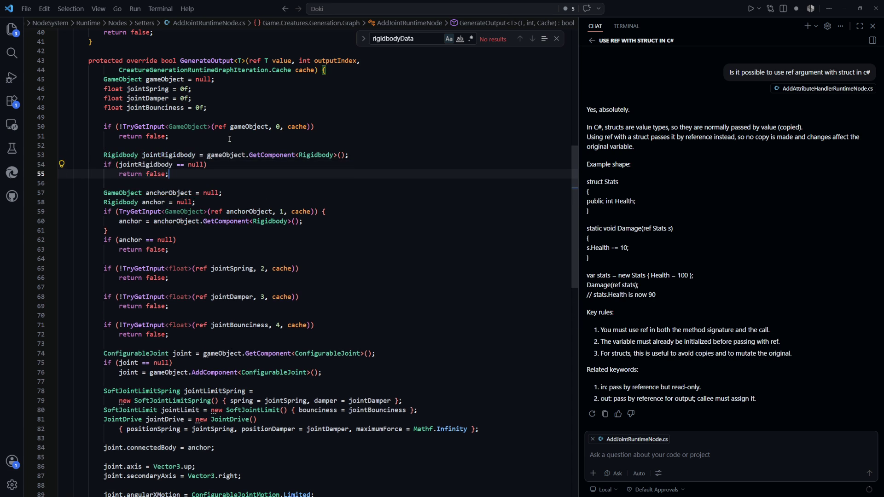
Make the null check multiply jointRigidbody.mass by jointMassMultiplier, then return to Unity.
click(177, 165)
text(!)
drag(173, 180, 120, 177)
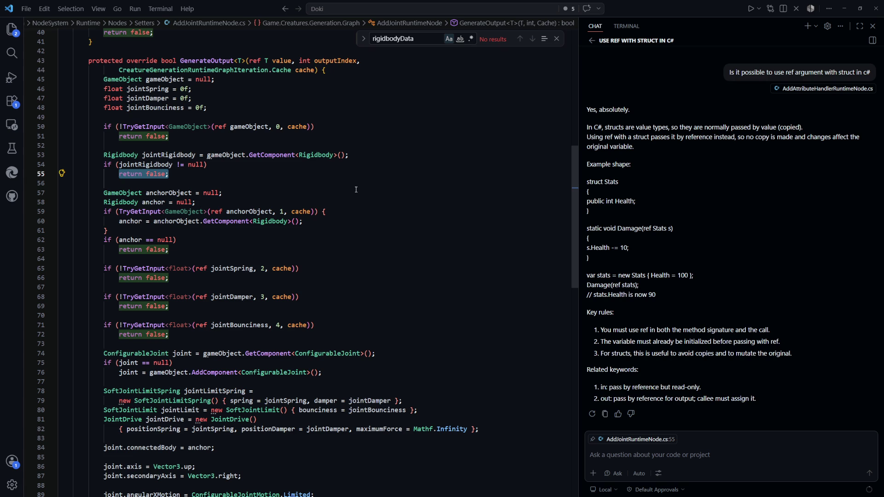
text(joint)
key(Tab)
click(405, 220)
scroll(405, 220, down, 10)
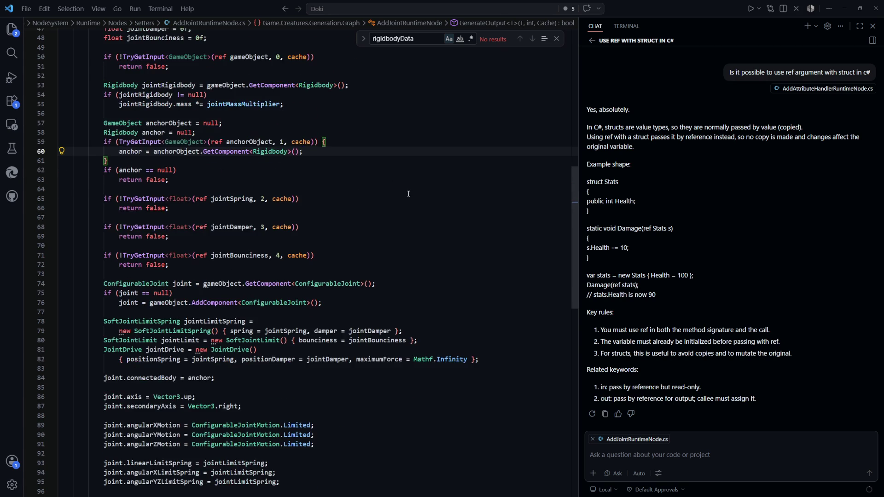
key(alt+Tab)
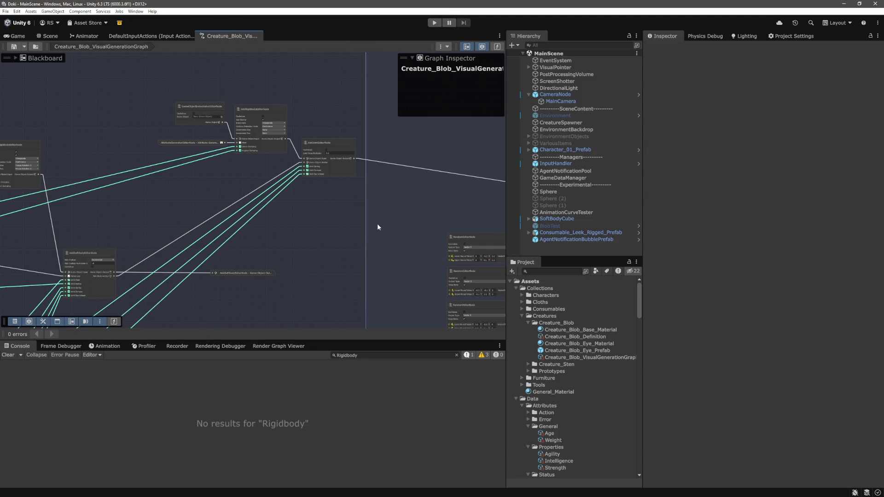
Show the Game view once the updated scripts finish recompiling.
click(26, 36)
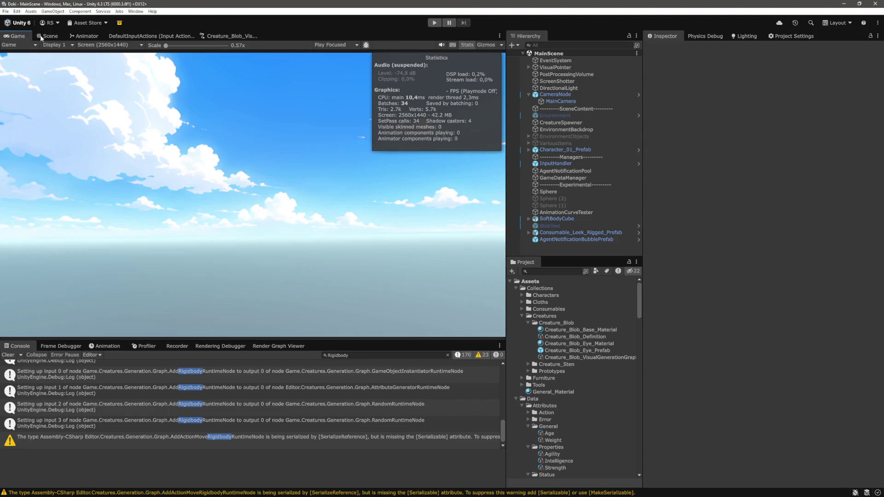
Enter play mode and walk the character with W and A toward the cube and blob.
click(433, 23)
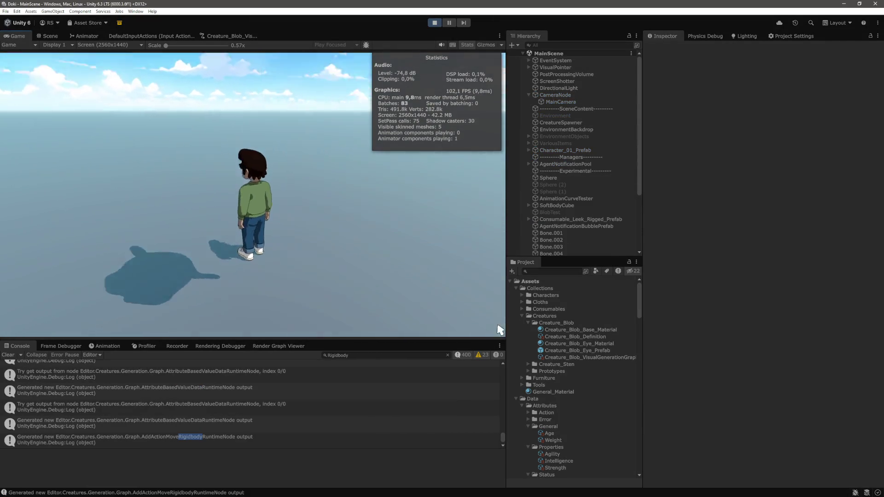
key(w)
key(a)
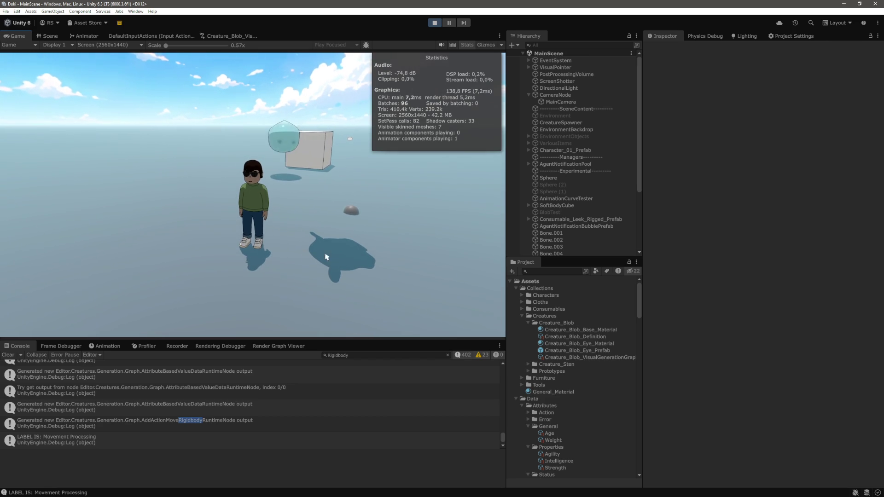
key(w)
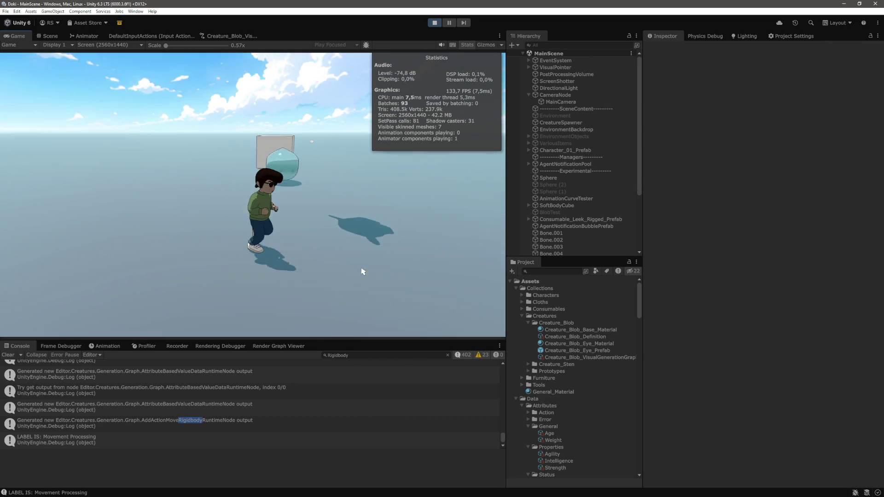
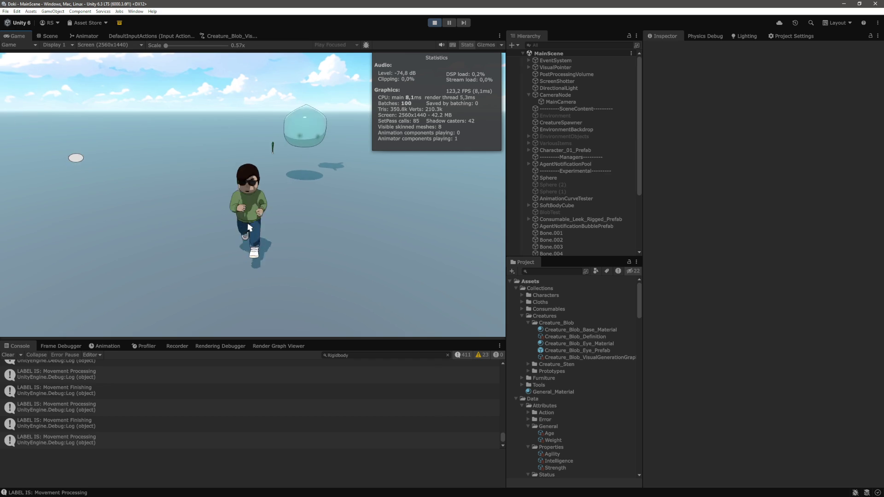
Exit Play mode, clear the Console, and open the Creature_Blob_VisualGenerationGraph tab.
key(ctrl+p)
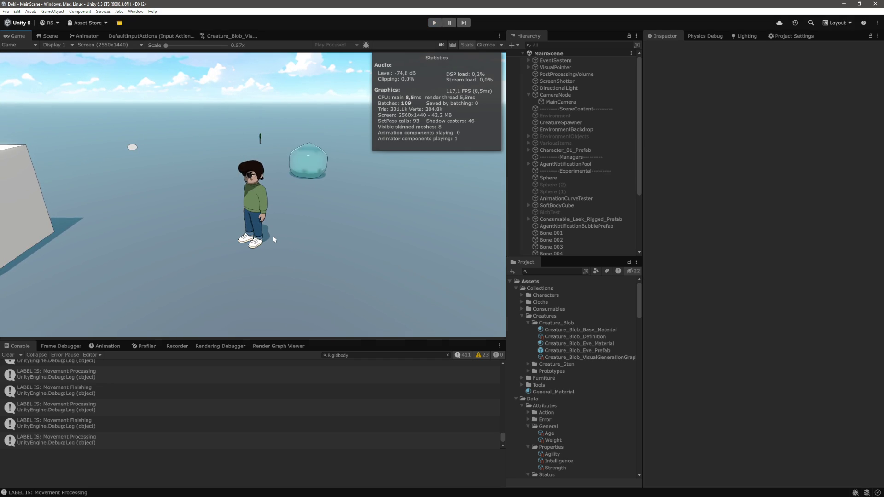
click(11, 355)
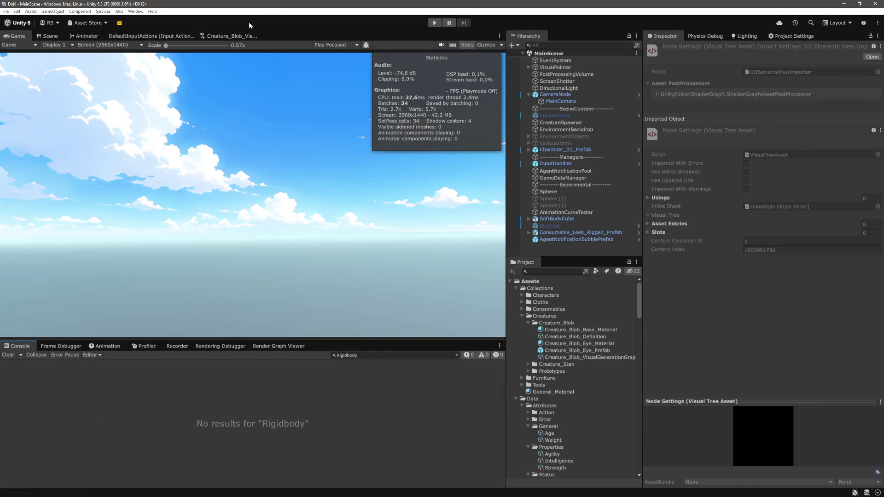
click(243, 36)
scroll(345, 222, down, 5)
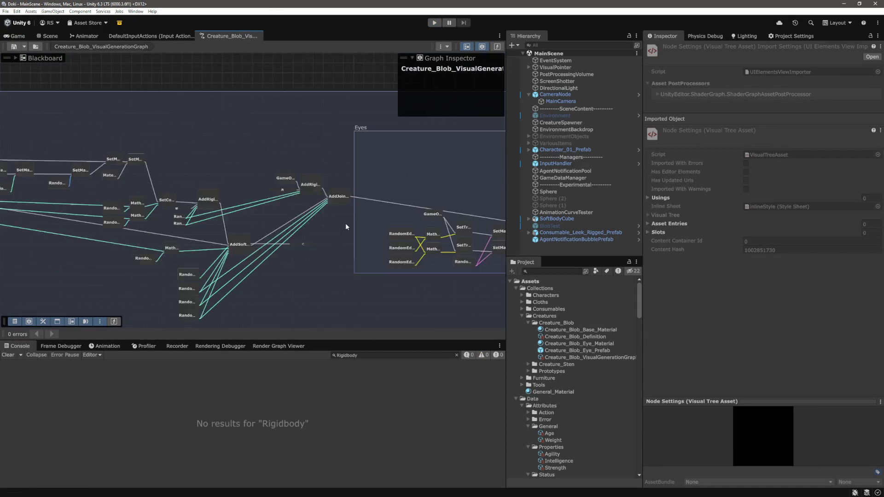
Pan and zoom to the ConvertGameObjectToAnimateEntityEditorNode and briefly select it.
drag(434, 188, 306, 181)
scroll(273, 210, up, 5)
scroll(273, 210, up, 6)
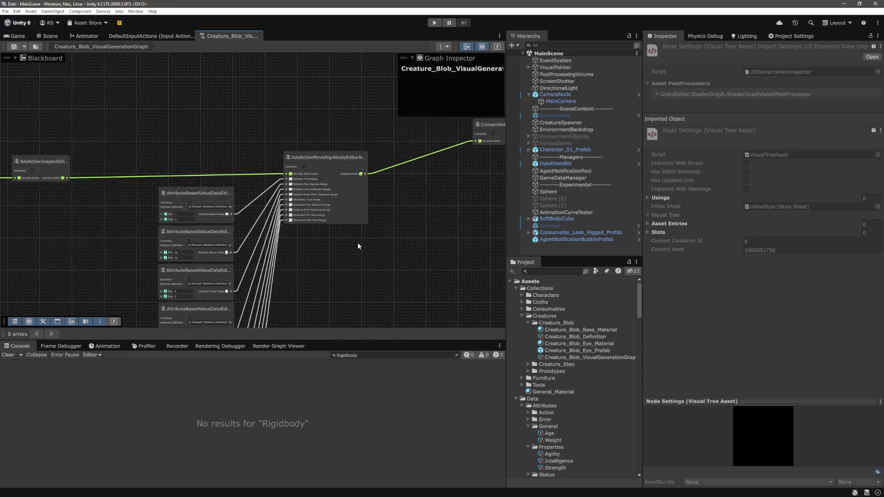
scroll(261, 128, down, 1)
scroll(261, 129, down, 6)
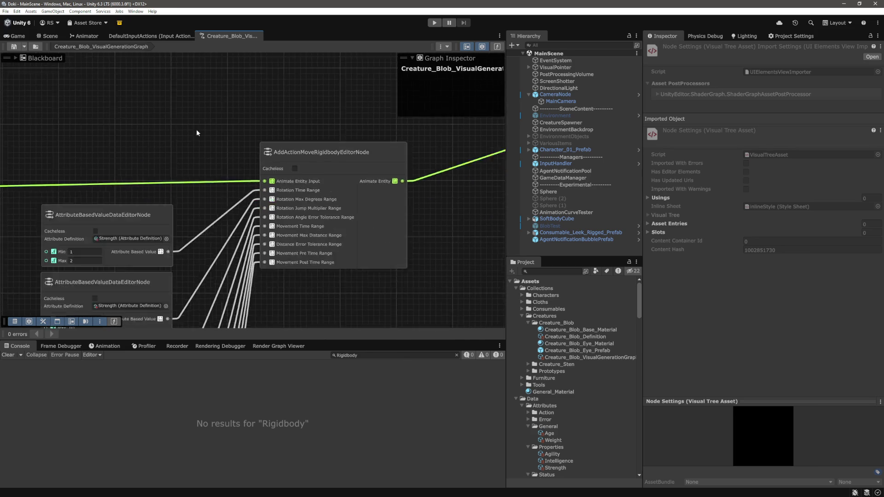
scroll(380, 164, up, 1)
drag(380, 164, 263, 189)
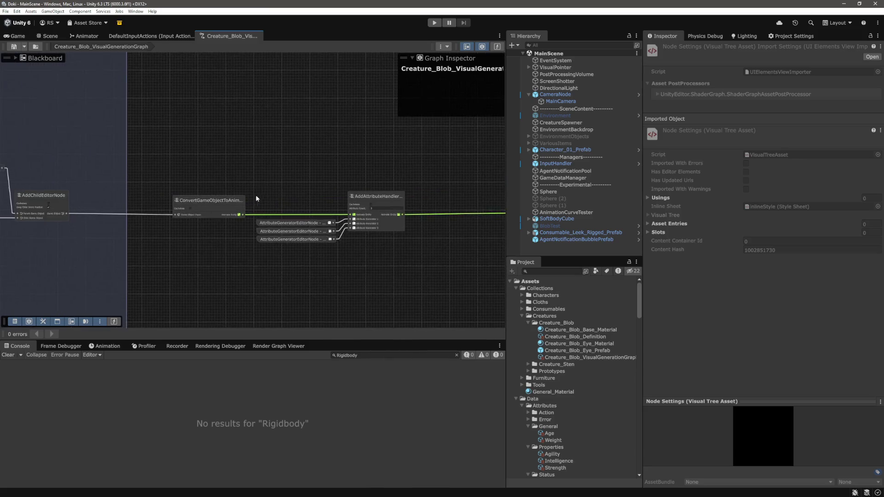
scroll(248, 197, up, 5)
drag(239, 119, 119, 273)
click(119, 273)
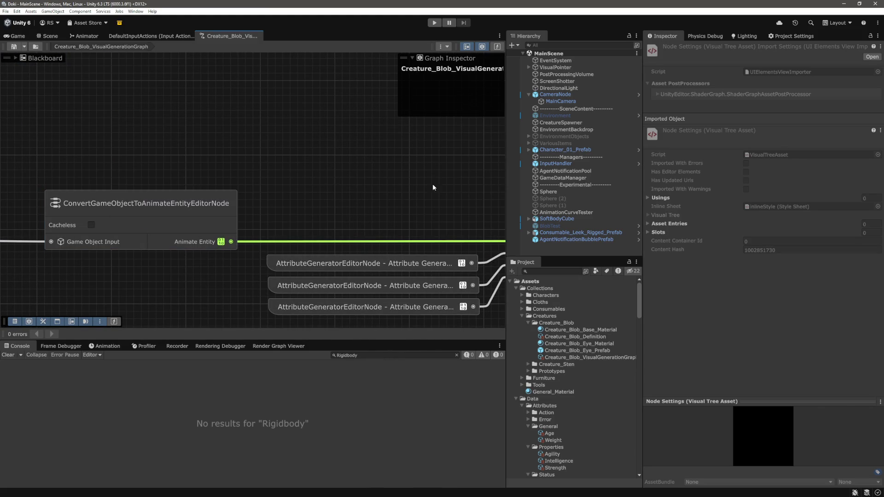
Bring the AddAttributeHandlerEditorNode into view and briefly box-select it.
drag(482, 175, 180, 142)
mouse_move(378, 99)
mouse_down()
mouse_move(248, 301)
mouse_move(226, 241)
mouse_up()
click(391, 281)
scroll(391, 280, down, 3)
scroll(258, 195, down, 3)
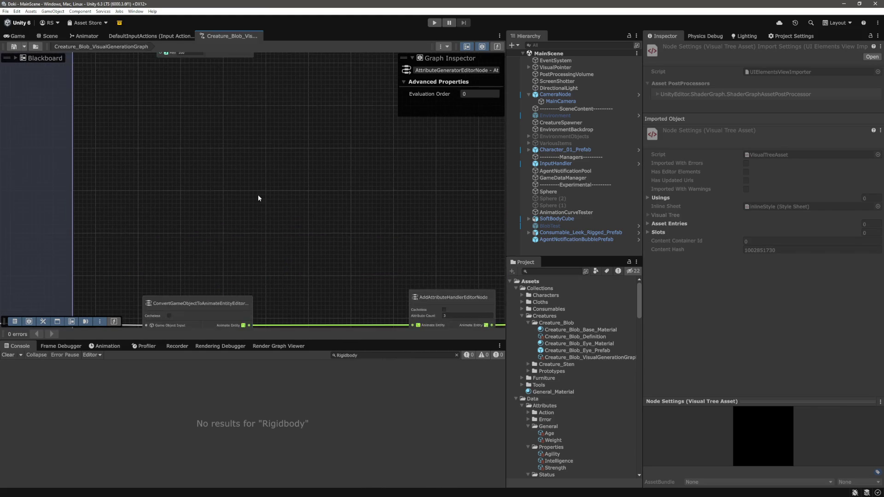
Locate the three attribute generator nodes and briefly box-select them.
drag(258, 195, 296, 211)
scroll(346, 248, up, 3)
drag(367, 129, 214, 292)
click(214, 291)
scroll(333, 291, down, 3)
Centre the AddChild/AddAttribute chain and AddAction node, then bring up the canvas context menu.
mouse_move(333, 292)
mouse_down()
mouse_move(333, 153)
mouse_move(145, 149)
mouse_up()
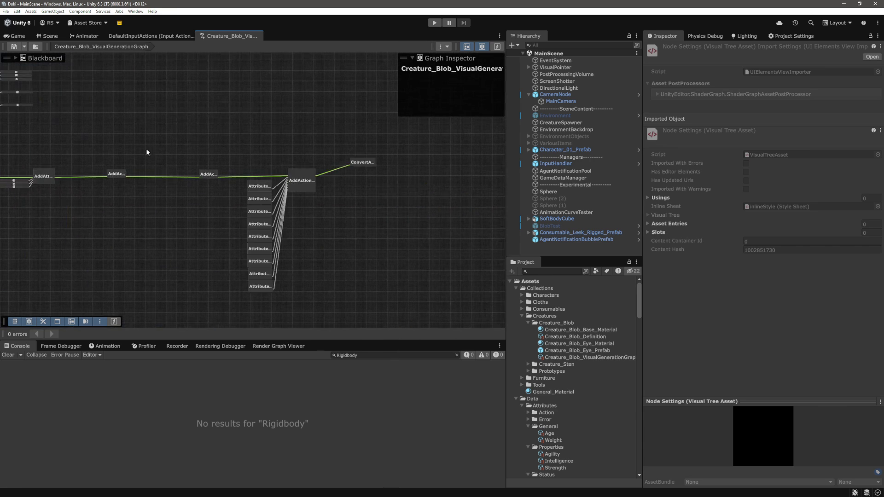
scroll(98, 107, up, 2)
mouse_move(98, 107)
mouse_down()
mouse_move(213, 128)
mouse_move(325, 178)
mouse_up()
scroll(213, 129, down, 2)
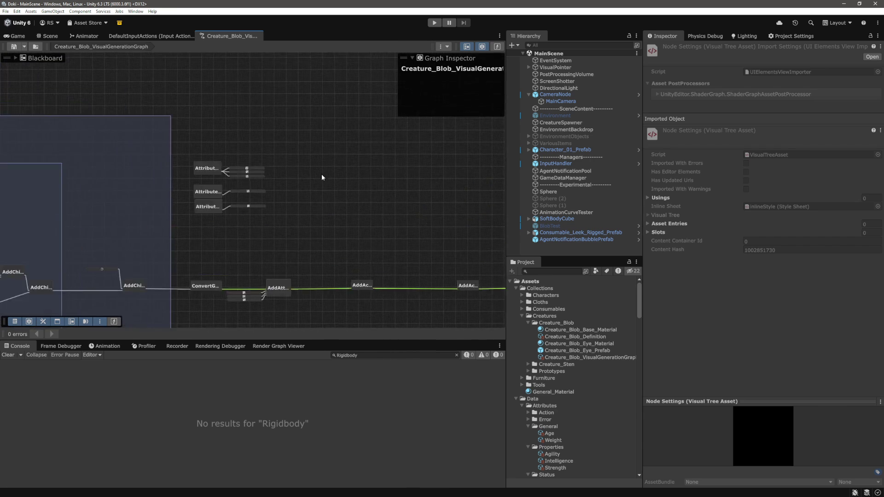
scroll(324, 178, up, 3)
right_click(334, 169)
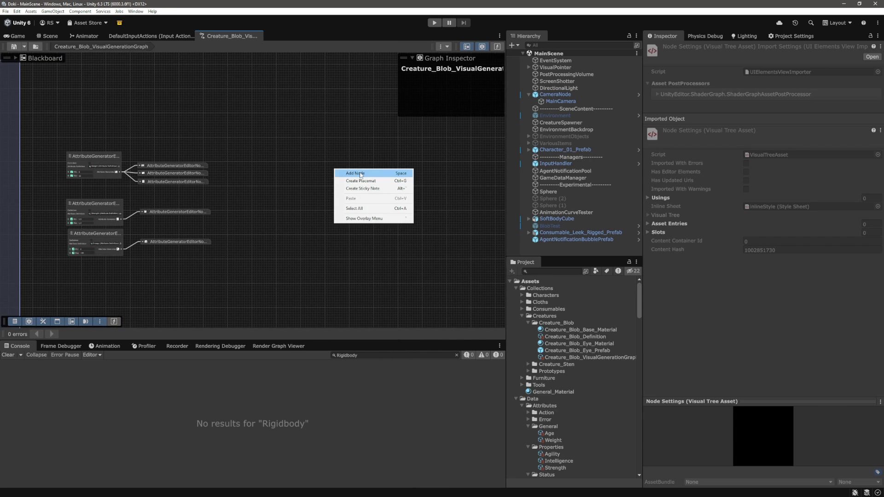
Create a Default Attributes placemat and move the attribute generator nodes onto it.
click(364, 181)
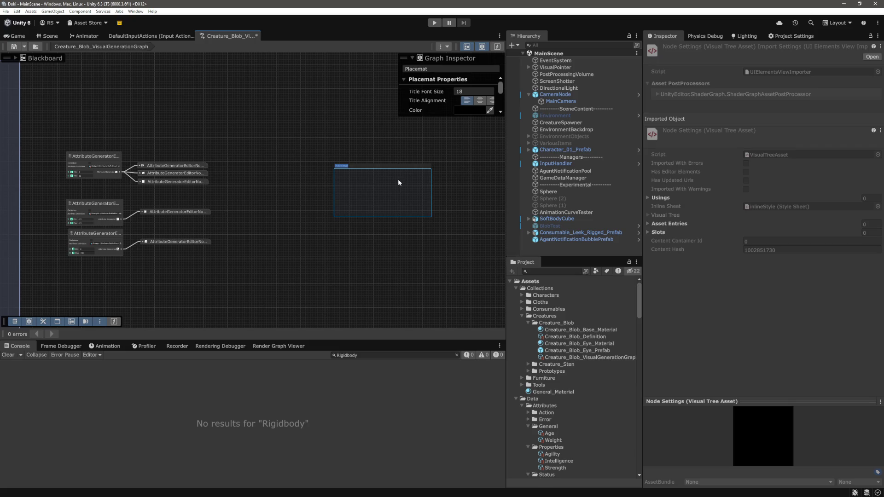
text(Data)
text(es)
drag(254, 127, 39, 293)
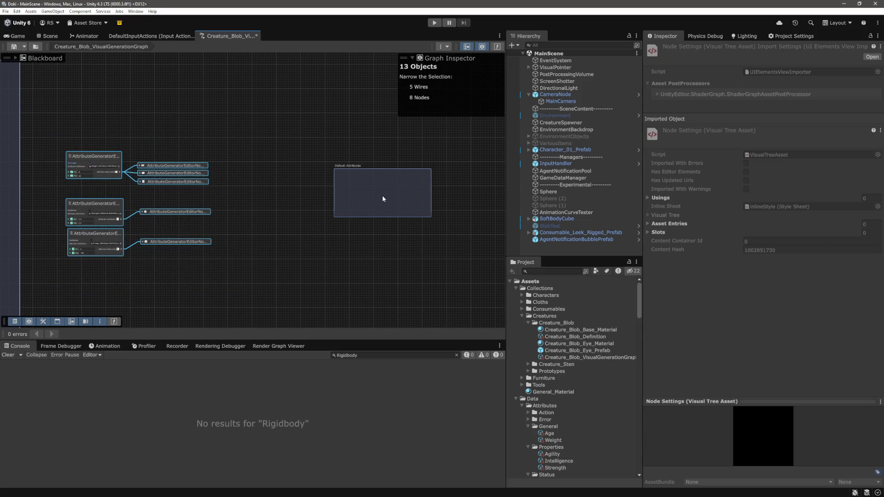
mouse_move(95, 156)
mouse_down()
mouse_move(341, 189)
mouse_move(396, 150)
mouse_move(367, 175)
mouse_move(457, 277)
mouse_move(446, 261)
mouse_up()
click(387, 160)
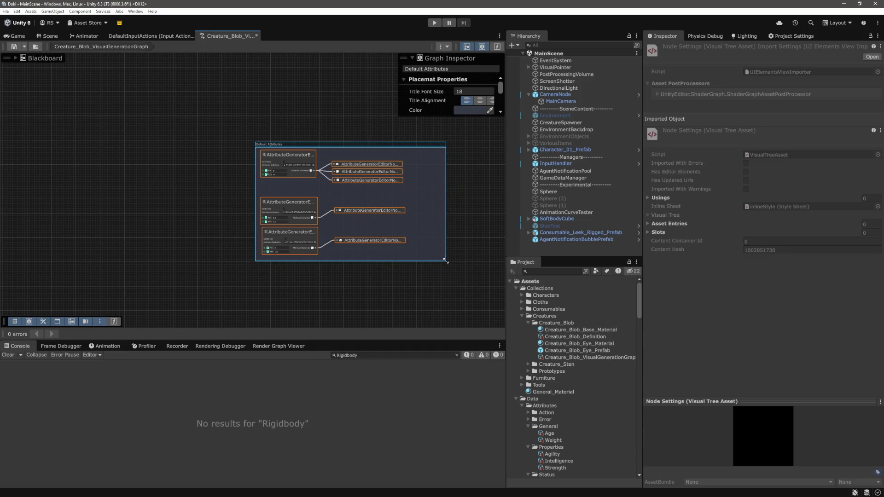
Shift the Default Attributes placemat with its enclosed nodes slightly left.
click(437, 278)
scroll(323, 291, down, 5)
double_click(392, 230)
drag(446, 191, 296, 185)
click(378, 254)
scroll(377, 254, down, 5)
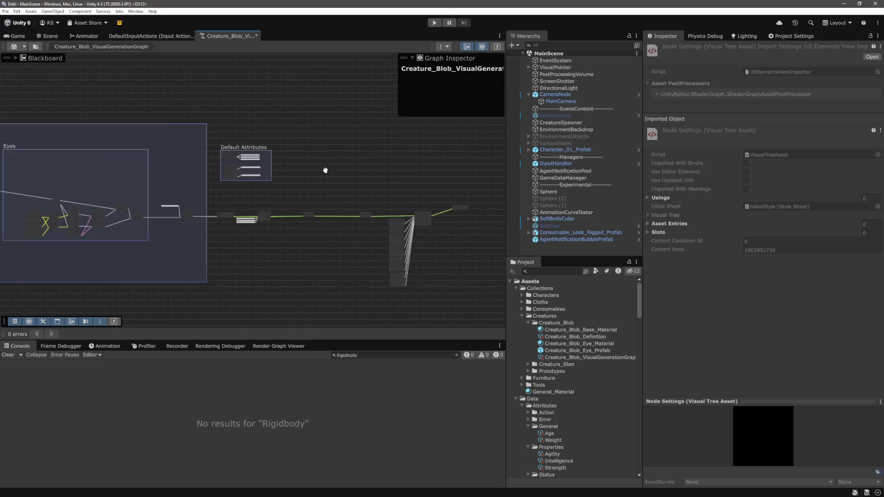
Zoom into the AddActionMoveRigidbodyEditorNode and its input wiring.
scroll(308, 214, up, 10)
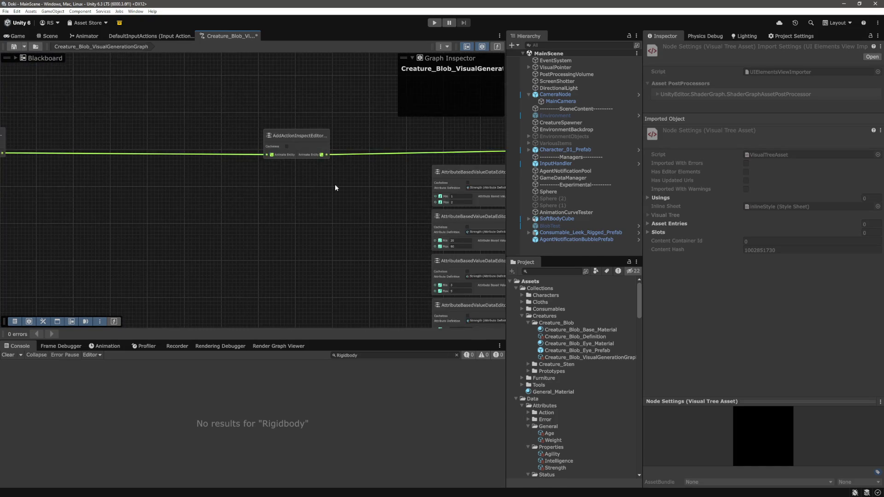
mouse_move(273, 241)
mouse_down()
mouse_move(138, 234)
mouse_move(194, 175)
mouse_up()
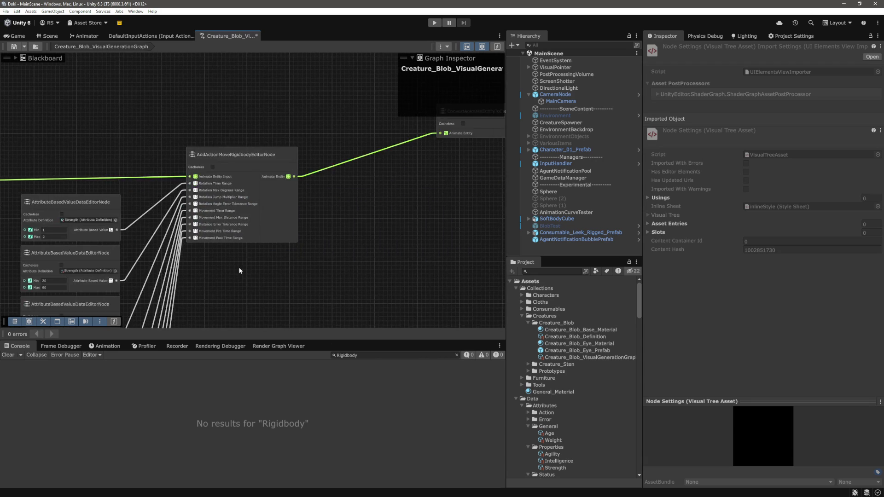
scroll(213, 161, up, 5)
scroll(262, 269, down, 8)
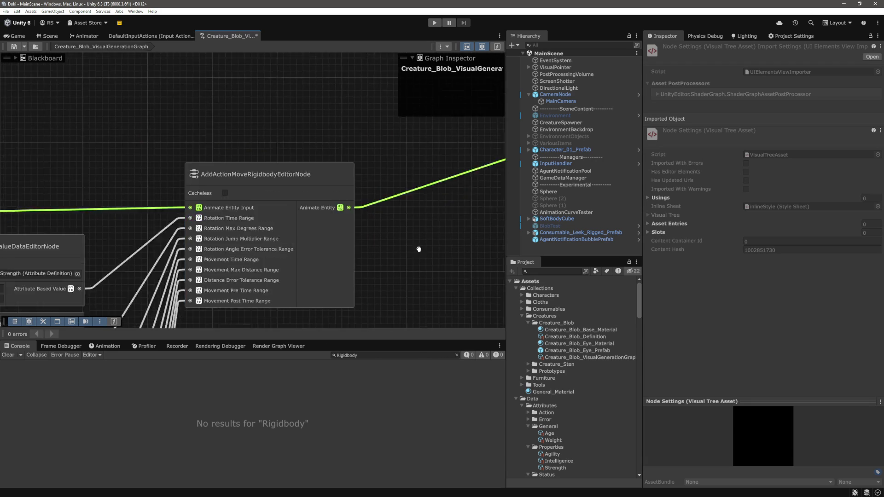
scroll(198, 93, up, 6)
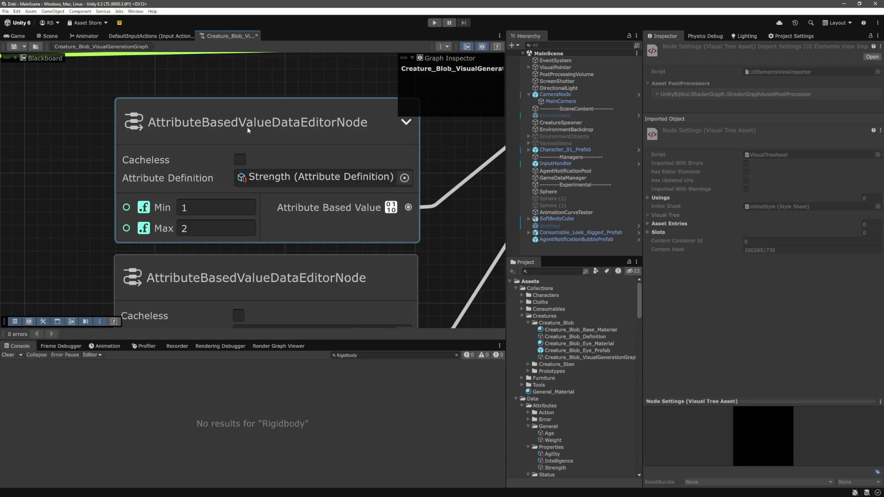
scroll(307, 171, down, 4)
scroll(306, 171, down, 5)
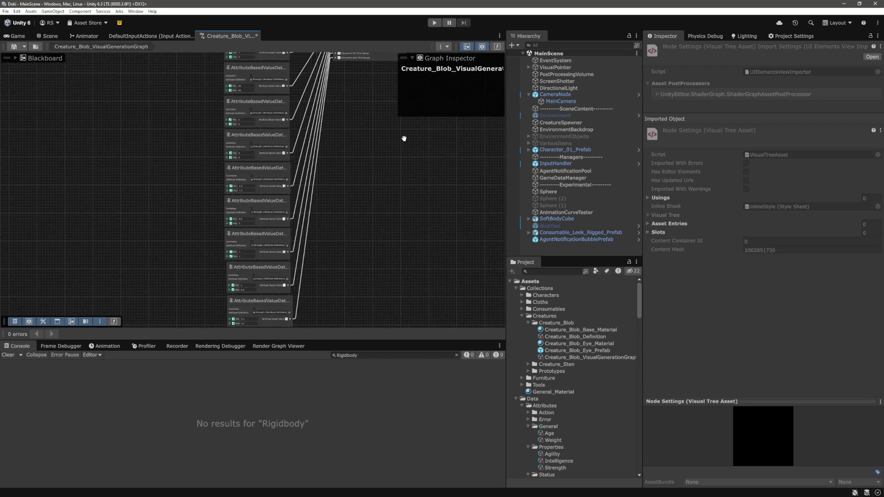
Move the ConvertAnimateEntityToCreatureEditorNode down, then show Creature_Blob_Definition in the Inspector.
drag(362, 201, 256, 252)
scroll(256, 188, up, 5)
drag(257, 187, 336, 156)
mouse_move(330, 125)
mouse_down()
mouse_move(351, 213)
mouse_move(336, 187)
mouse_up()
click(352, 209)
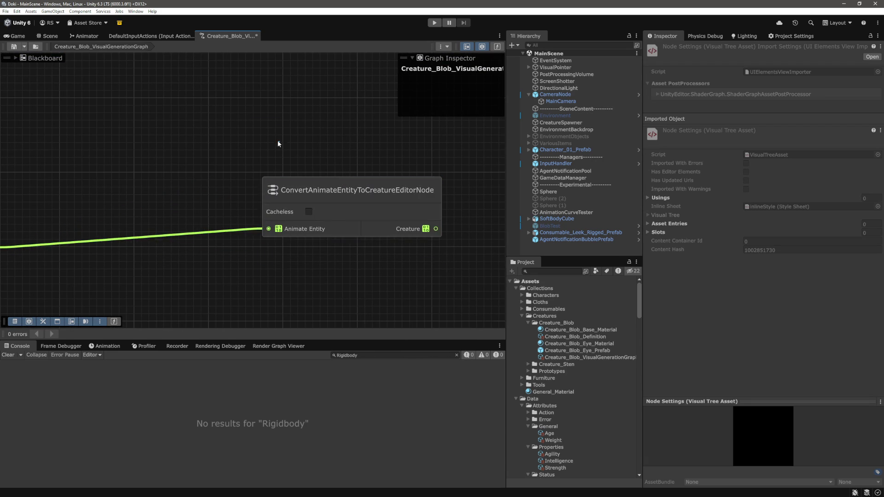
scroll(267, 230, down, 6)
drag(264, 251, 415, 218)
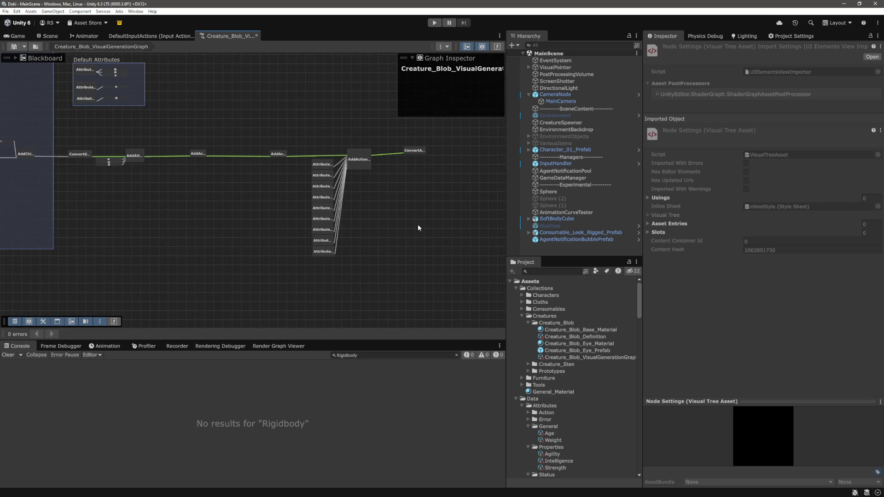
click(587, 336)
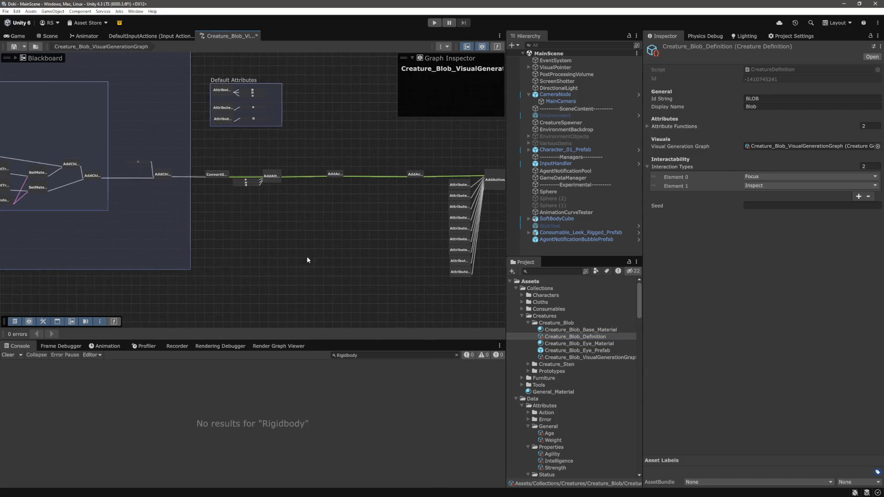
Zoom and pan in for a closer look at the AddActionMoveRigidbody node.
scroll(276, 231, up, 5)
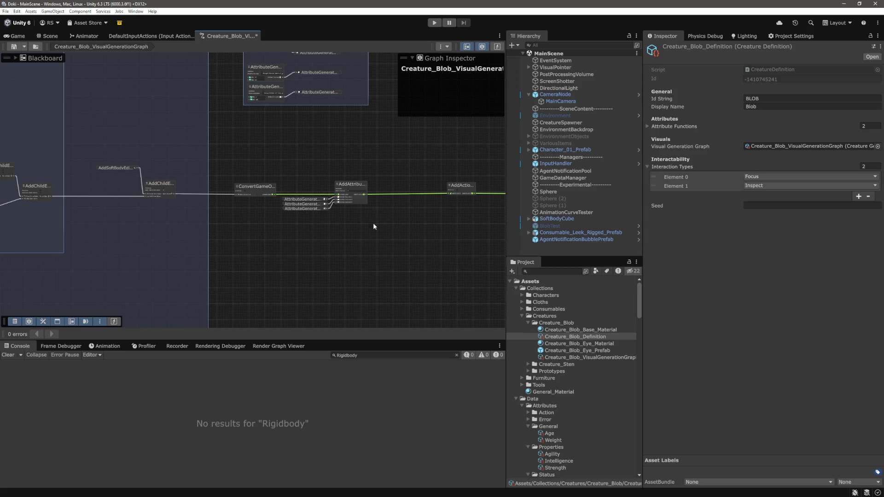
scroll(364, 228, up, 8)
scroll(334, 238, down, 8)
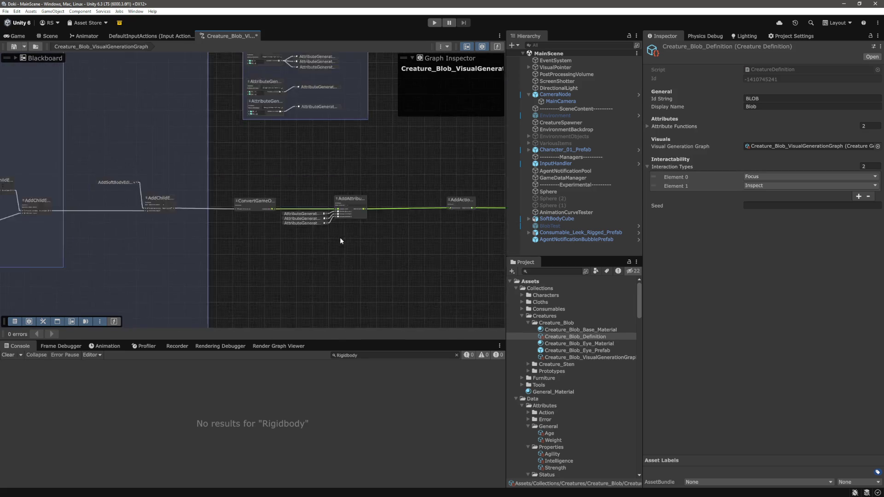
scroll(339, 241, up, 2)
scroll(404, 204, up, 3)
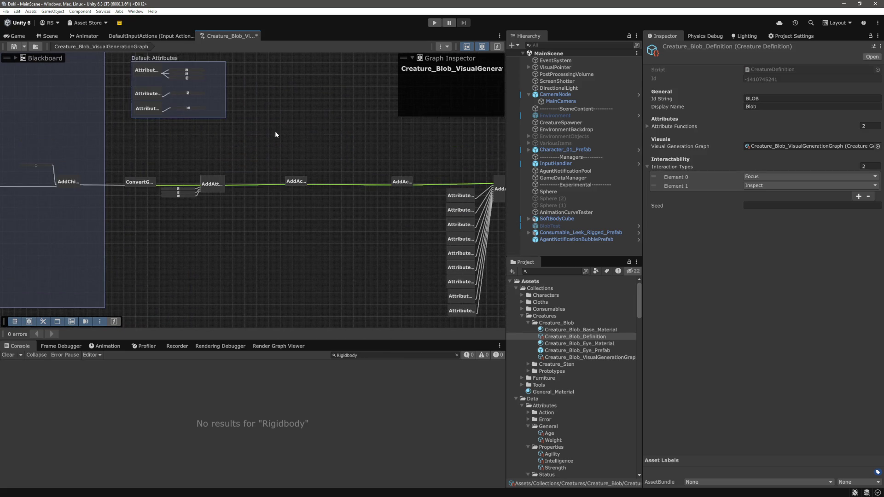
drag(306, 154, 150, 82)
scroll(373, 193, up, 5)
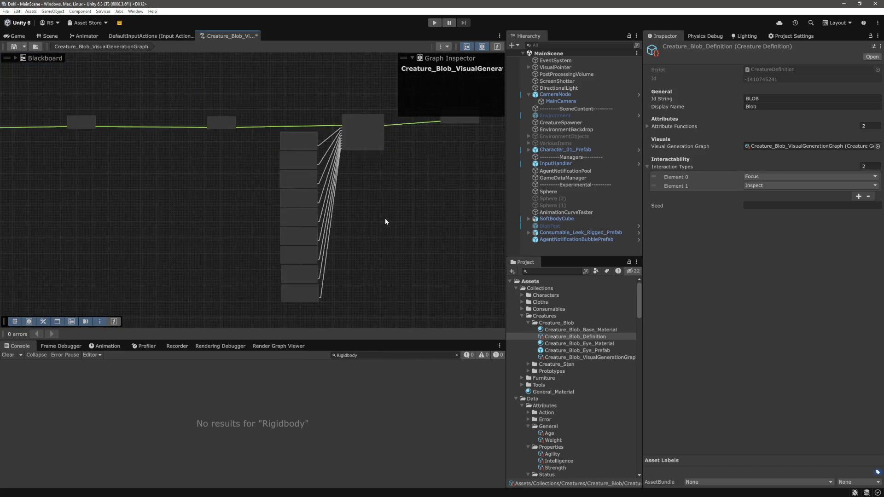
drag(333, 178, 385, 251)
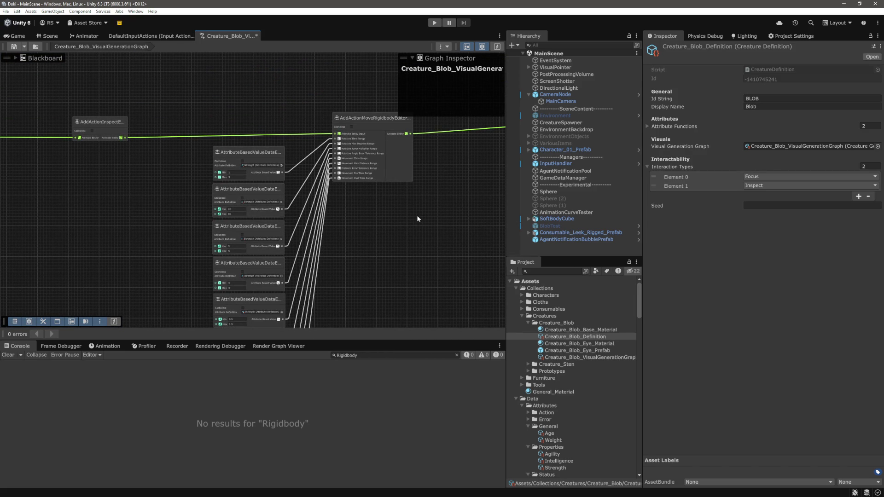
scroll(410, 212, up, 4)
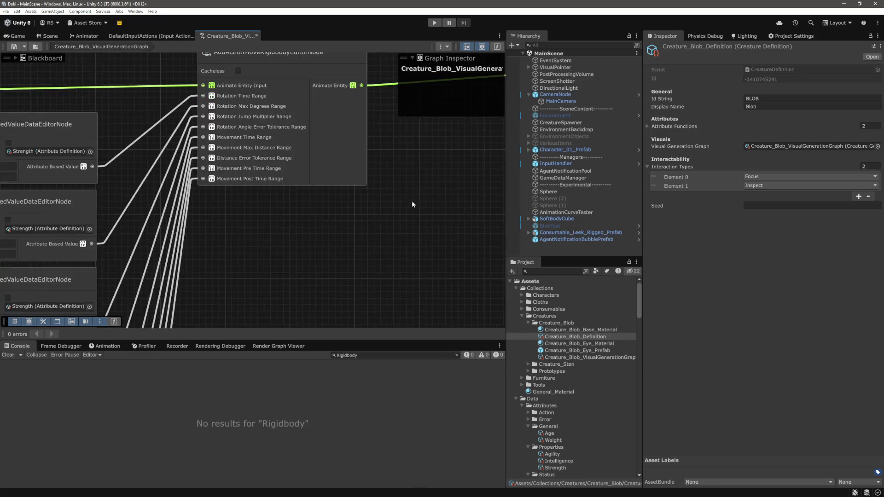
scroll(408, 229, down, 8)
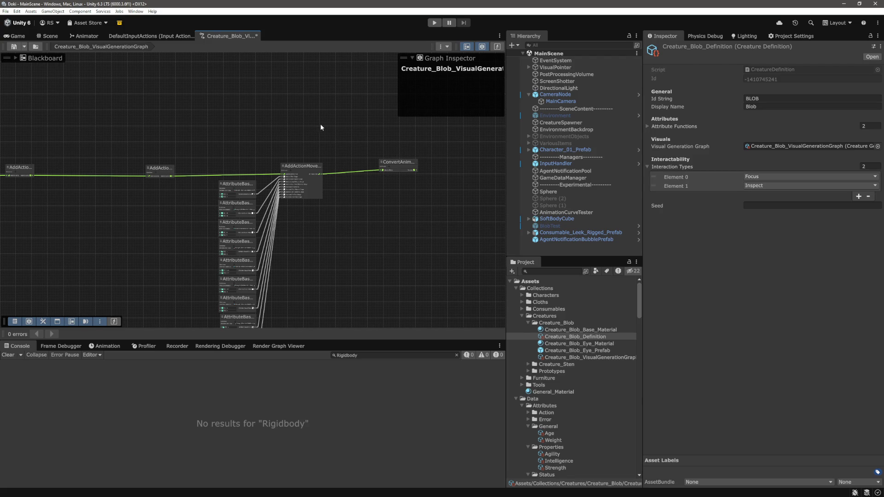
Replace 'Default' with 'Main' in the placemat title, making it Main Attributes.
mouse_move(238, 134)
mouse_down()
mouse_move(258, 159)
mouse_move(392, 209)
mouse_up()
scroll(357, 161, up, 3)
scroll(141, 208, up, 2)
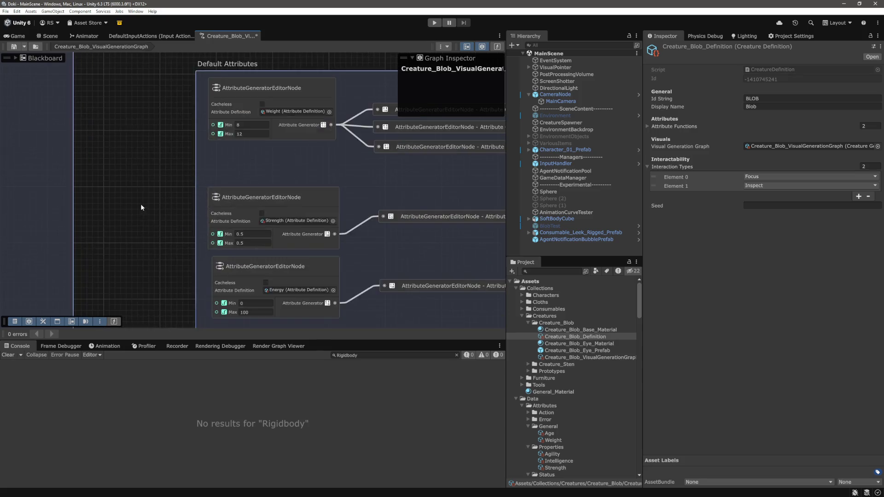
drag(141, 208, 199, 223)
click(283, 79)
drag(283, 79, 253, 82)
text(Main)
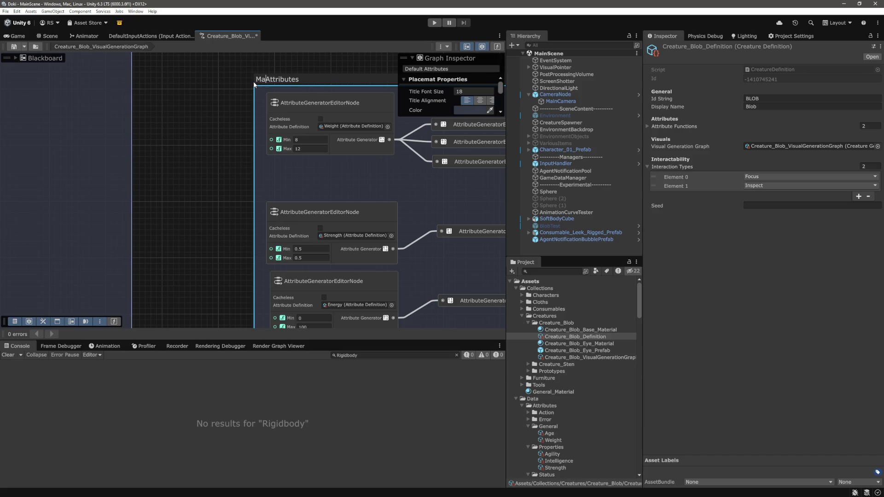
key(Return)
click(224, 142)
scroll(220, 150, down, 5)
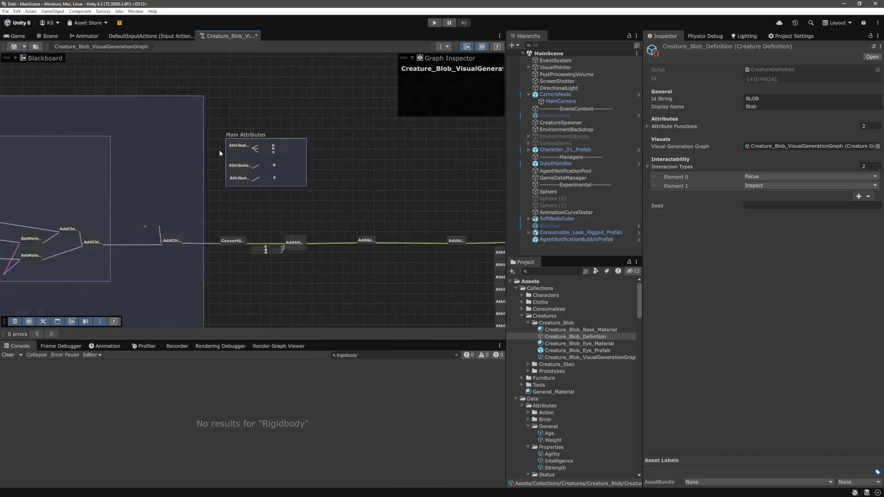
scroll(325, 195, down, 3)
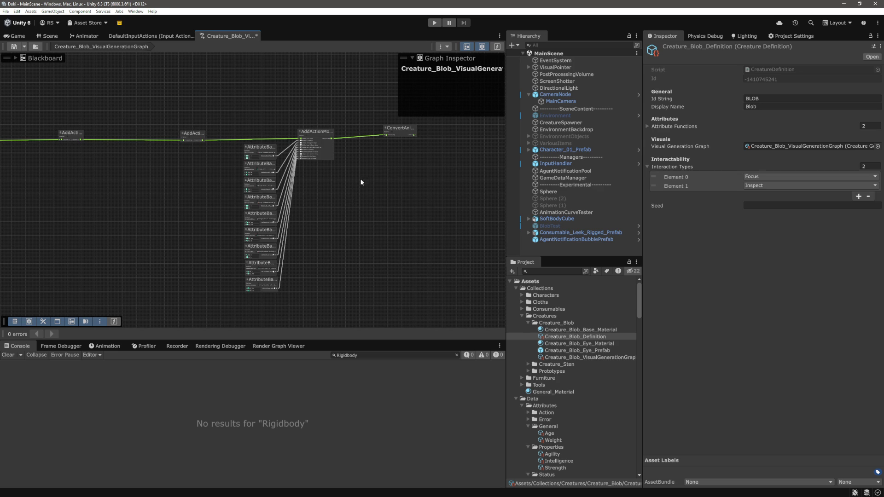
Expand Attribute Functions in the Inspector and check Element 1's Modifier Value Source options without changing them.
scroll(394, 160, down, 2)
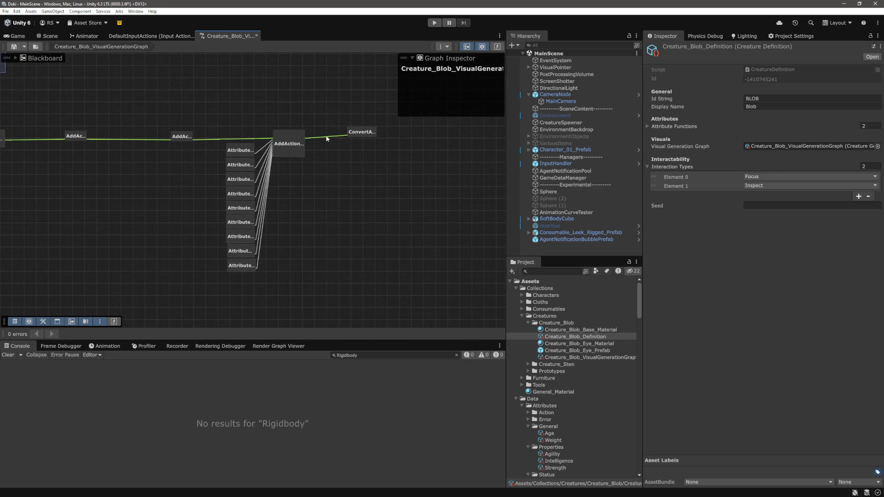
scroll(318, 221, right, 3)
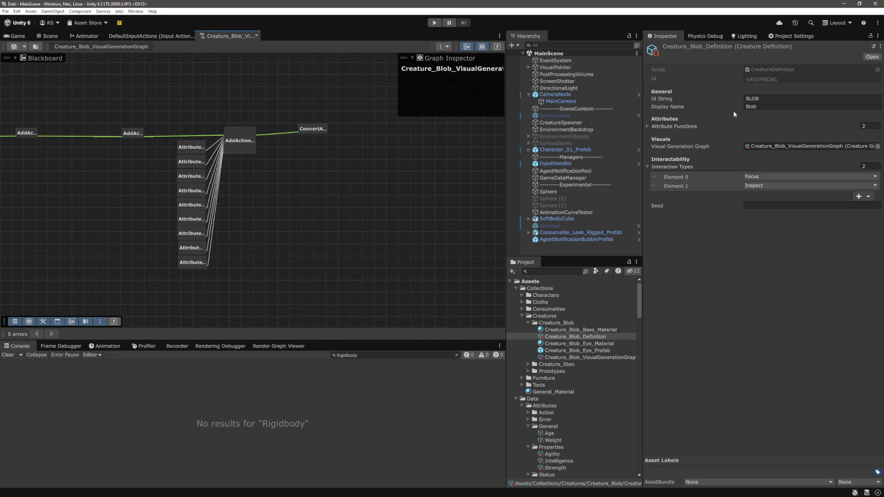
click(648, 126)
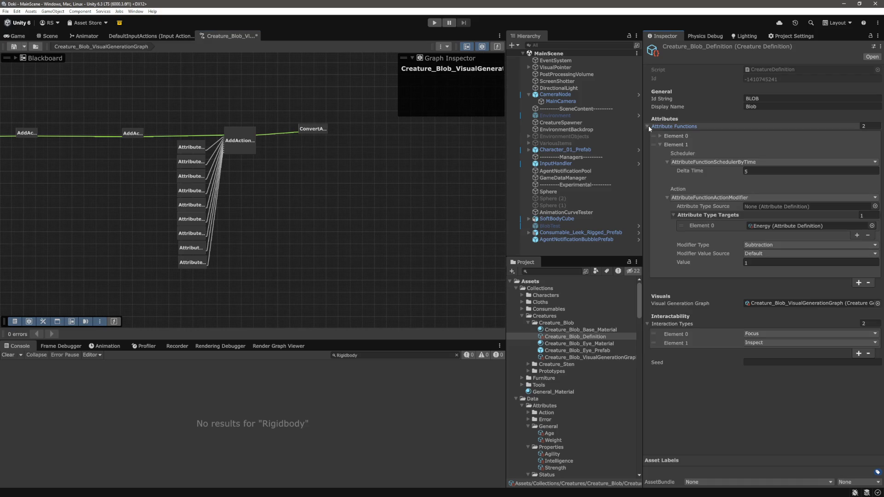
click(647, 126)
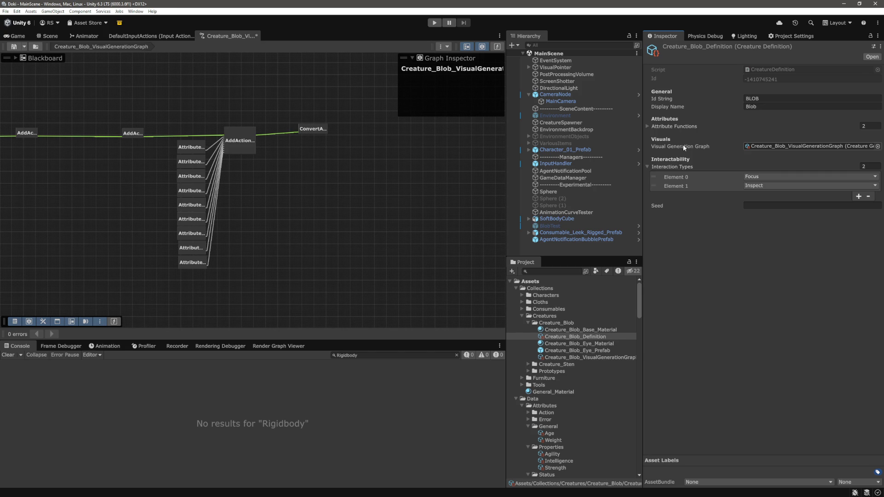
click(663, 130)
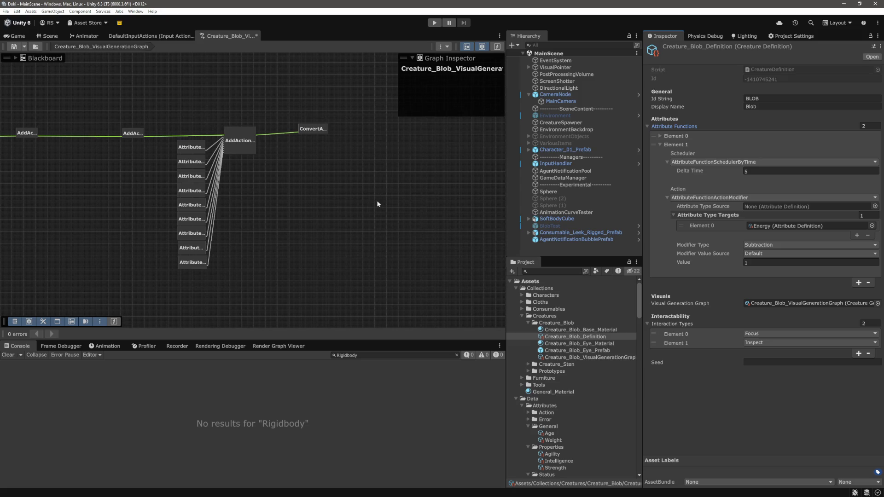
click(794, 254)
click(694, 406)
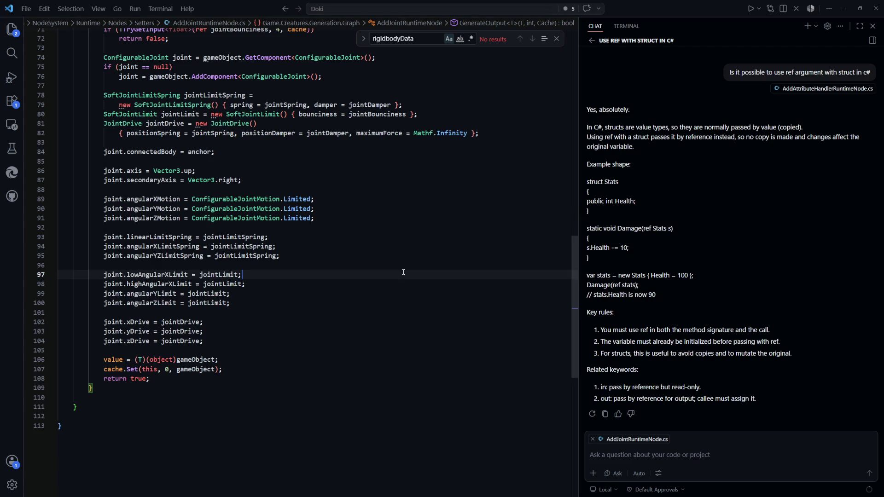
Open AttributeFunction.cs and inspect its AttributeFunctionScheduler and AttributeFunctionAction fields.
key(ctrl+p)
text(attributefunction)
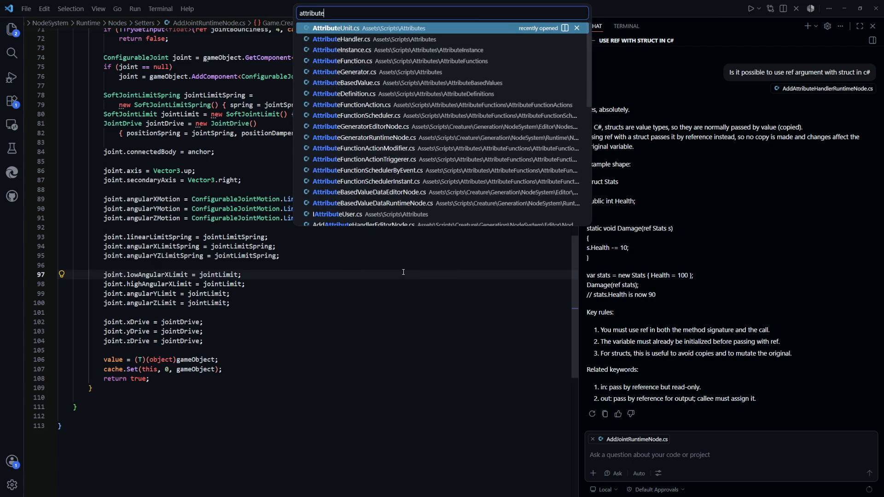
key(Return)
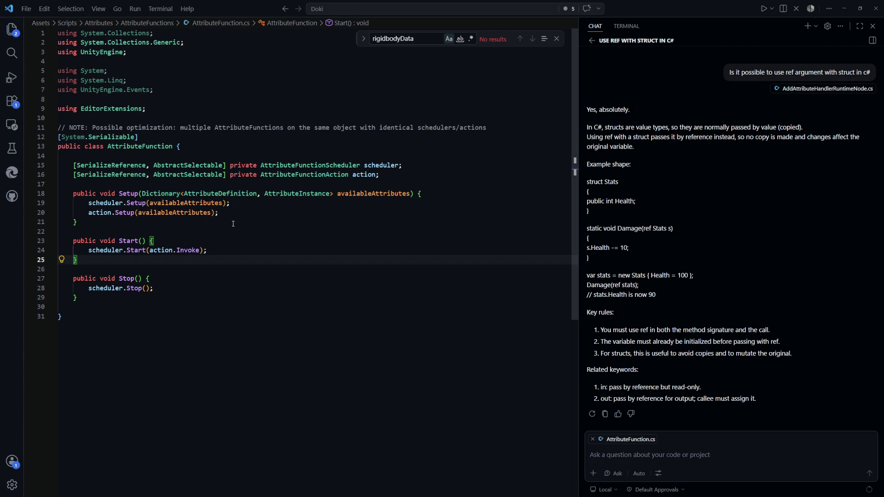
click(233, 224)
drag(393, 180, 128, 174)
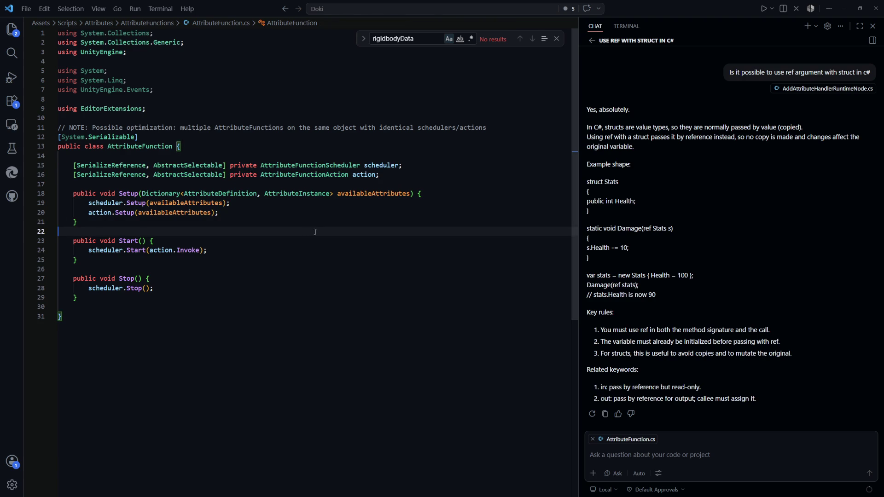
double_click(308, 166)
double_click(308, 175)
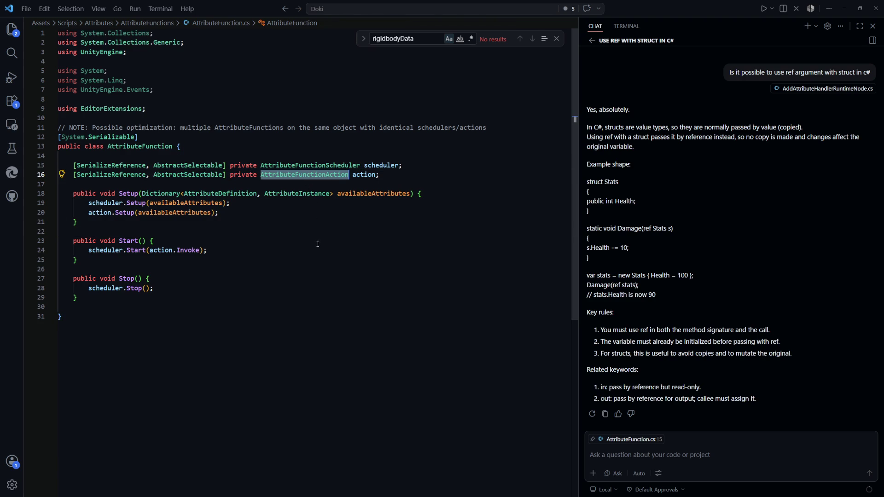
click(314, 249)
double_click(309, 175)
double_click(318, 165)
click(326, 227)
double_click(304, 175)
Go to the AttributeFunctionAction definition, then open AttributeFunctionActionModifier.cs.
key(F12)
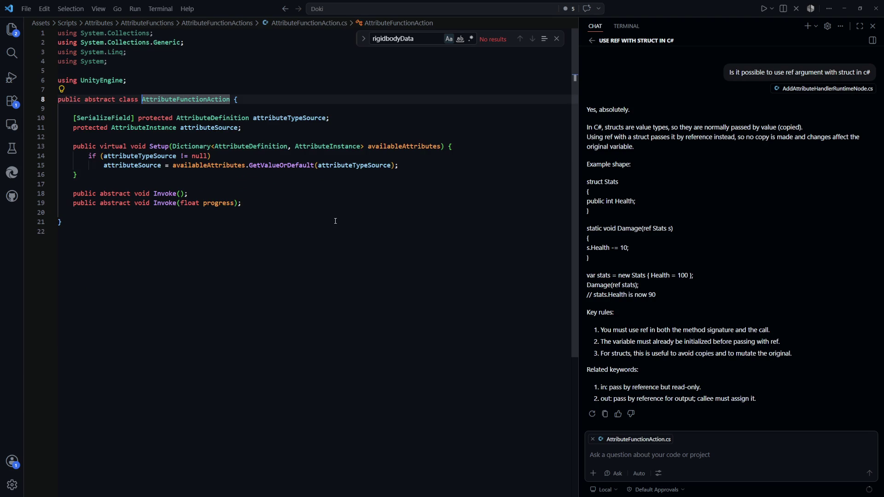
click(332, 218)
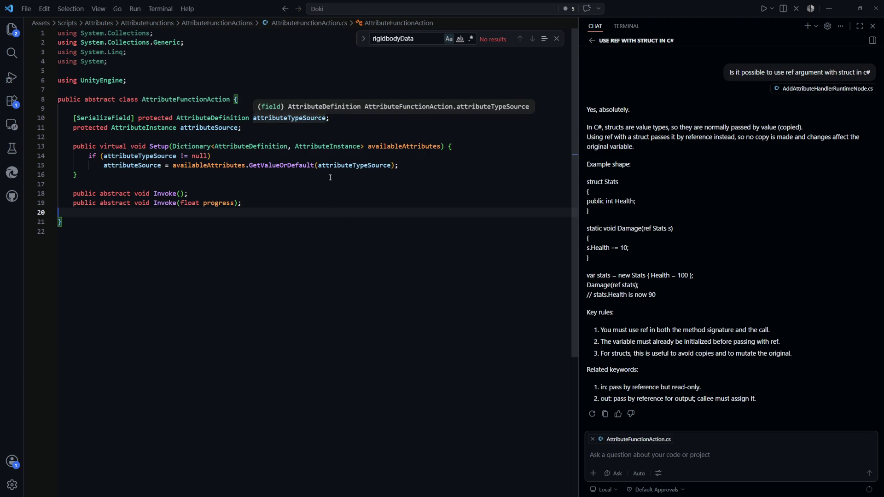
click(12, 29)
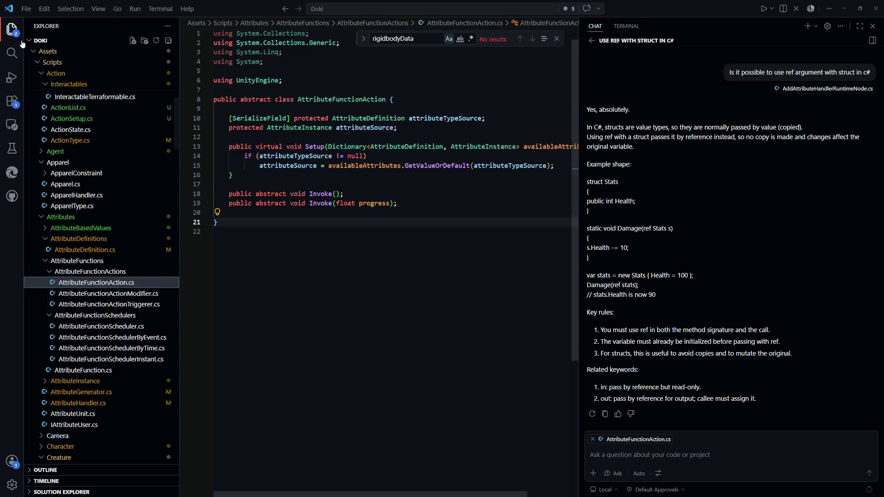
click(108, 293)
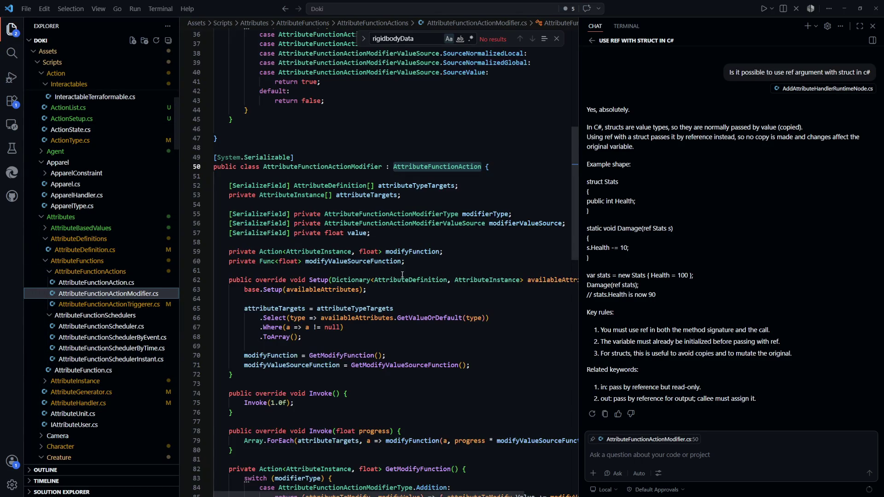
scroll(446, 259, down, 5)
scroll(446, 259, down, 5)
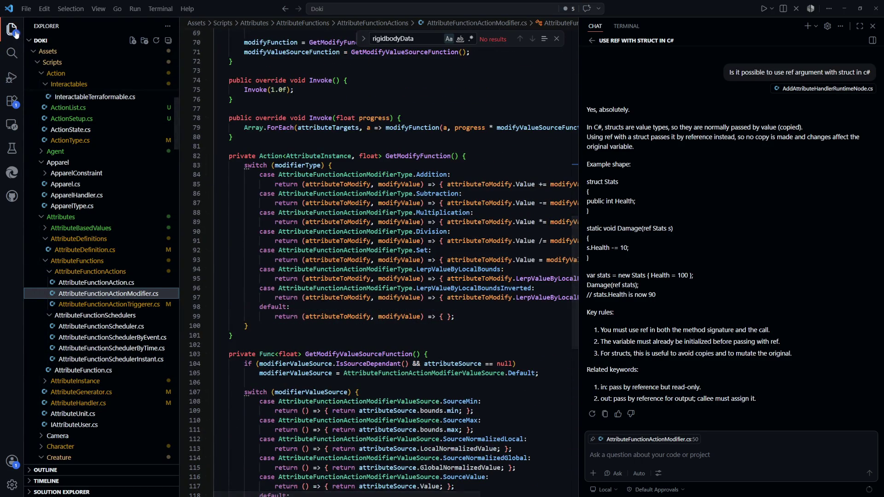
Review the modifier-type switch cases in AttributeFunctionActionModifier.cs.
click(12, 29)
scroll(205, 141, up, 5)
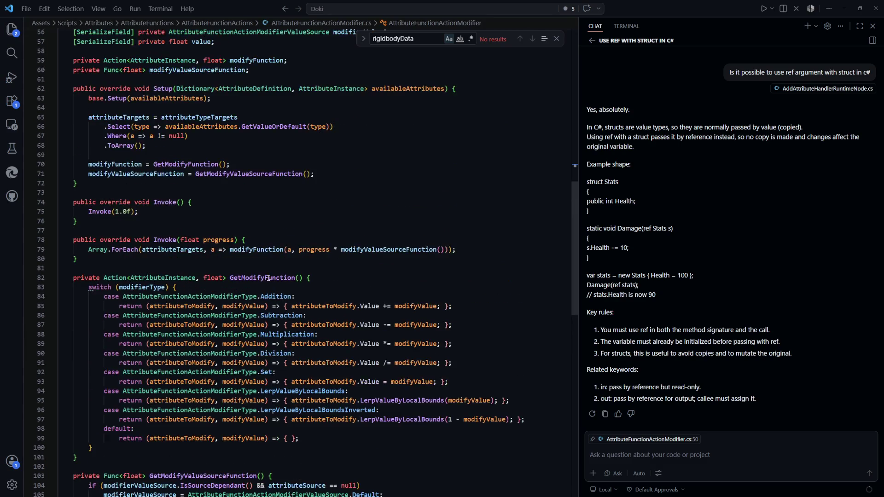
scroll(213, 302, down, 5)
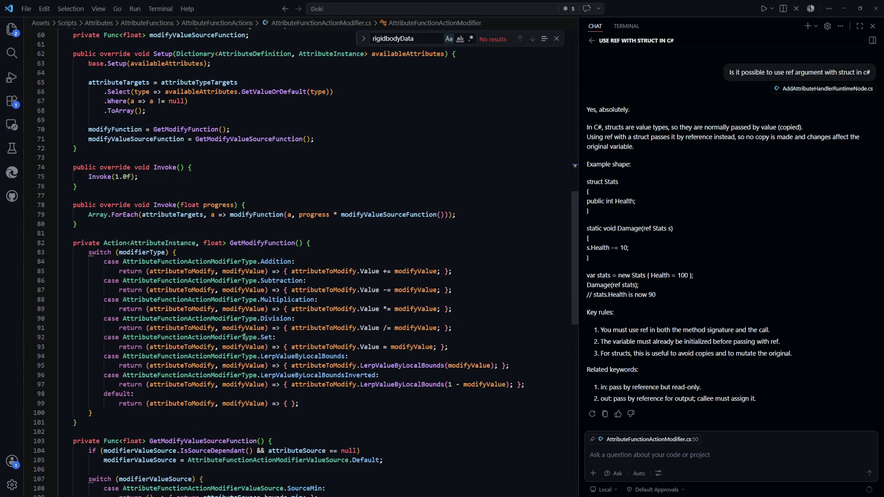
drag(334, 321, 73, 165)
click(437, 343)
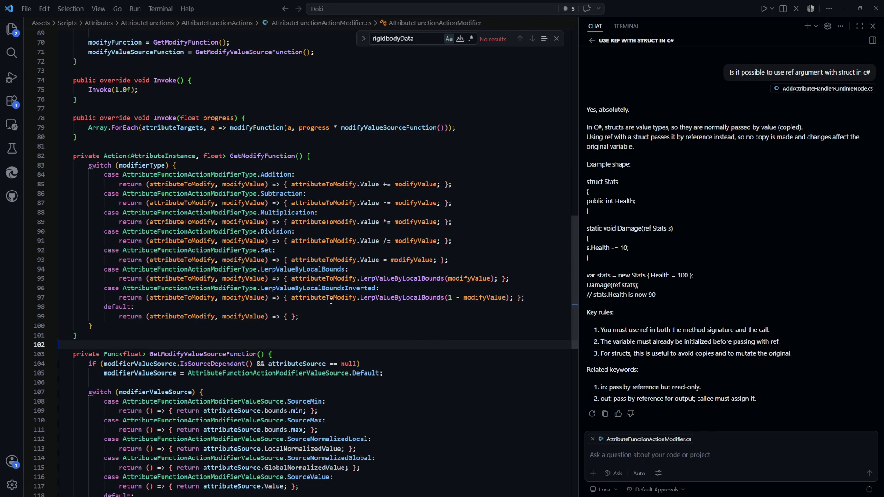
Scroll through the file and place the caret at the end of GetModifyValueSourceFunction.
scroll(331, 301, down, 3)
scroll(341, 295, down, 1)
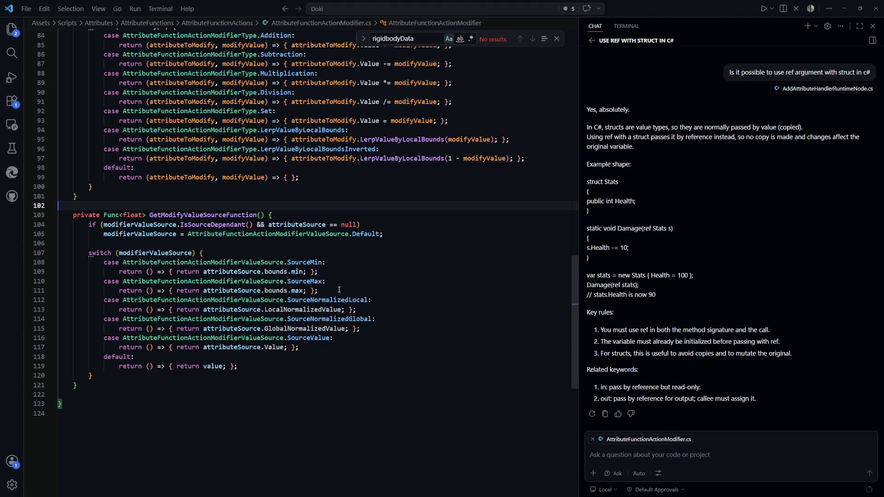
scroll(398, 337, up, 15)
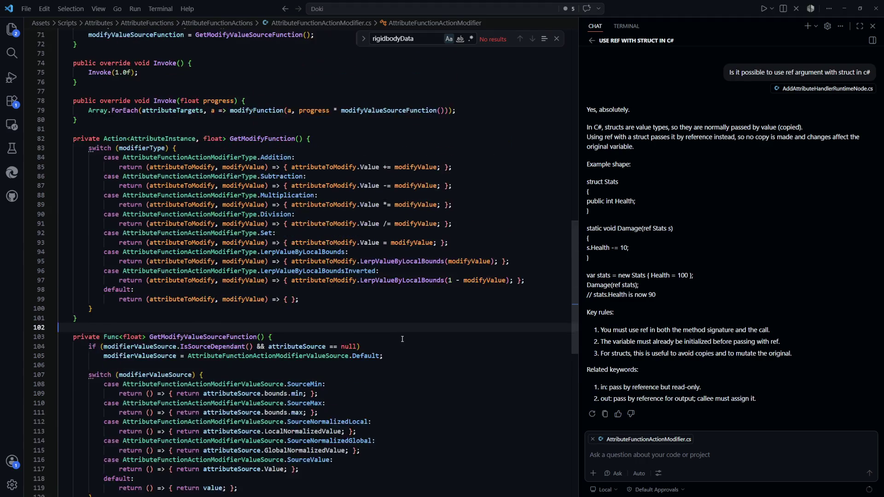
scroll(399, 337, up, 7)
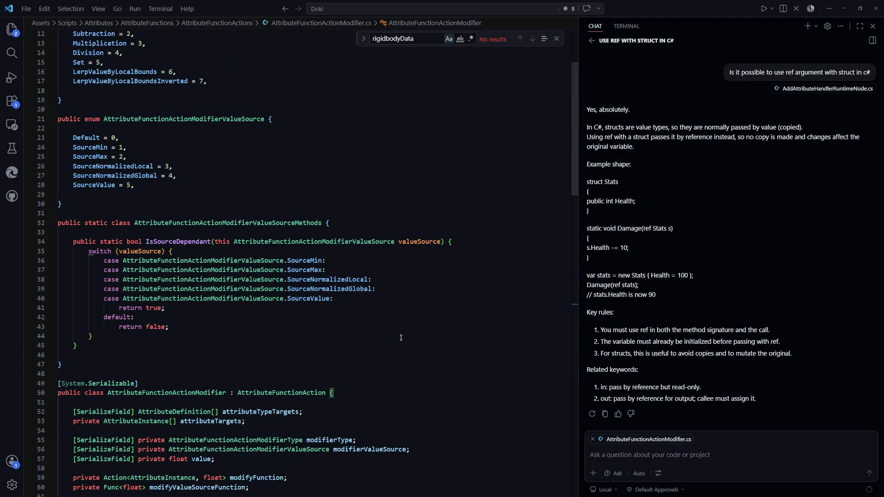
scroll(401, 337, up, 4)
scroll(401, 338, down, 15)
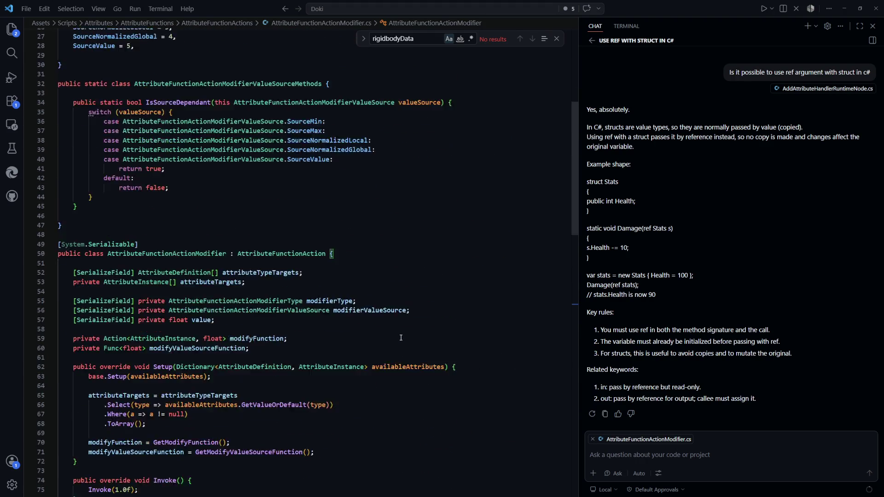
scroll(401, 337, down, 12)
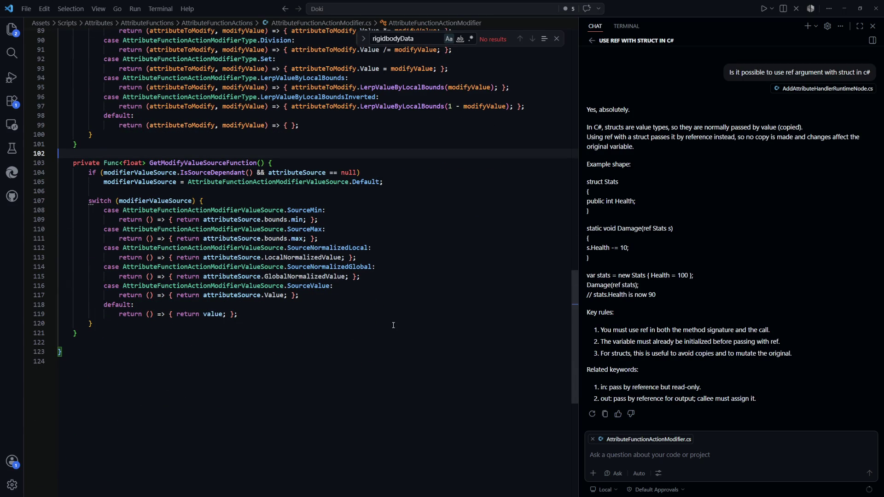
click(394, 329)
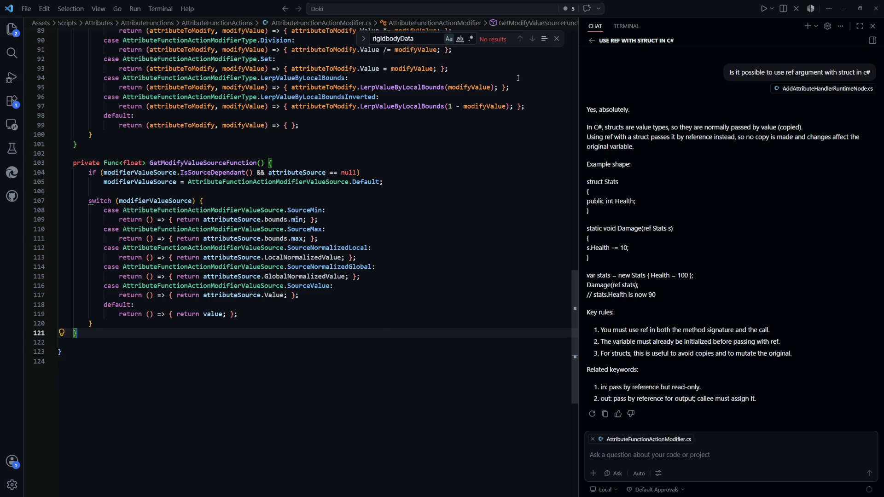
Close the rigidbodyData find widget and place the caret on the SourceMin case.
click(556, 39)
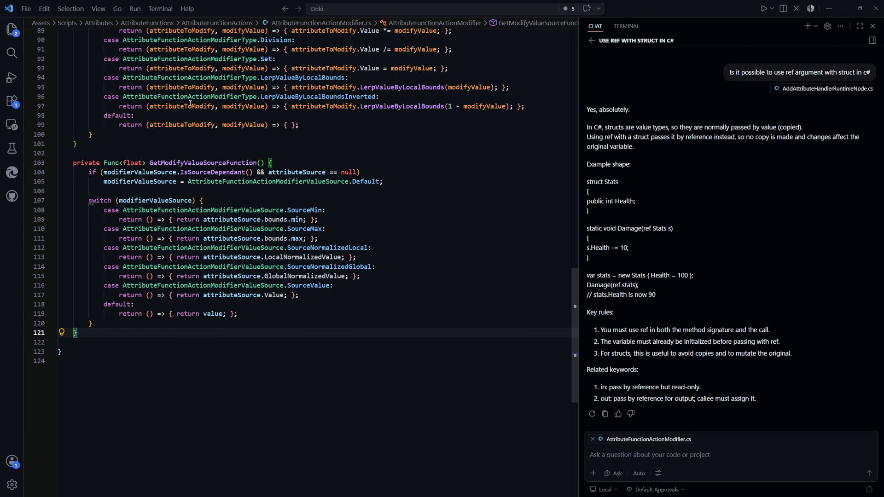
click(386, 209)
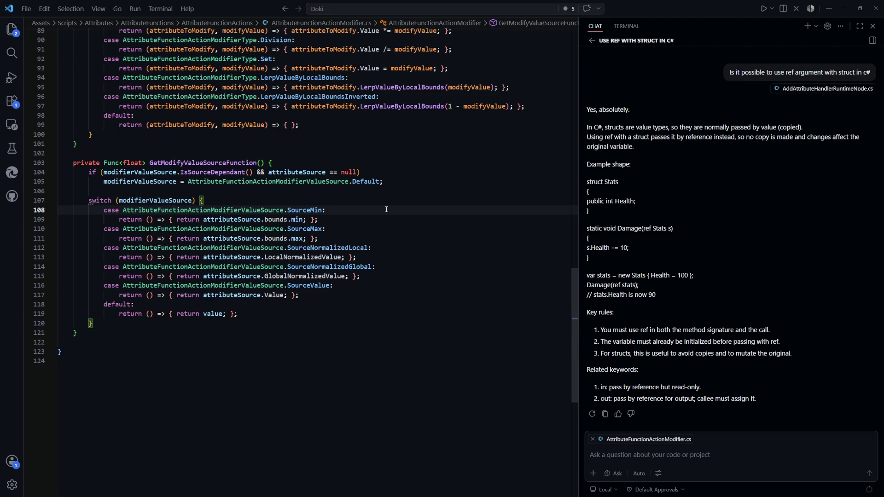
key(ctrl+p)
text(move)
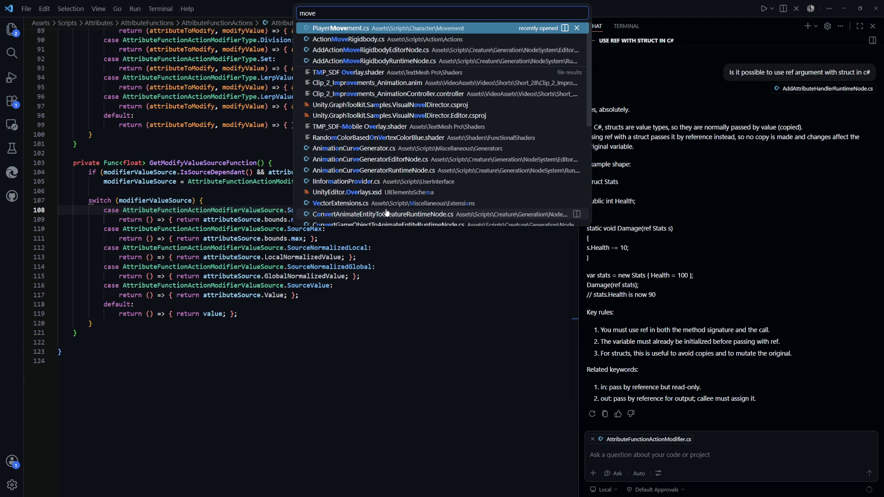
key(Down)
key(Return)
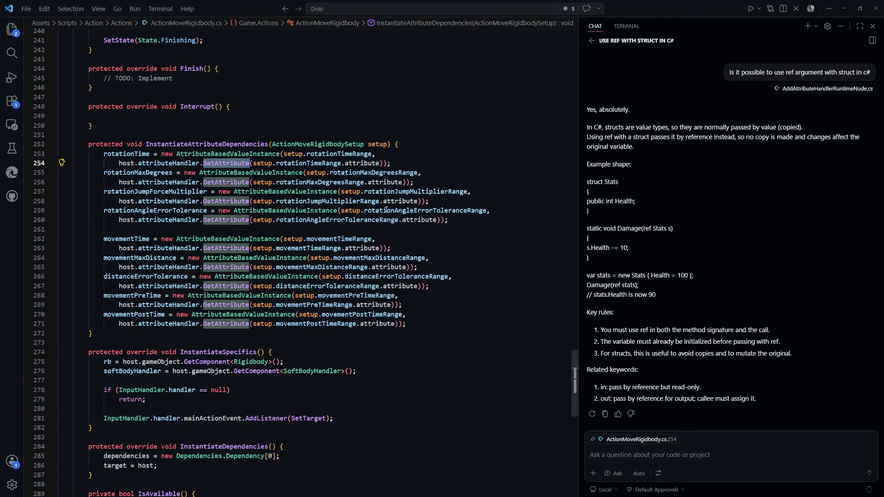
scroll(548, 310, up, 10)
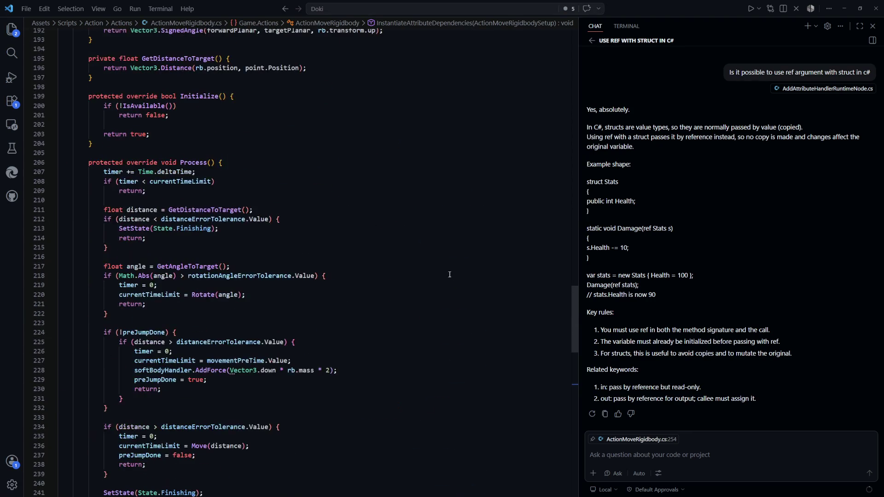
drag(575, 329, 562, 217)
drag(279, 313, 104, 294)
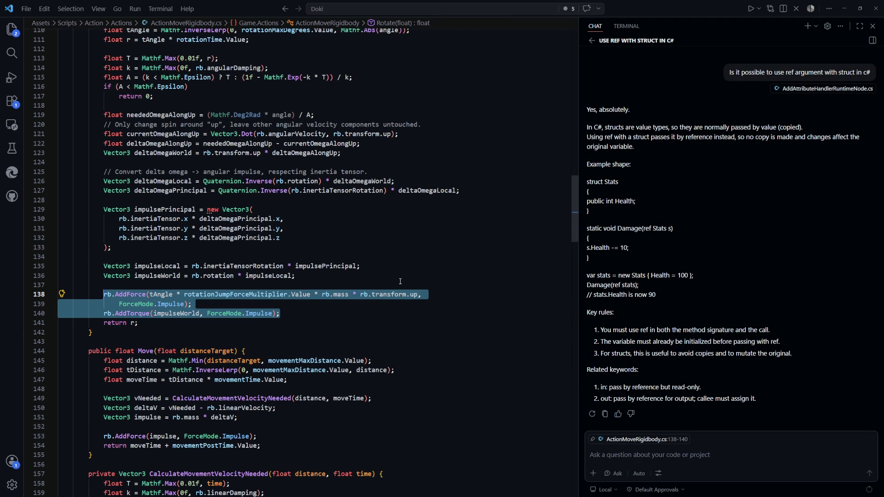
mouse_move(279, 314)
mouse_down()
mouse_move(138, 313)
mouse_move(104, 296)
mouse_up()
mouse_move(331, 299)
scroll(306, 319, up, 20)
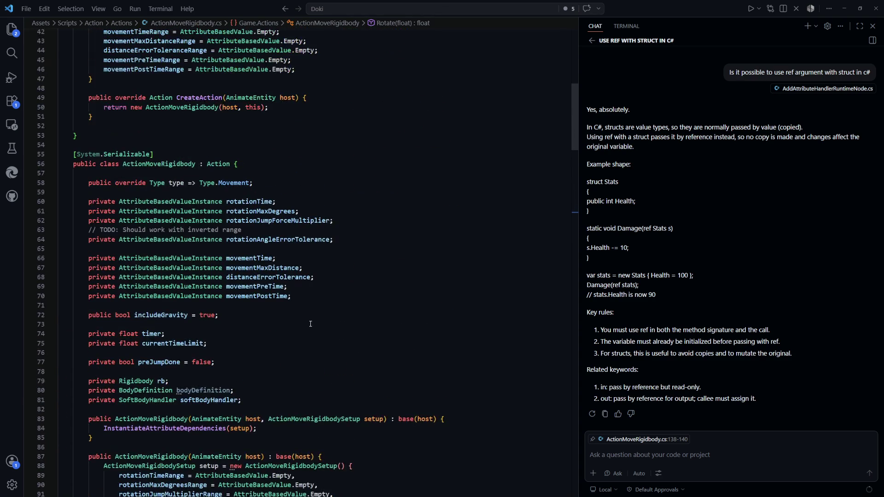
scroll(310, 323, down, 20)
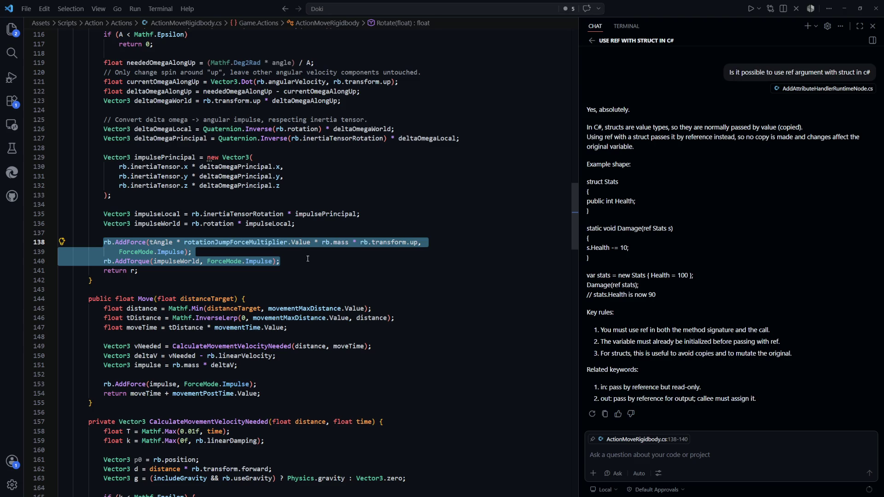
Deselect lines 138–140 so the chat uses all of ActionMoveRigidbody.cs as context.
click(321, 263)
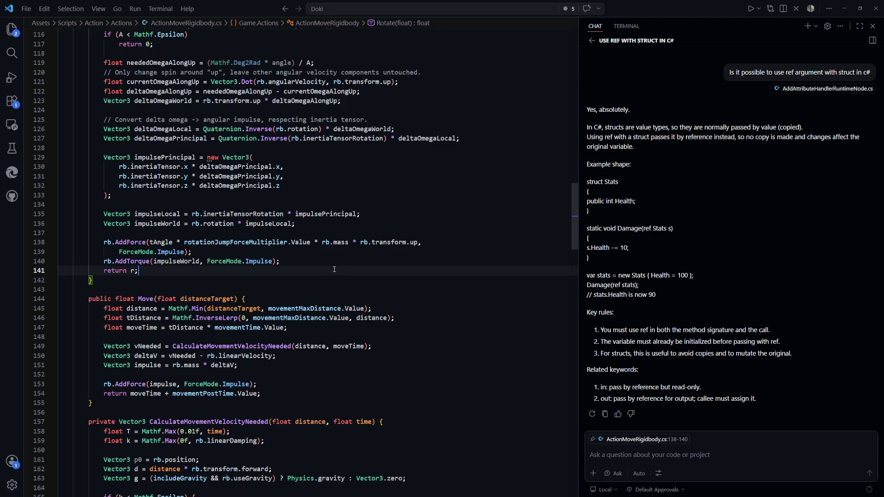
scroll(322, 266, down, 5)
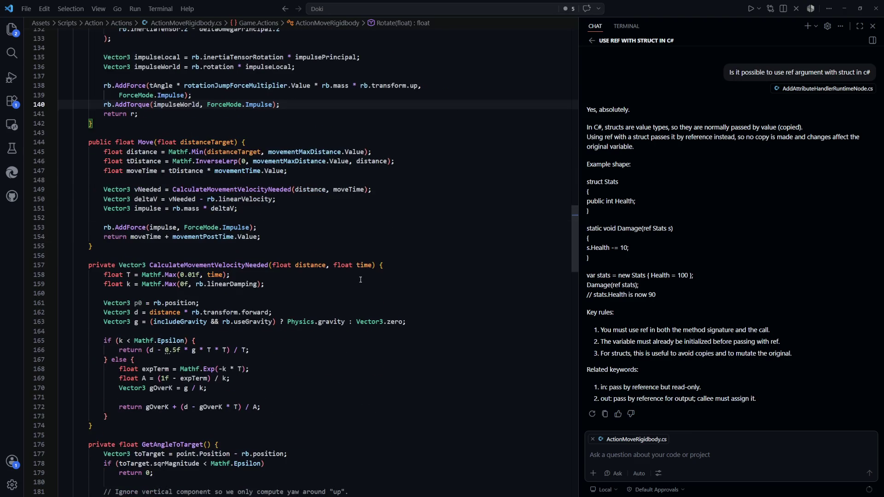
scroll(361, 279, down, 10)
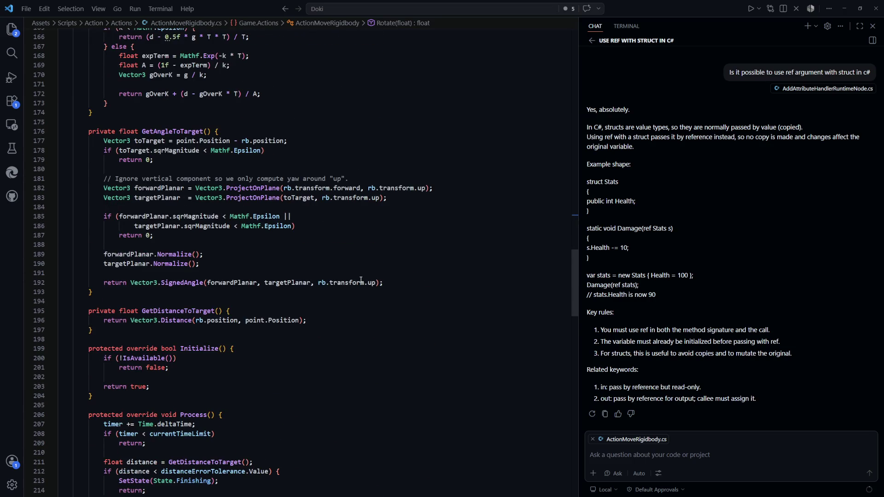
scroll(361, 279, down, 9)
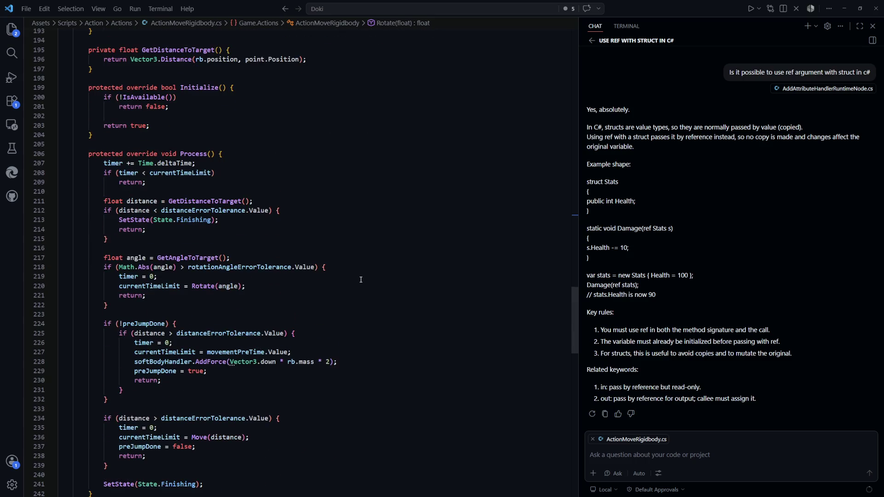
scroll(360, 279, down, 2)
scroll(360, 279, down, 11)
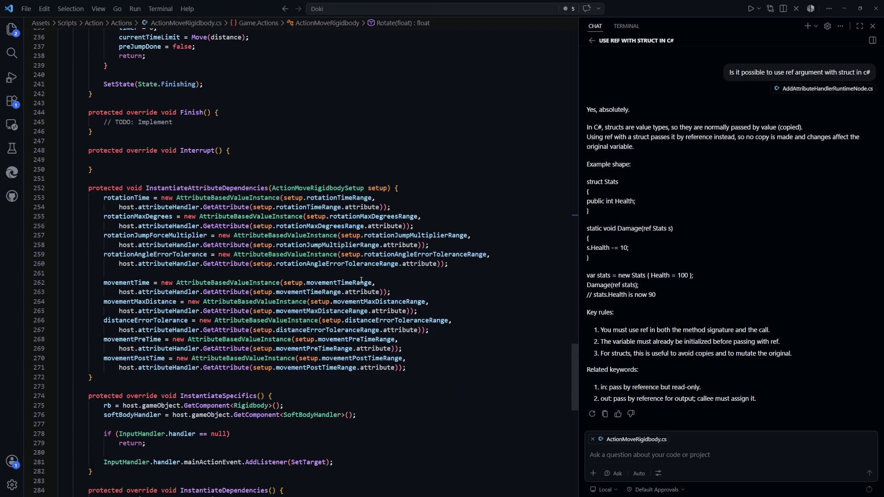
scroll(361, 280, down, 2)
click(439, 296)
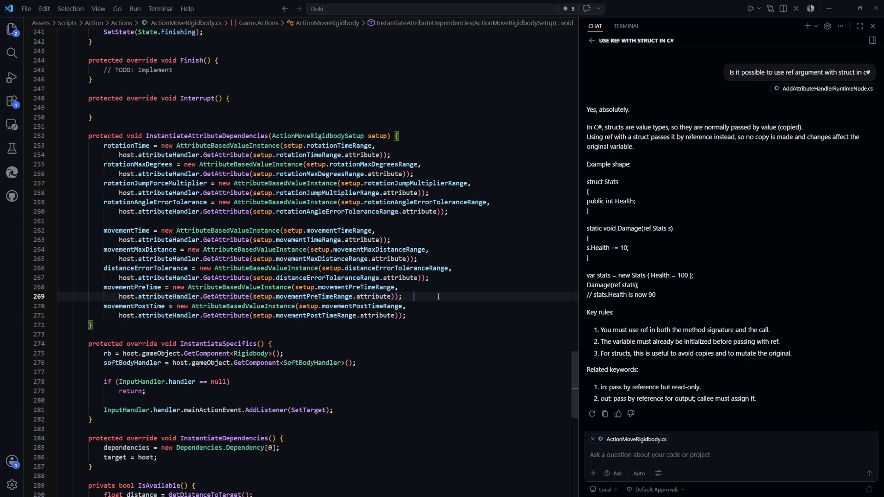
scroll(437, 295, down, 3)
scroll(438, 306, up, 17)
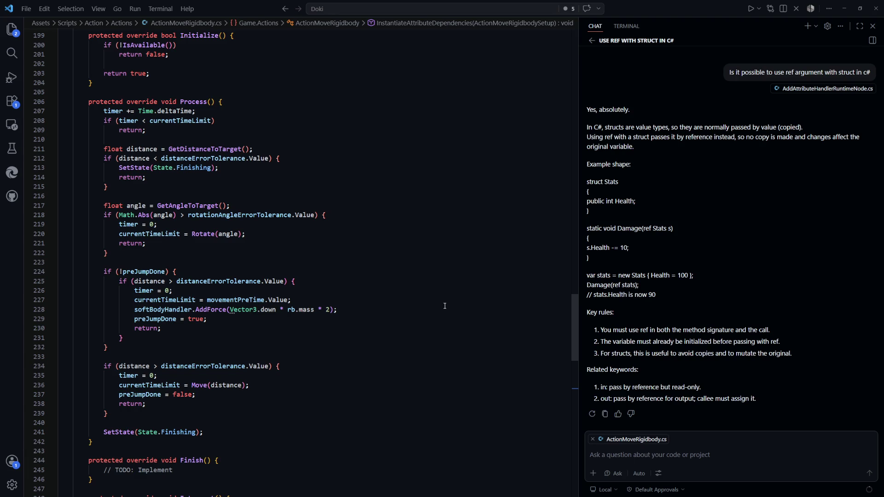
scroll(388, 281, up, 10)
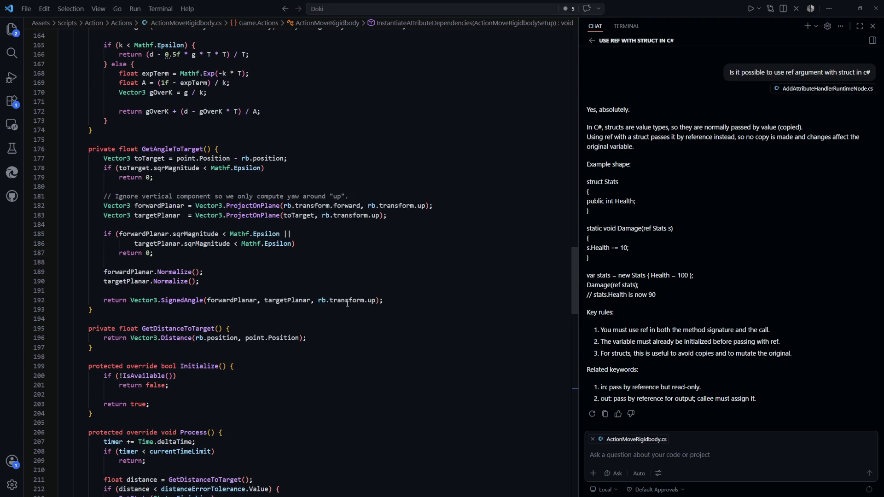
scroll(347, 304, up, 15)
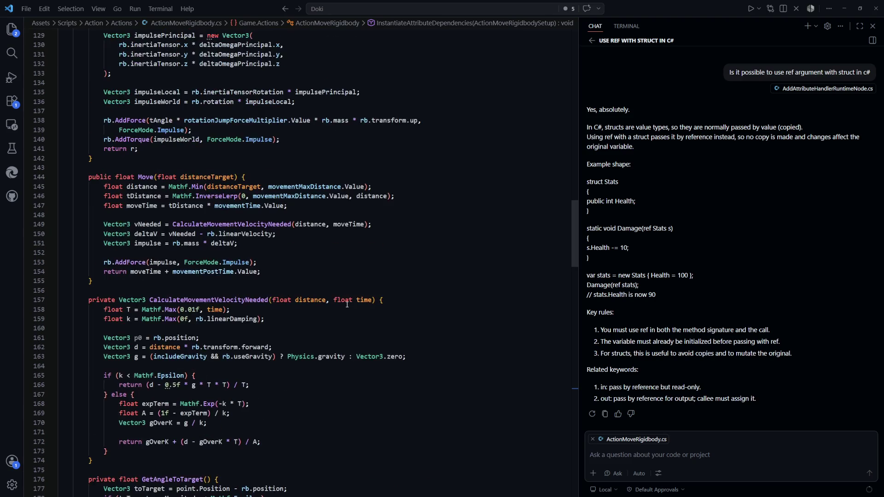
scroll(347, 303, up, 15)
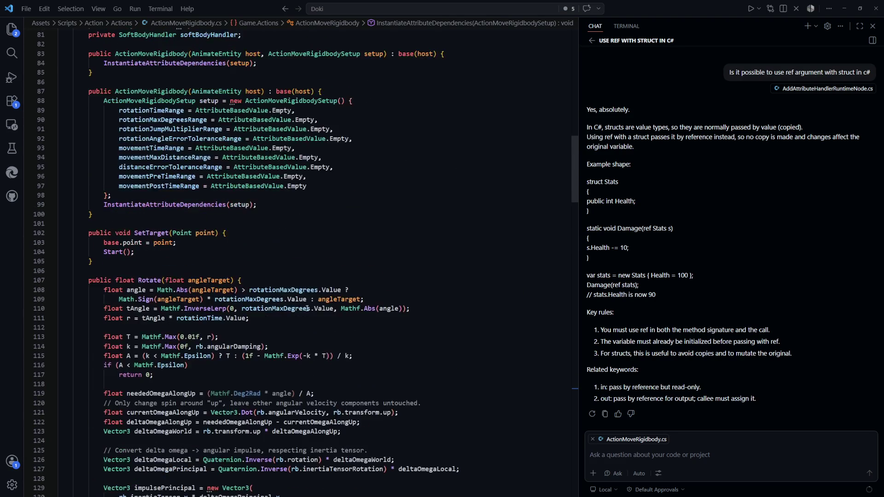
scroll(304, 313, up, 9)
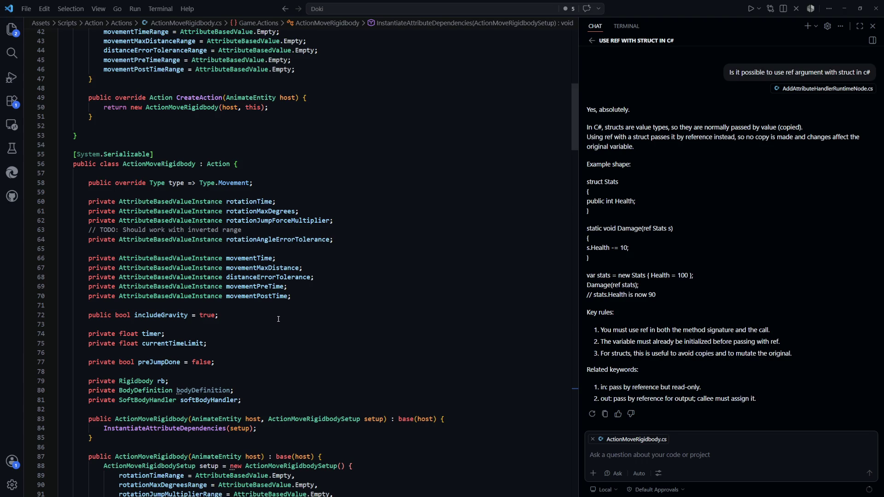
scroll(279, 318, down, 5)
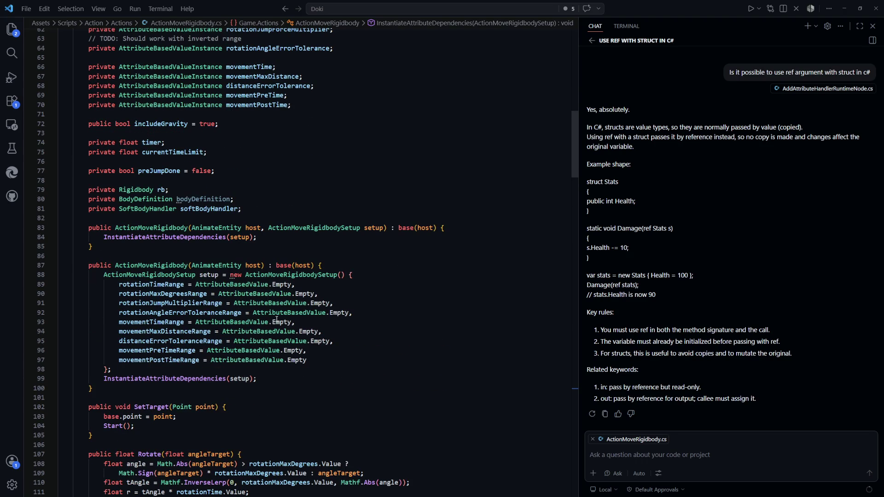
scroll(276, 319, down, 12)
scroll(276, 317, down, 9)
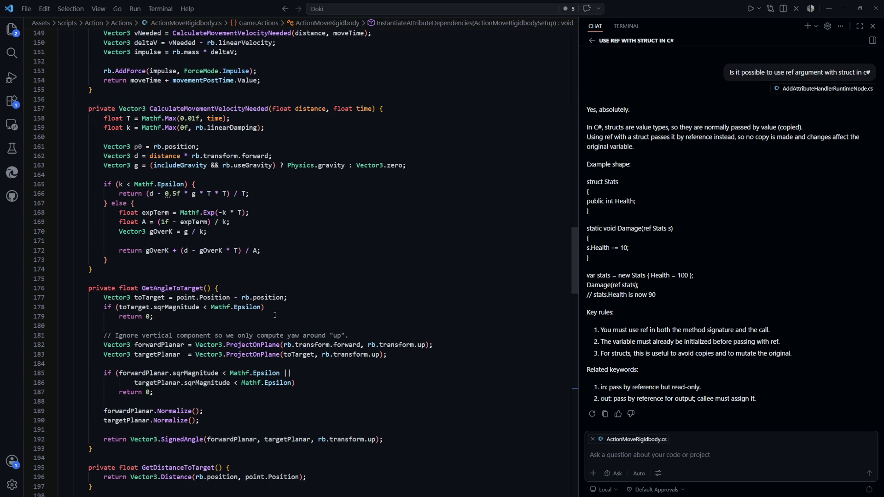
scroll(274, 315, down, 9)
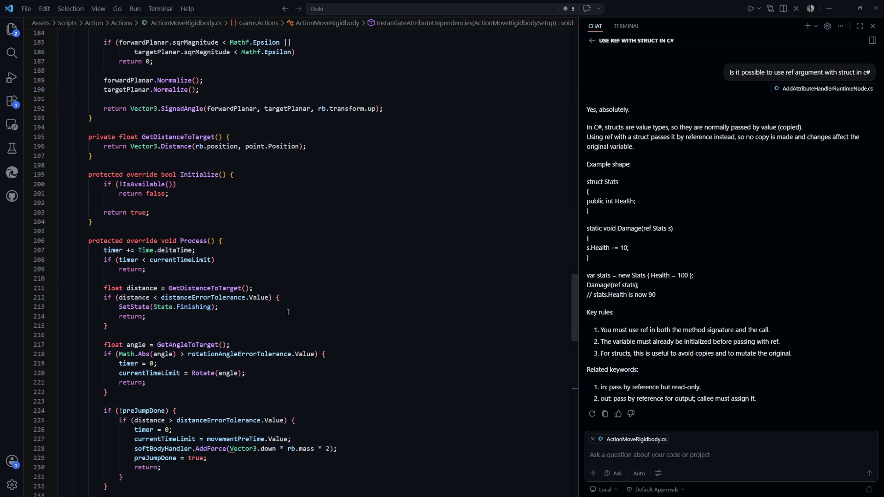
scroll(302, 314, down, 12)
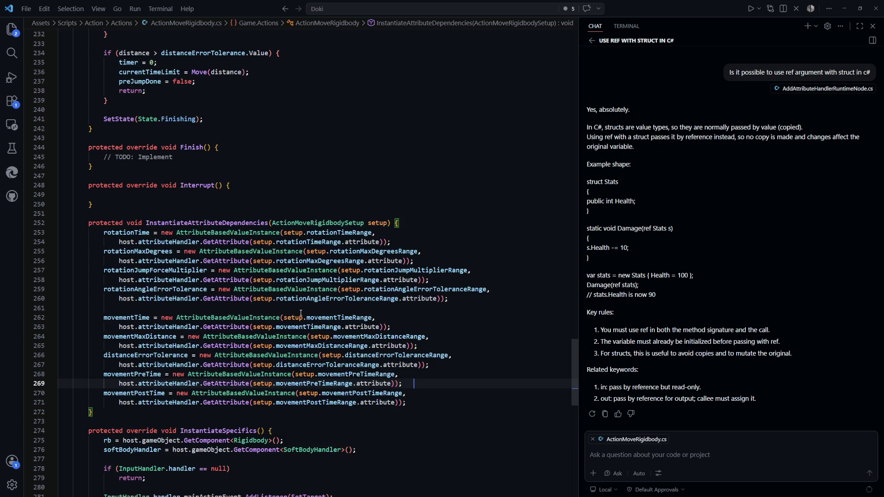
scroll(301, 313, up, 6)
drag(574, 368, 563, 303)
click(416, 297)
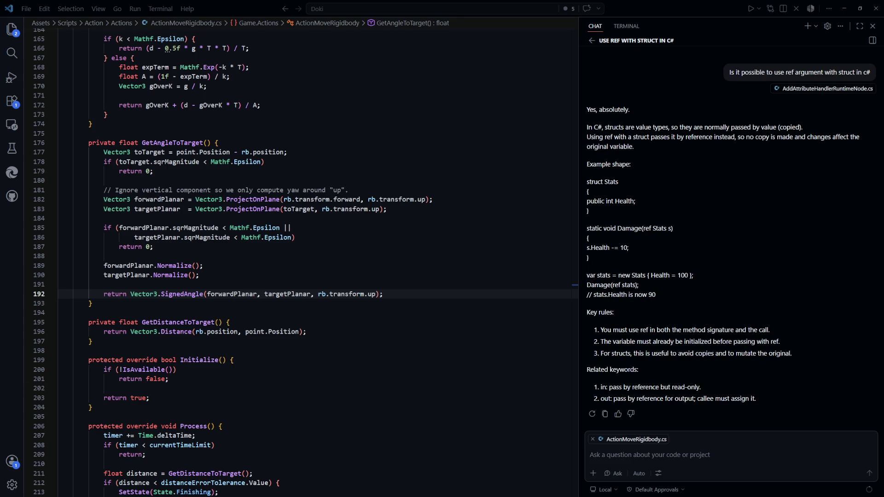
click(369, 265)
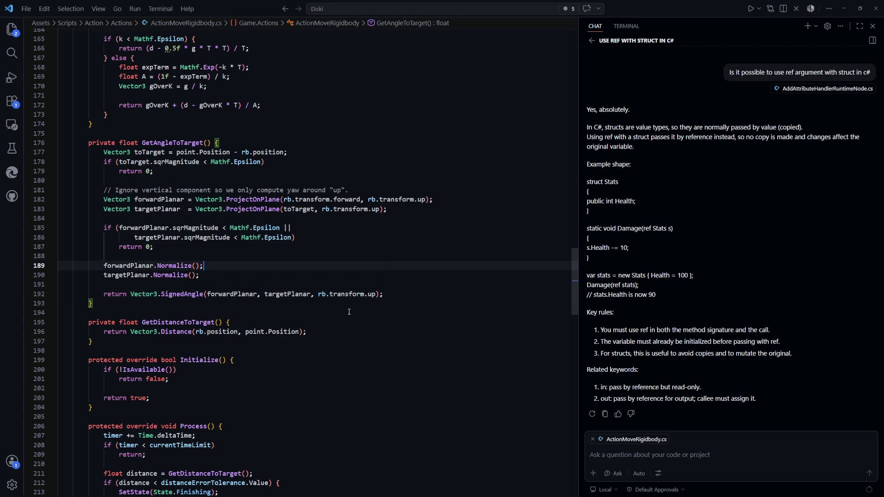
Review the movementTimeRange field, GetDistanceToTarget and Initialize code of the rigidbody move action.
scroll(350, 311, up, 4)
scroll(303, 305, up, 2)
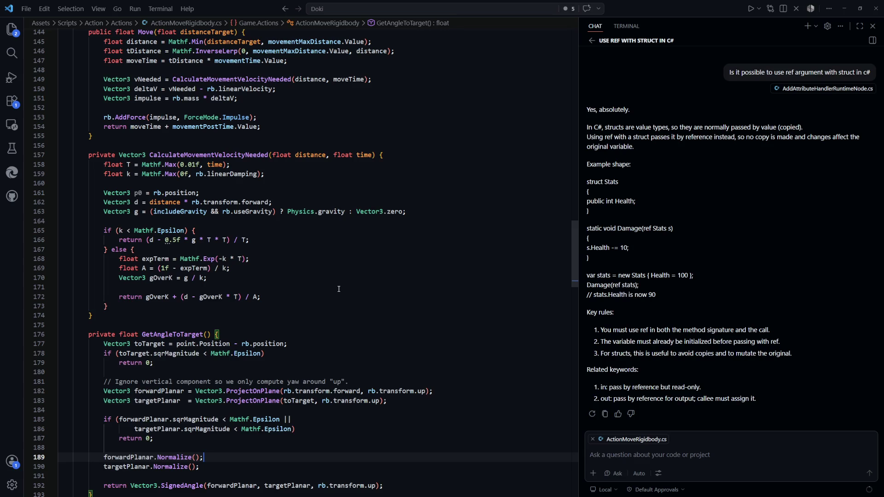
scroll(350, 305, up, 18)
scroll(350, 305, up, 9)
scroll(349, 304, up, 12)
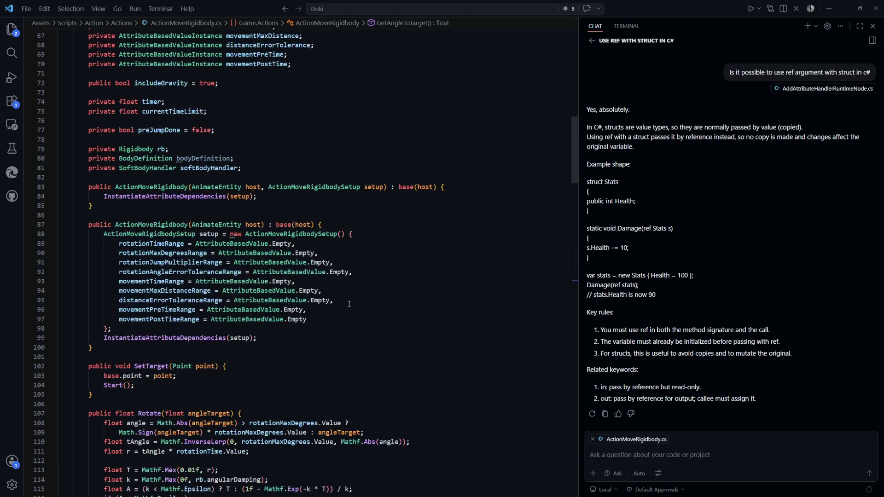
scroll(349, 301, up, 9)
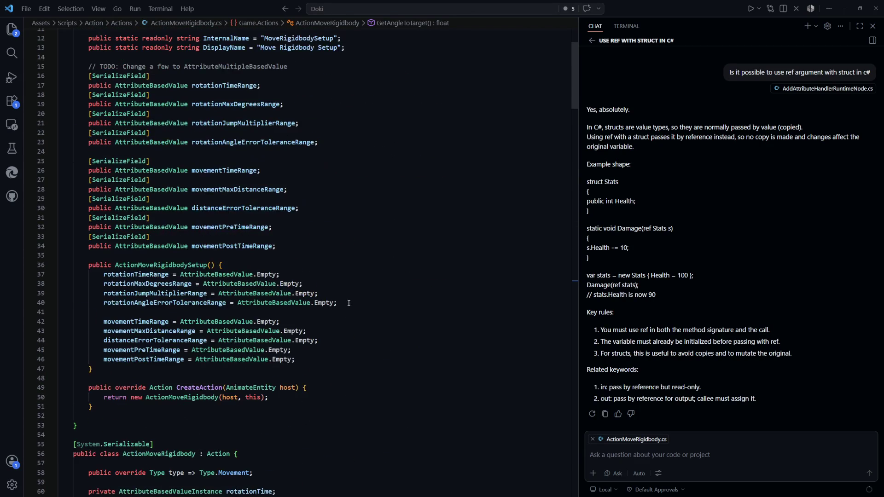
click(374, 270)
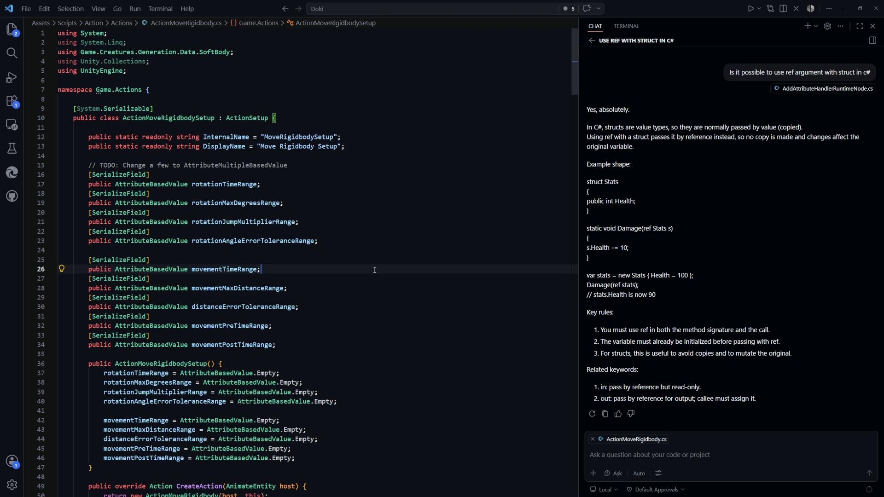
scroll(375, 270, down, 9)
scroll(375, 270, down, 20)
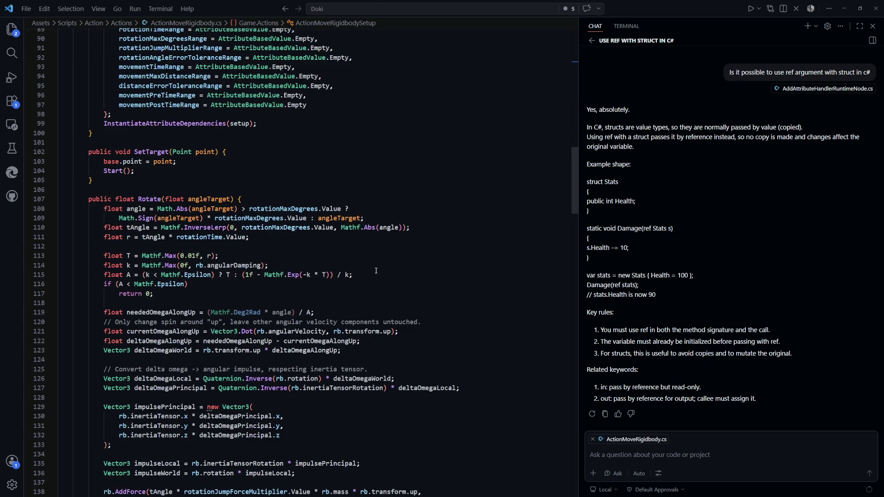
scroll(376, 270, down, 17)
scroll(375, 268, down, 10)
click(393, 281)
scroll(391, 280, down, 3)
click(350, 272)
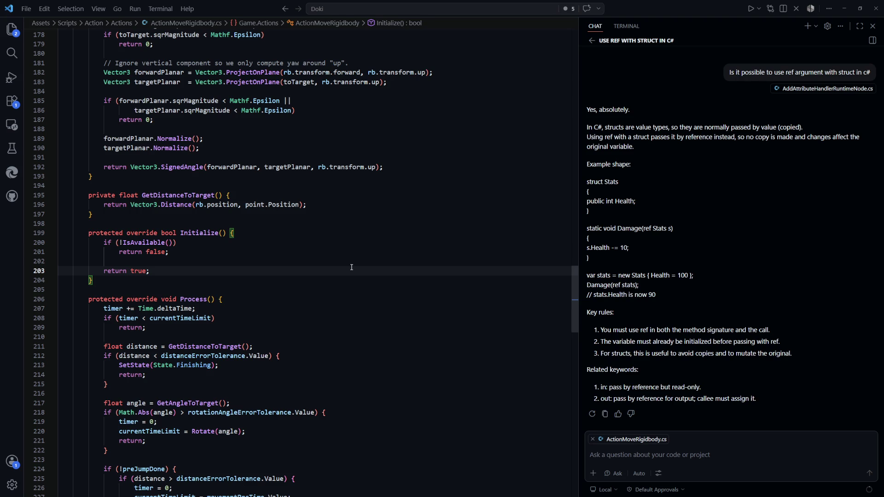
Look over the ActionMoveRigidbodySetup class down to its closing brace, then return to Unity.
scroll(352, 267, down, 6)
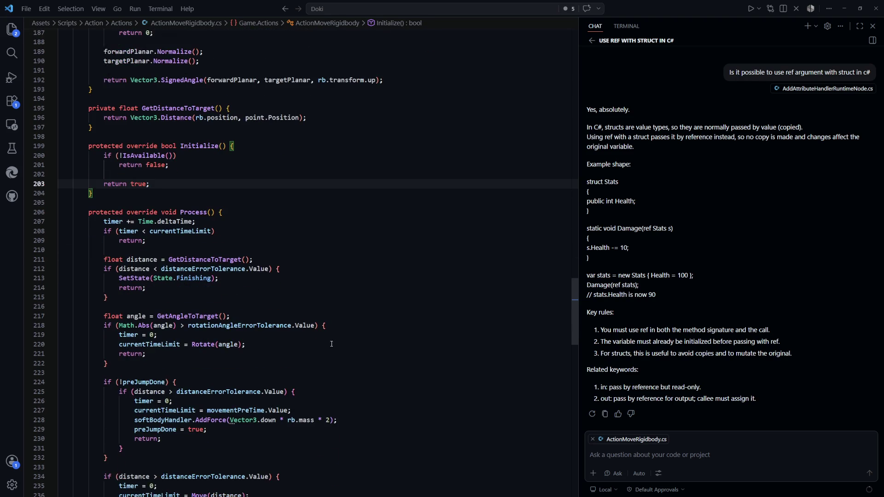
scroll(341, 326, up, 4)
scroll(341, 327, up, 3)
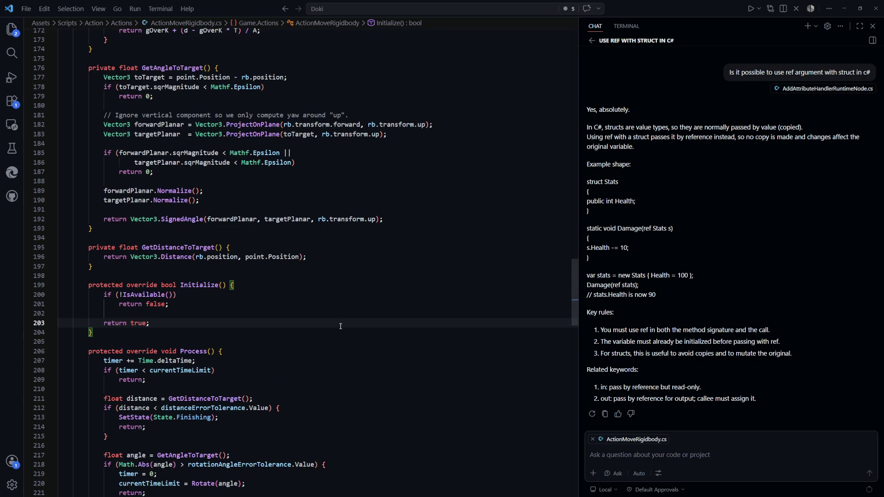
scroll(340, 327, up, 12)
scroll(341, 326, up, 15)
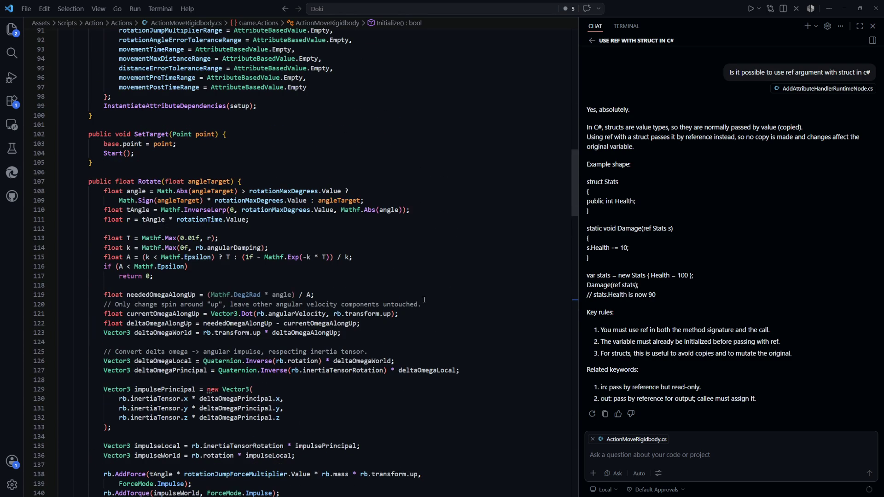
mouse_move(573, 205)
mouse_down()
mouse_move(573, 85)
mouse_move(571, 124)
mouse_up()
click(352, 249)
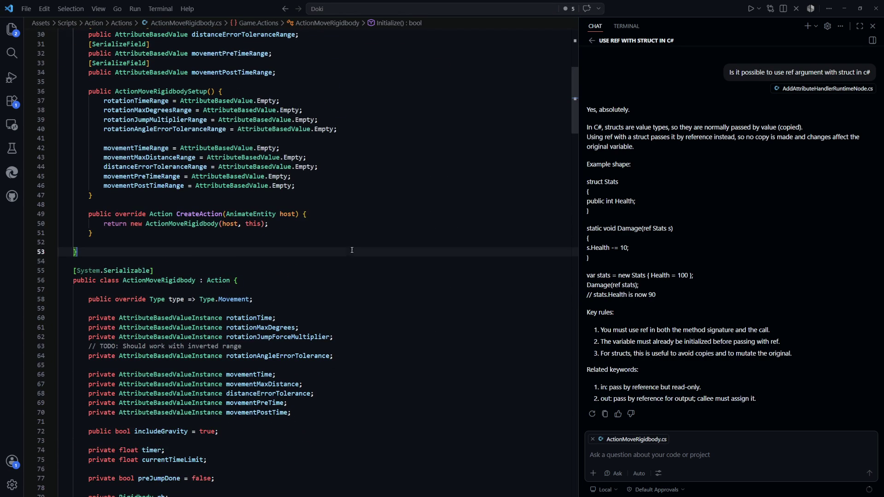
scroll(354, 262, up, 8)
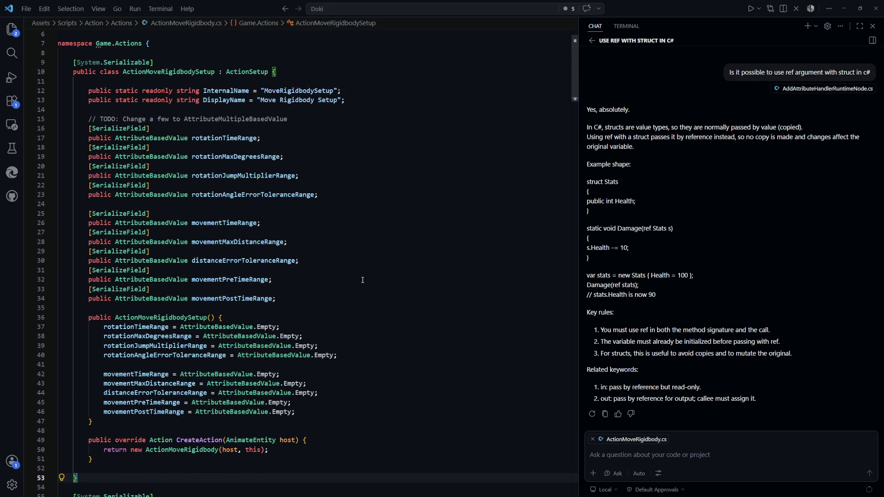
scroll(362, 279, down, 2)
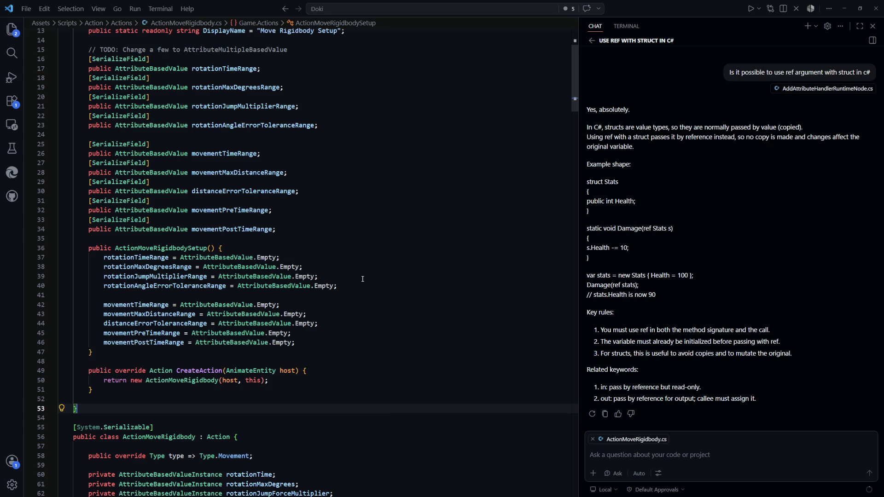
scroll(362, 281, down, 3)
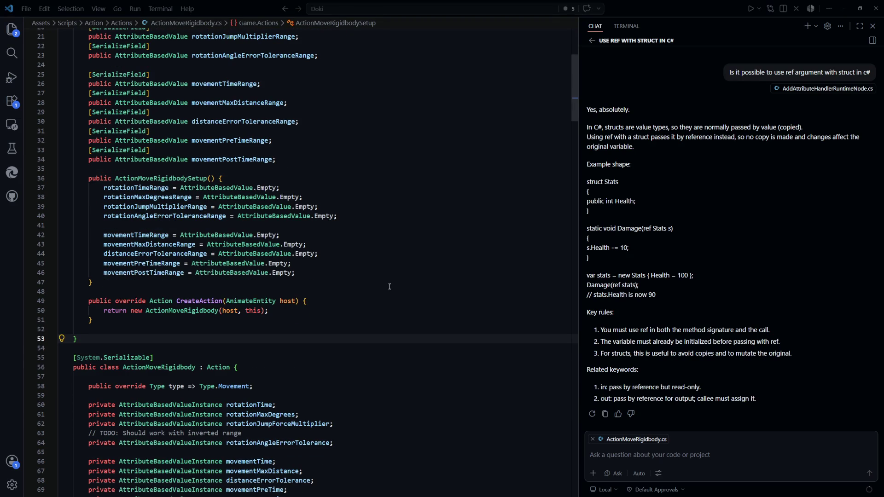
key(alt+Tab)
scroll(295, 209, up, 3)
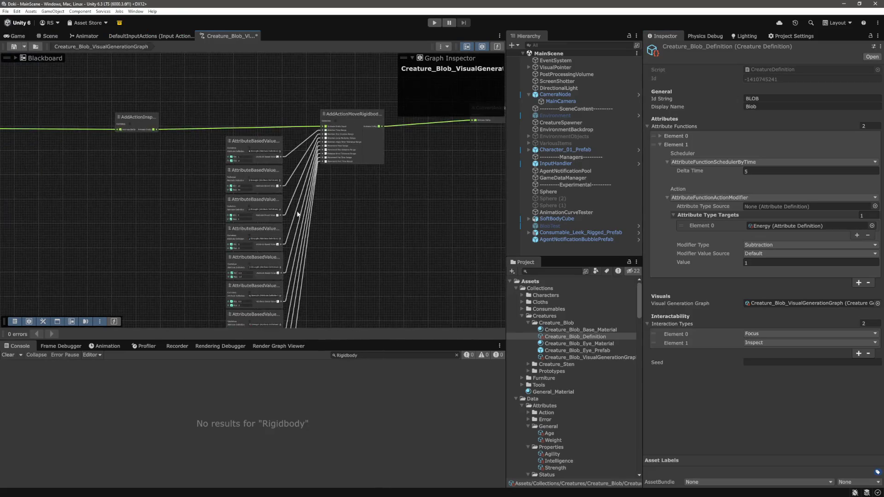
Pan the blob graph across the attribute generator nodes to the AddActionMoveRigidbody node and its inputs.
scroll(316, 213, down, 2)
scroll(316, 230, up, 6)
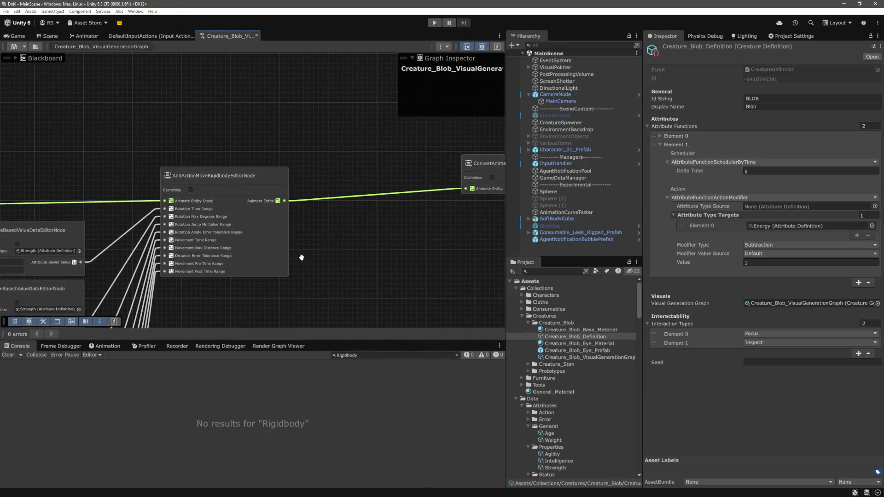
scroll(379, 251, down, 5)
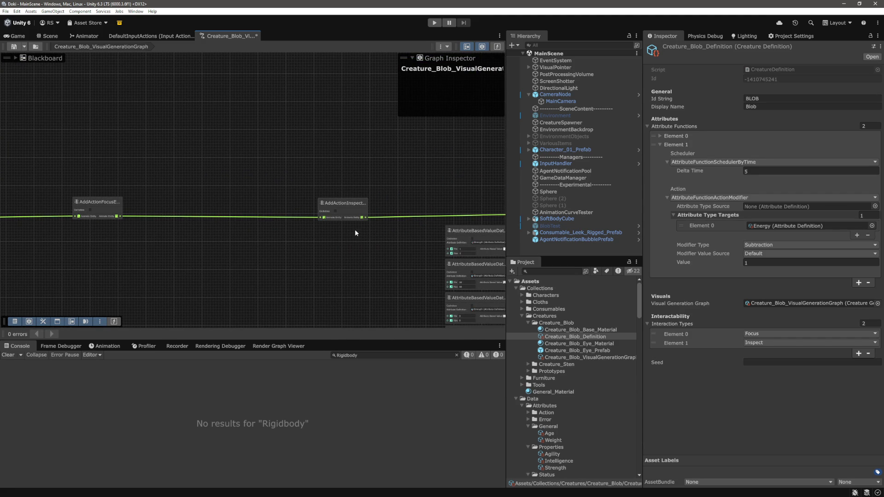
scroll(336, 230, up, 3)
scroll(261, 247, right, 5)
scroll(217, 249, up, 2)
drag(217, 249, 320, 245)
mouse_move(52, 247)
mouse_down()
mouse_move(282, 250)
mouse_move(356, 271)
mouse_move(381, 245)
mouse_up()
scroll(322, 249, down, 2)
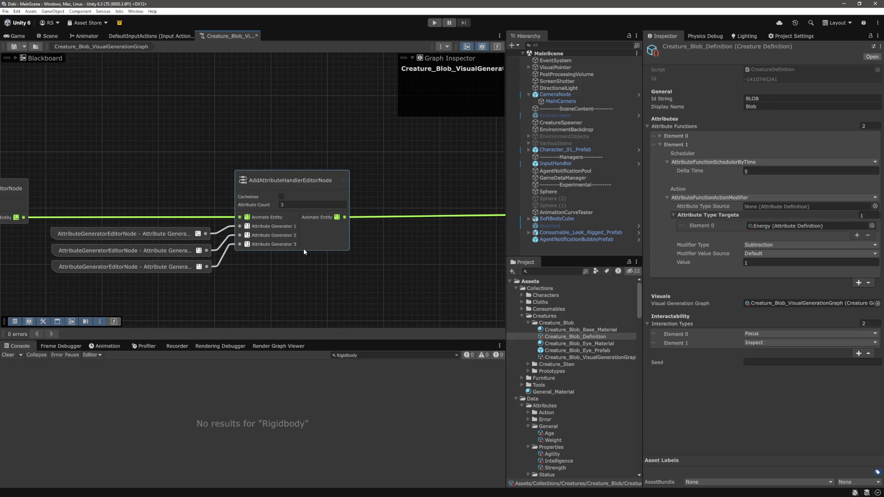
drag(294, 247, 295, 248)
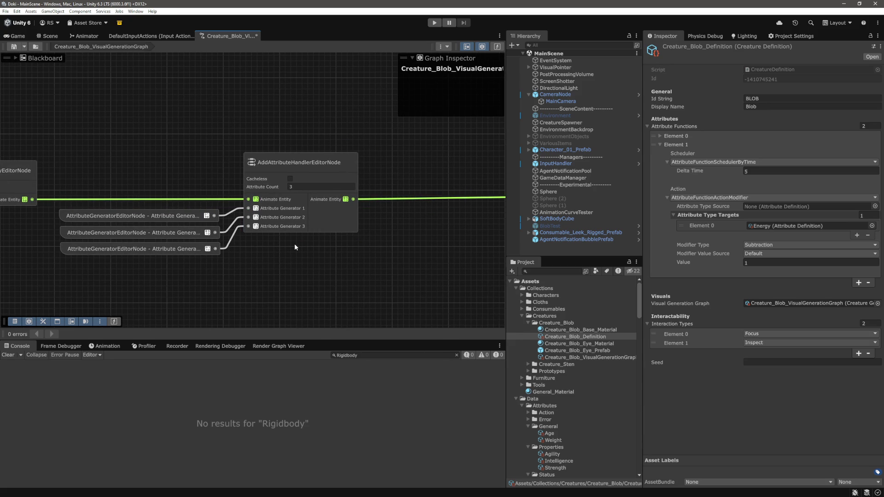
scroll(295, 245, down, 3)
mouse_move(361, 254)
mouse_down()
mouse_move(218, 214)
mouse_move(137, 208)
mouse_move(192, 204)
mouse_up()
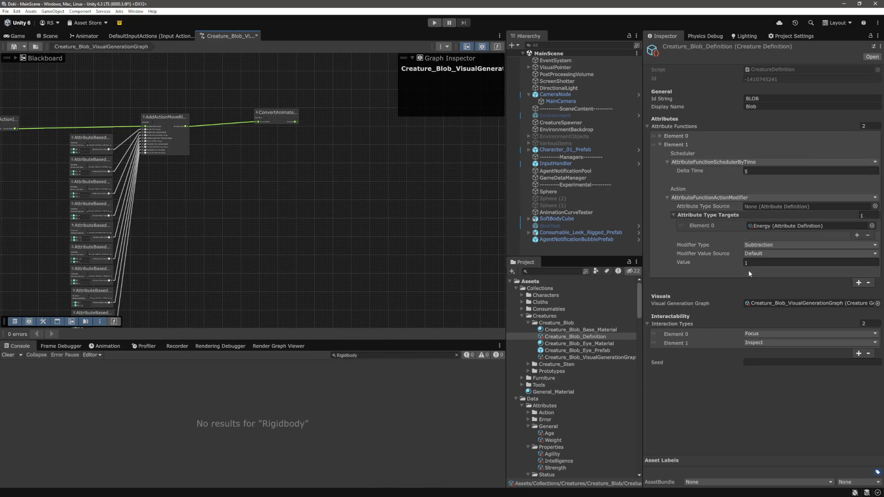
Collapse the Attribute Functions list and zoom out to show the whole node chain.
click(658, 125)
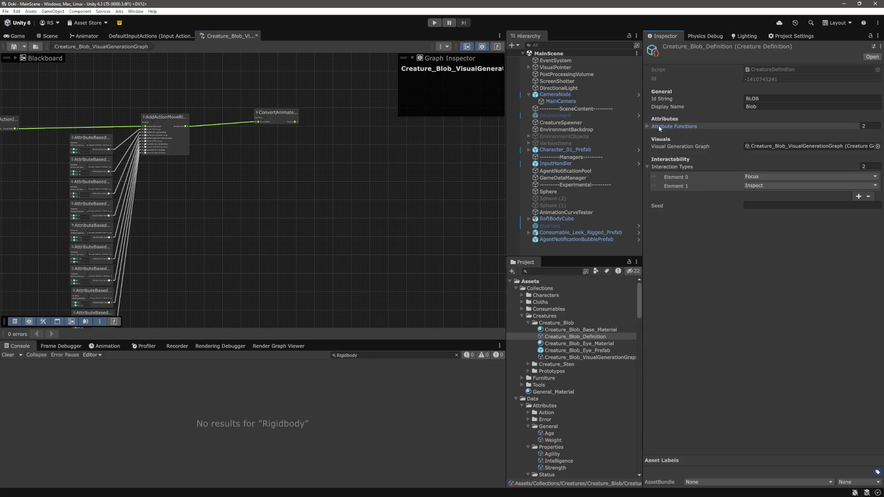
scroll(323, 227, down, 5)
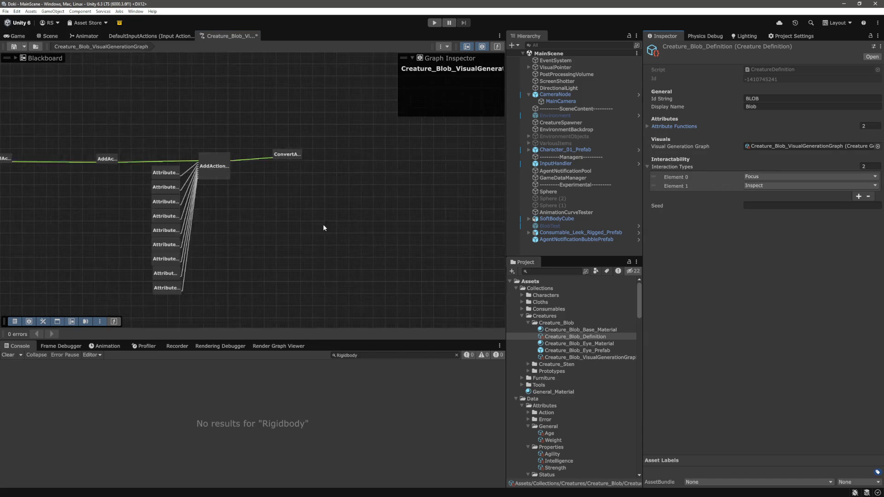
drag(323, 227, 479, 243)
scroll(478, 243, up, 5)
scroll(288, 103, down, 5)
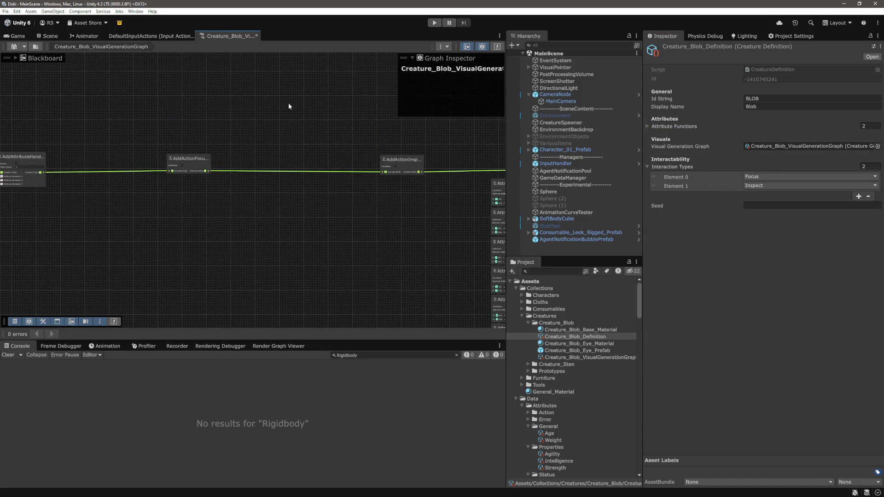
scroll(425, 201, up, 4)
scroll(398, 219, up, 4)
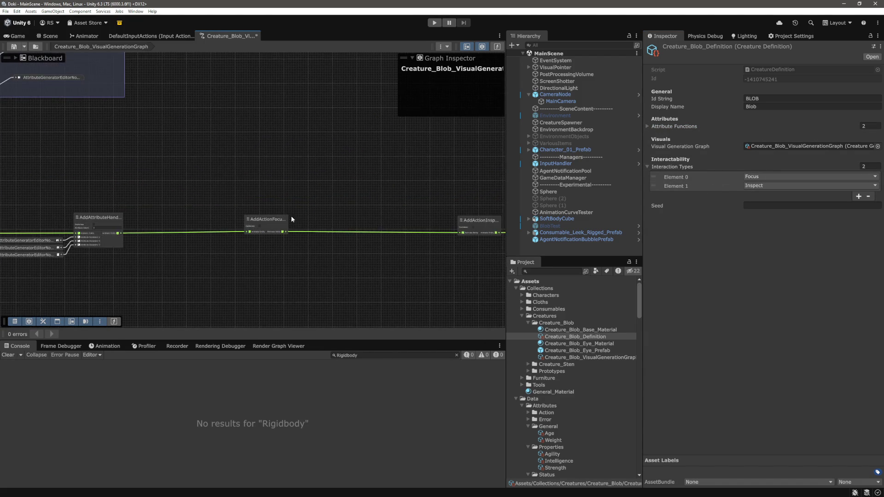
scroll(203, 200, down, 6)
scroll(385, 241, up, 3)
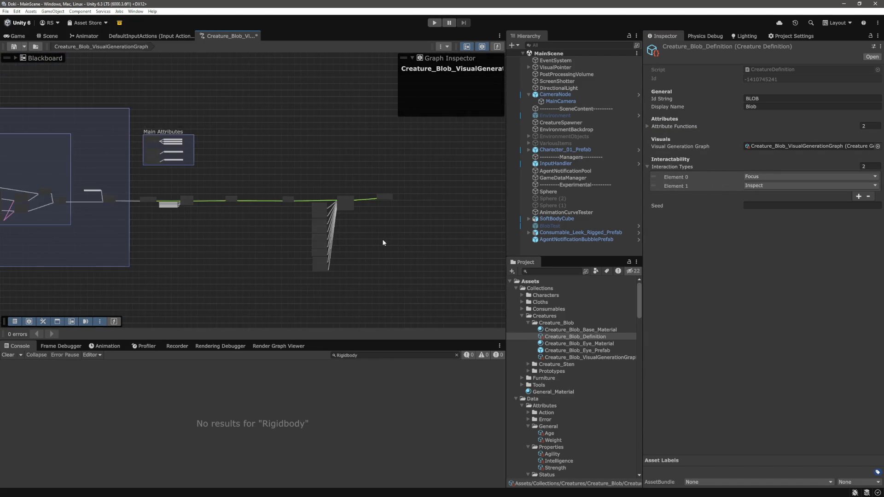
scroll(308, 244, down, 2)
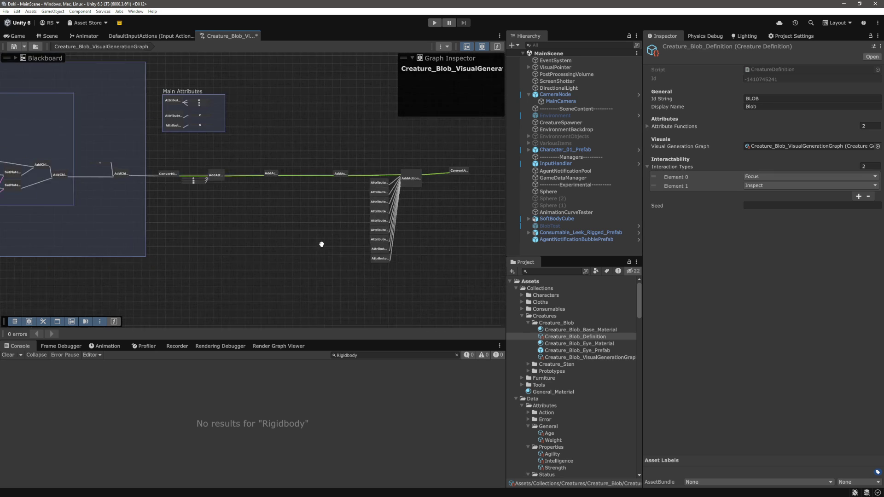
scroll(236, 226, down, 1)
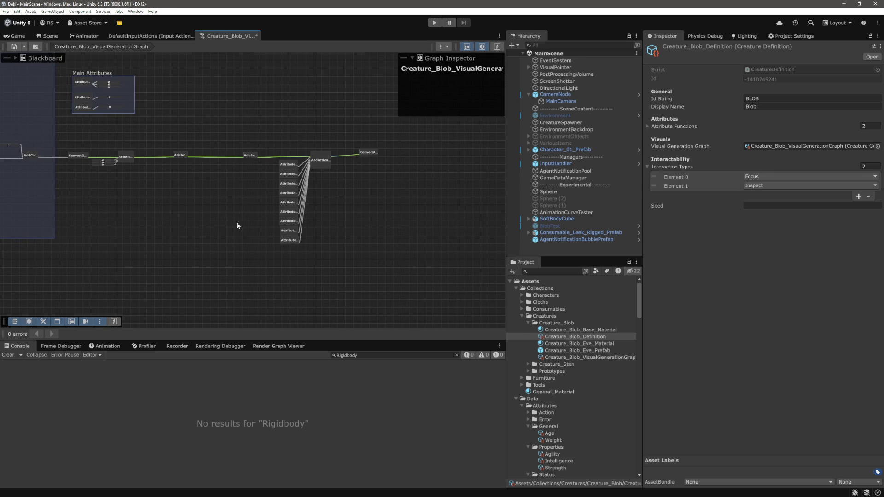
scroll(594, 313, down, 10)
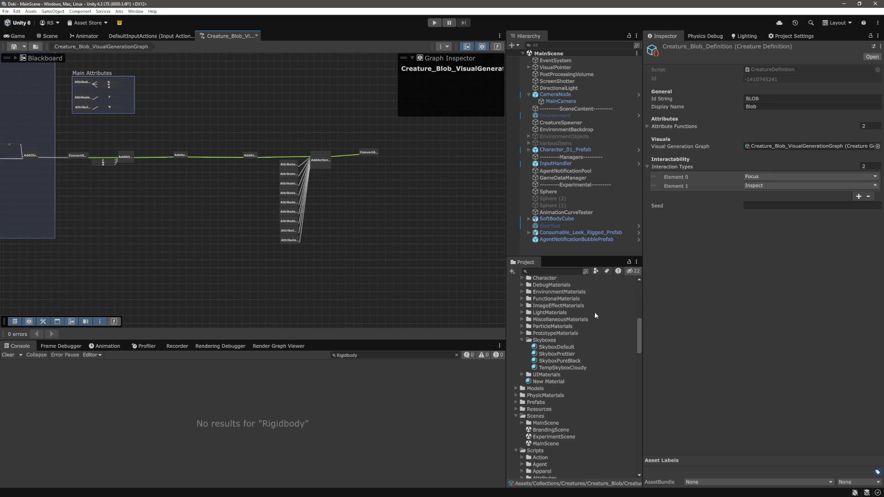
Select Character_01_Prefab and scroll to its two Playable Actions, Focus and Inspect.
scroll(594, 327, down, 5)
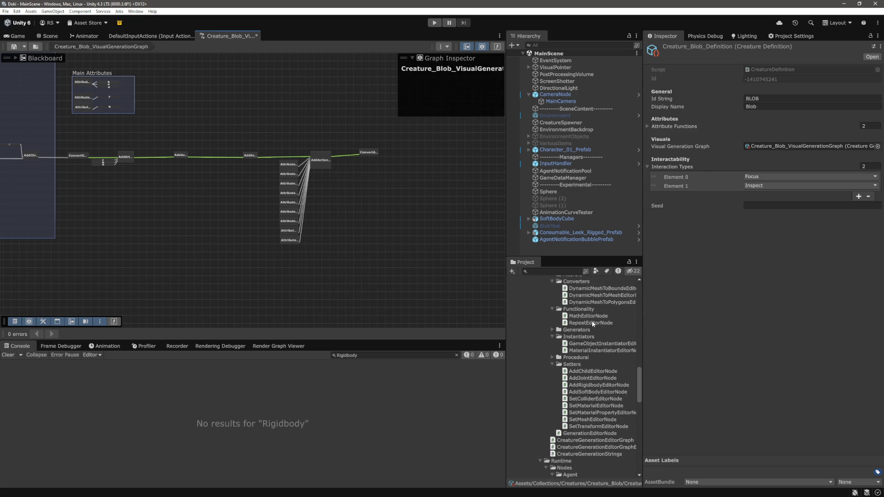
scroll(592, 320, down, 10)
scroll(593, 323, up, 2)
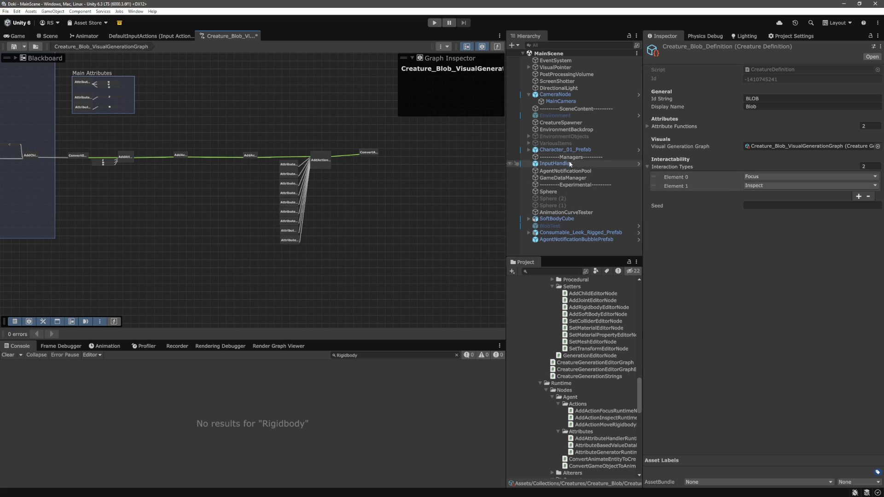
click(574, 153)
scroll(690, 285, down, 15)
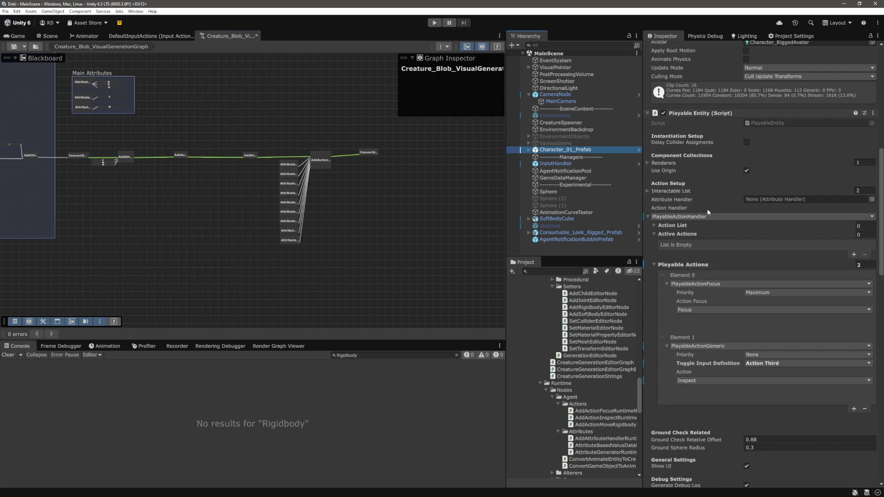
scroll(708, 212, down, 3)
scroll(711, 249, down, 3)
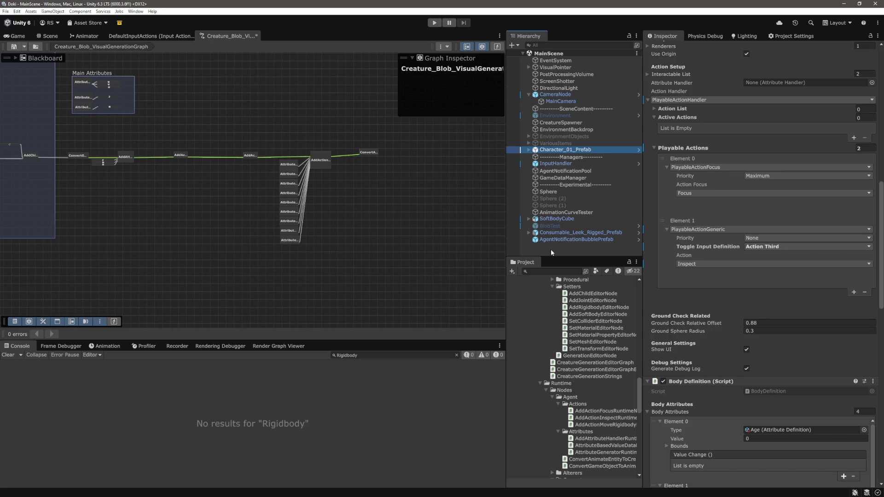
Start play mode in the Game view, dismissing the unsaved-changes prompt and using Ctrl+P.
click(458, 247)
click(13, 36)
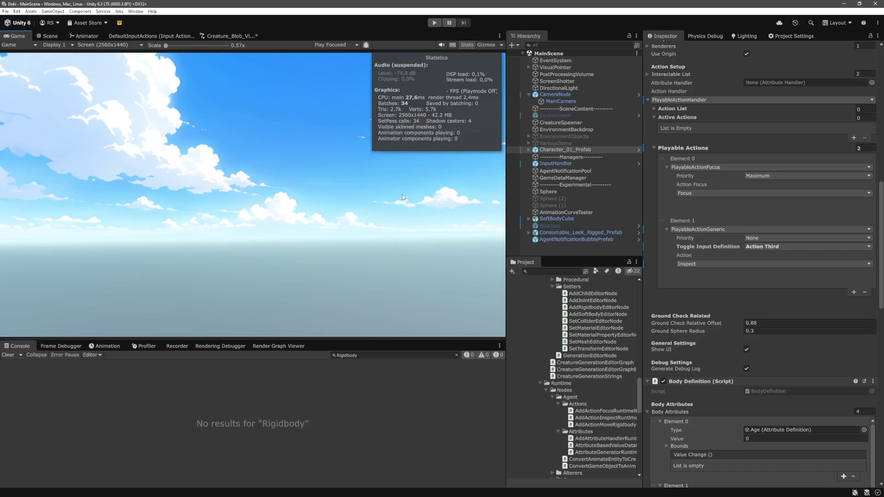
click(434, 23)
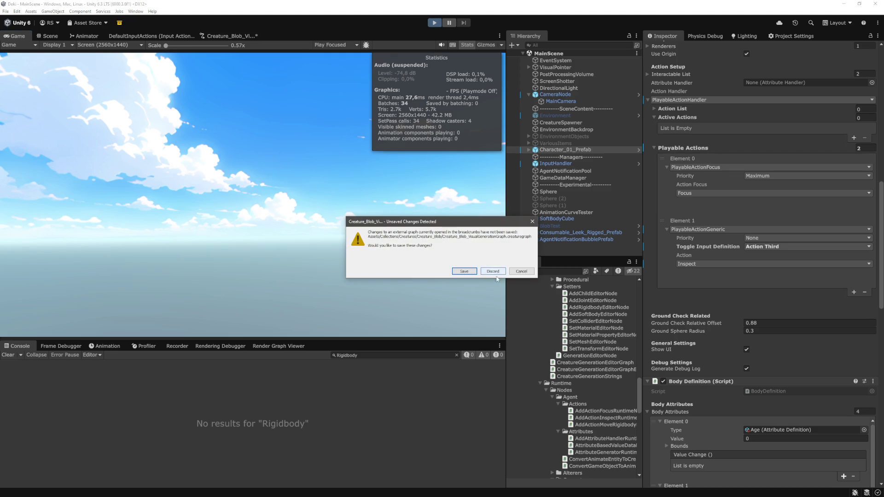
click(521, 271)
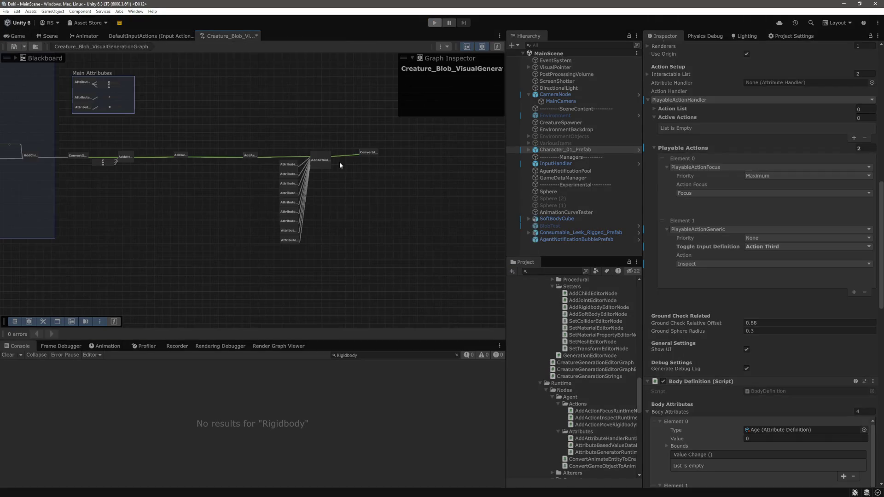
key(ctrl+p)
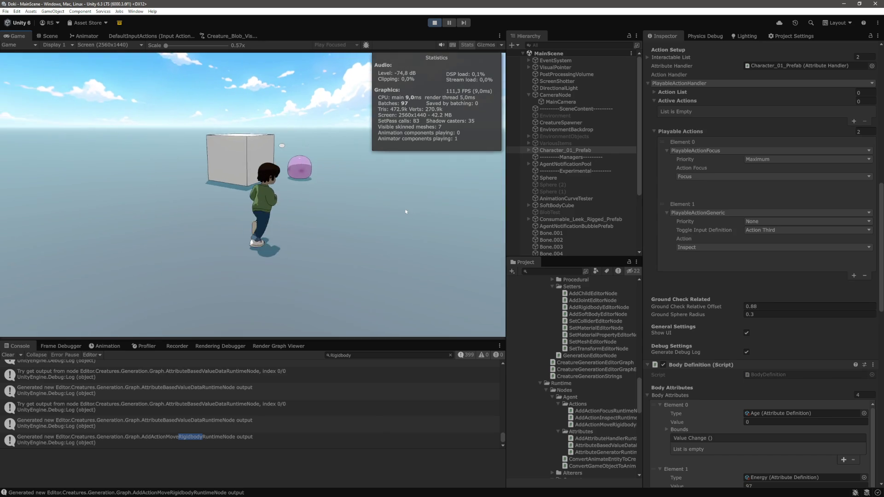
Select the spawned blob and send it to a spot on the ground.
scroll(585, 221, down, 2)
scroll(582, 219, down, 3)
click(570, 245)
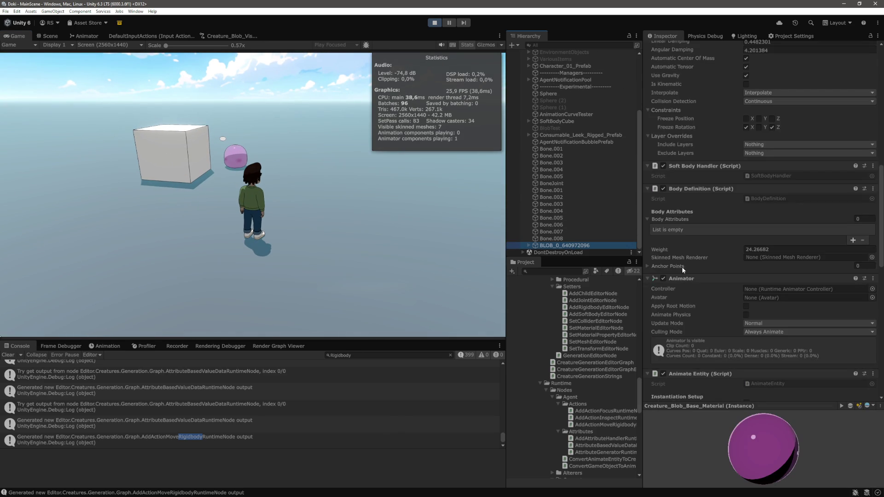
scroll(730, 255, down, 5)
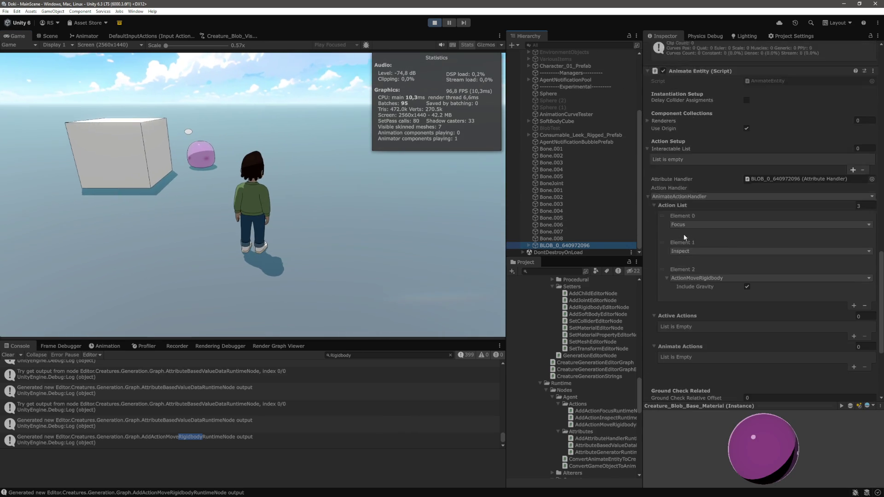
scroll(681, 210, down, 3)
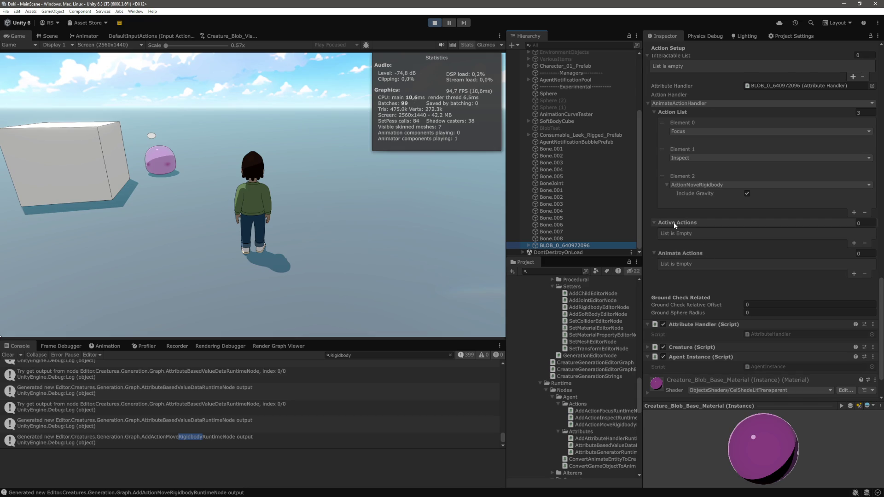
scroll(677, 248, up, 3)
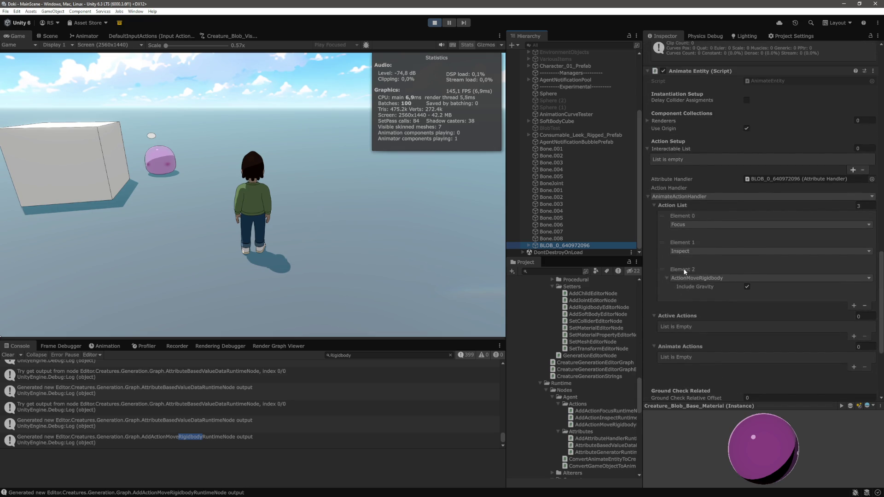
scroll(684, 272, up, 2)
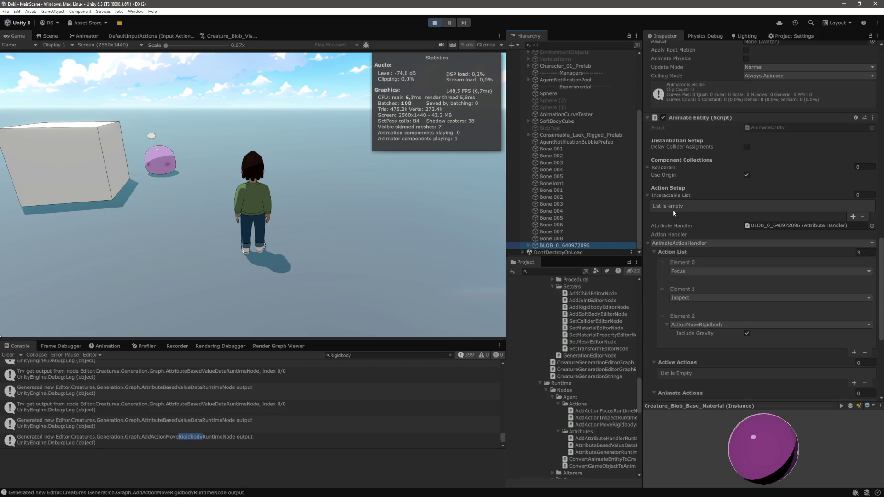
click(330, 215)
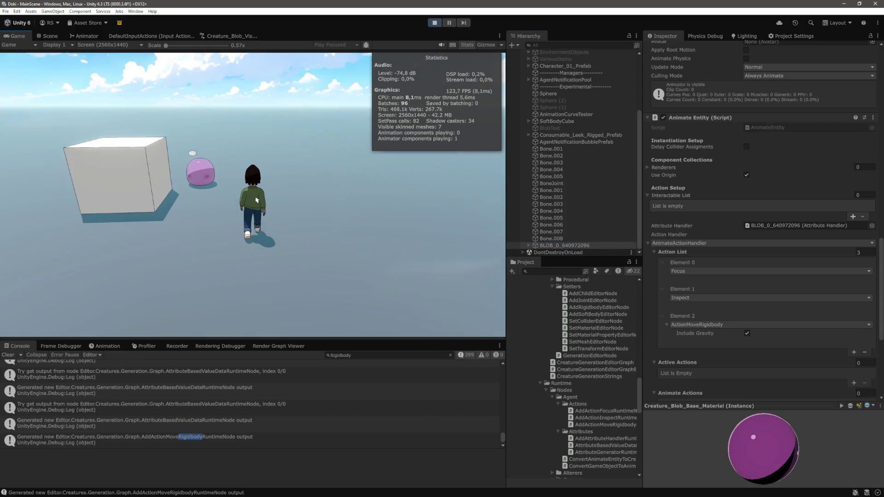
key(a)
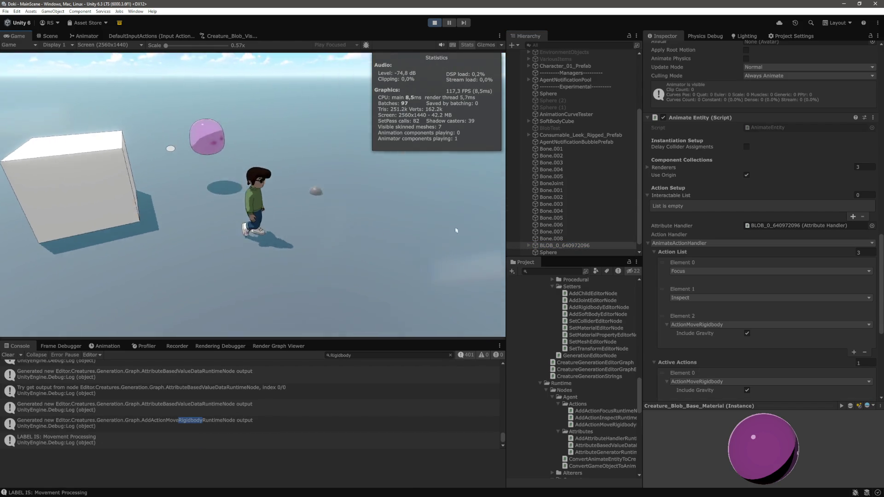
Select Character_01_Prefab and expand its Interactable List (Focusable, Inspectable) and empty Action List.
scroll(586, 214, up, 3)
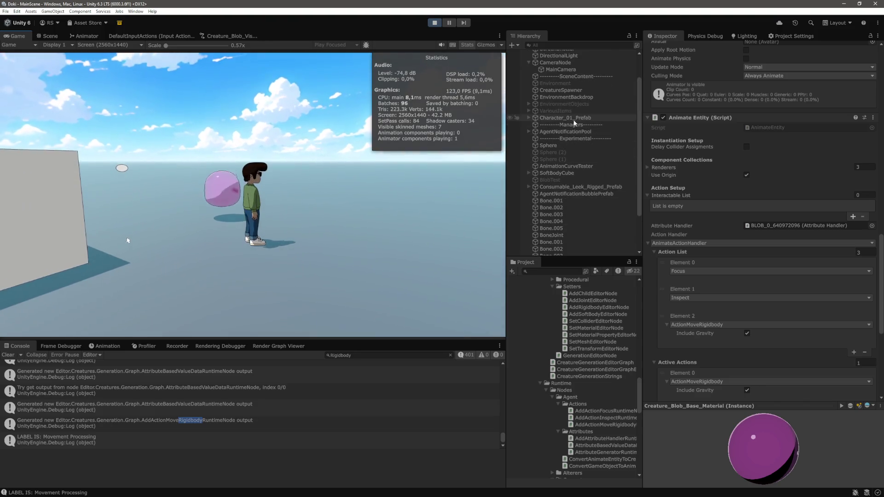
click(563, 117)
scroll(691, 229, down, 10)
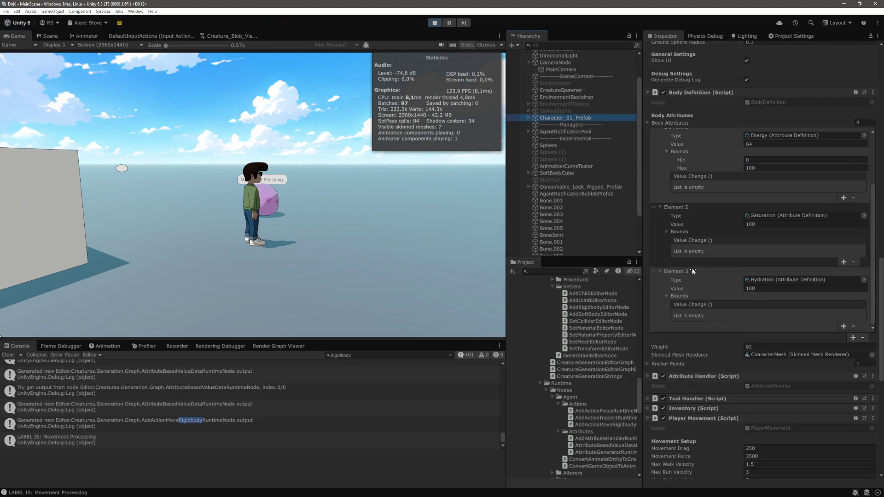
scroll(718, 258, down, 8)
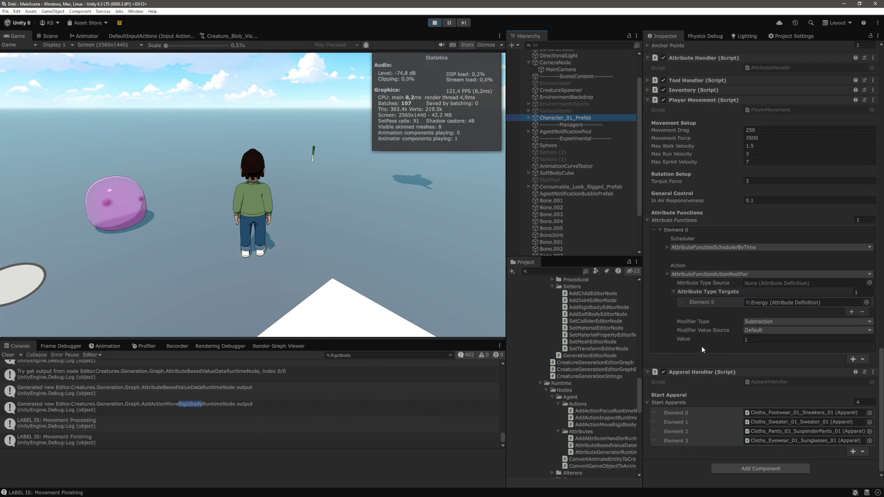
scroll(714, 237, up, 5)
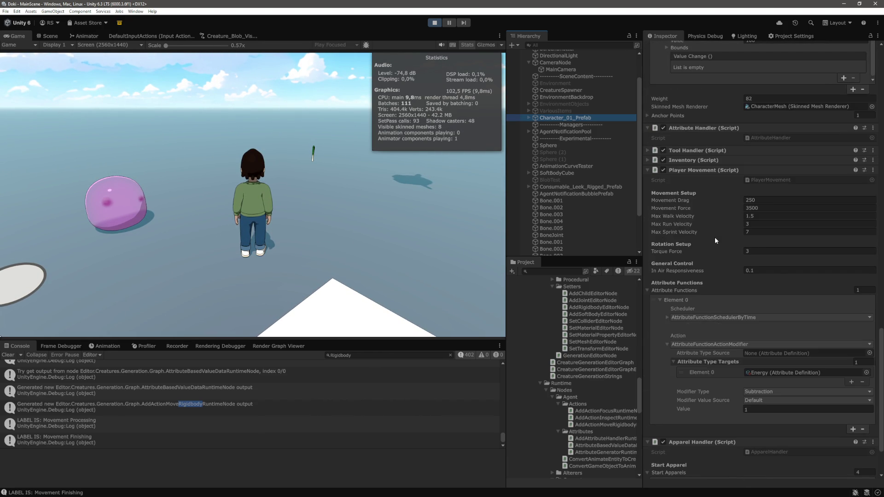
scroll(706, 244, up, 4)
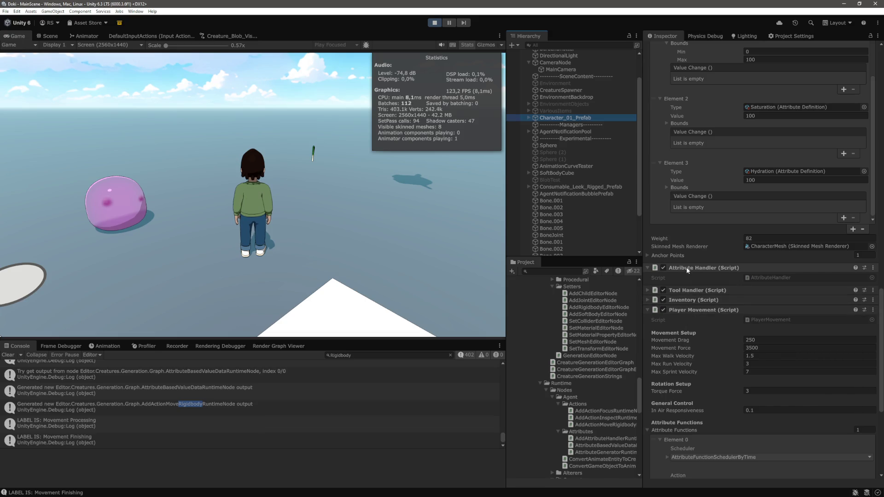
scroll(688, 277, up, 7)
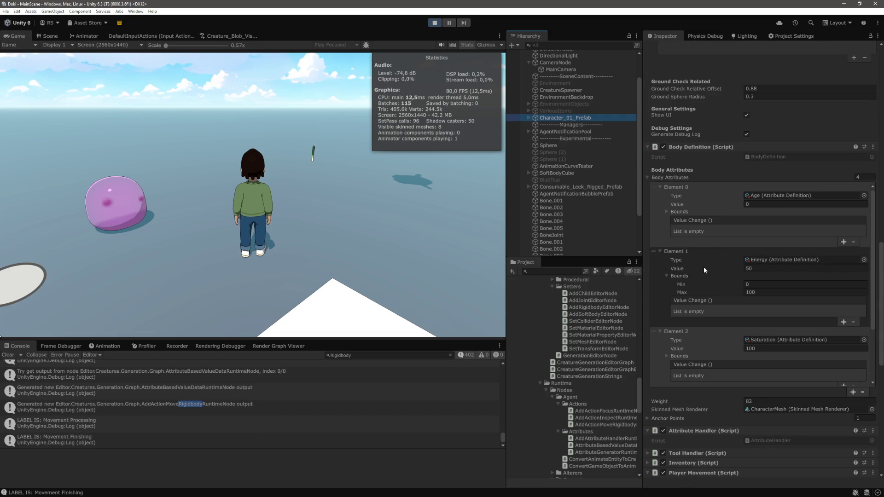
scroll(703, 222, up, 10)
scroll(700, 229, up, 1)
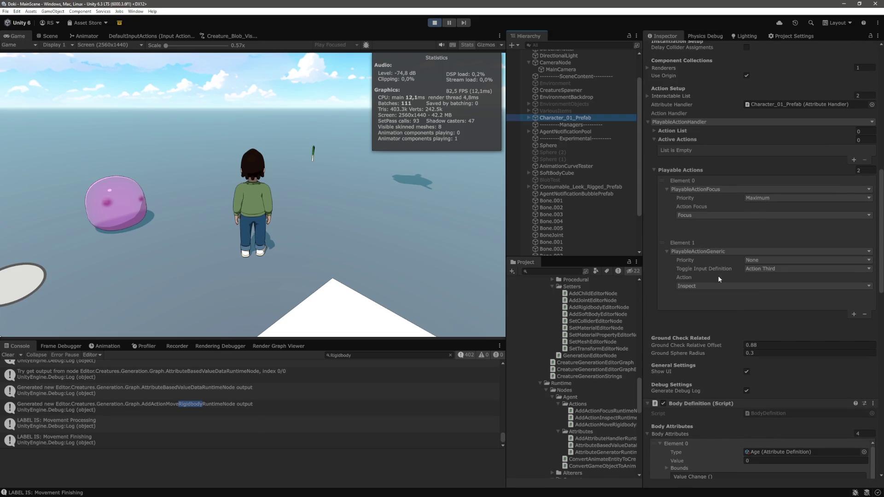
scroll(684, 172, up, 2)
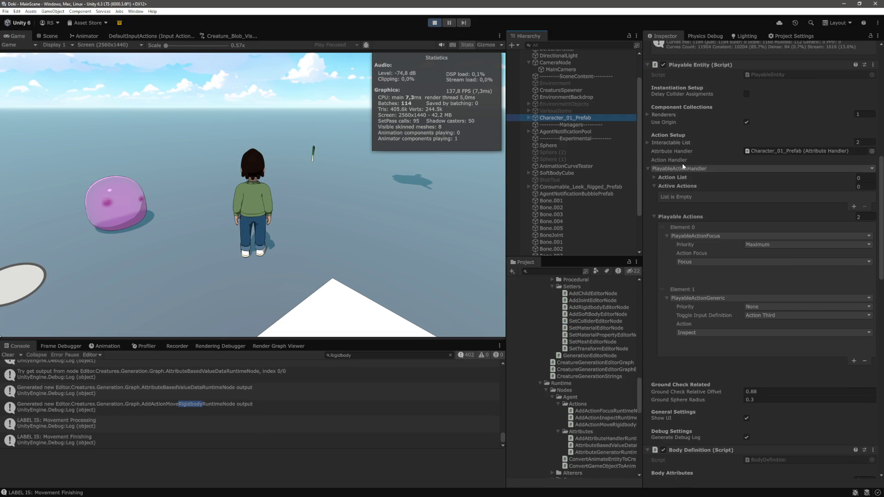
click(671, 142)
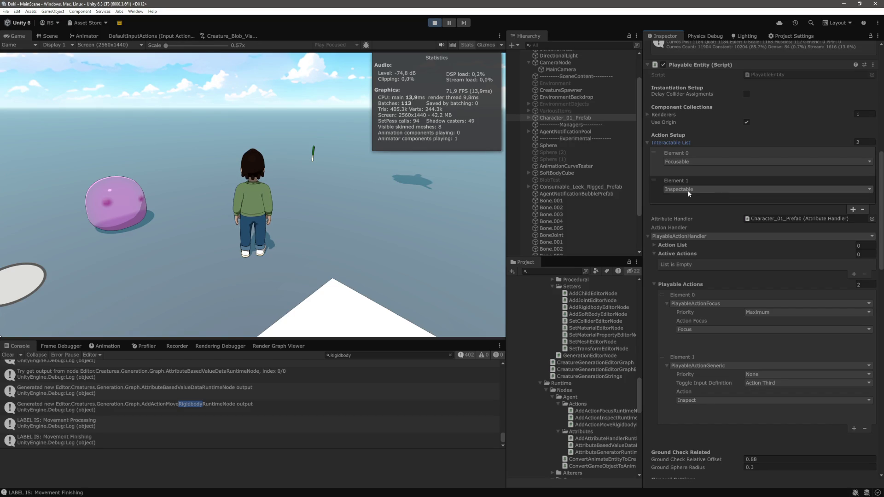
click(673, 246)
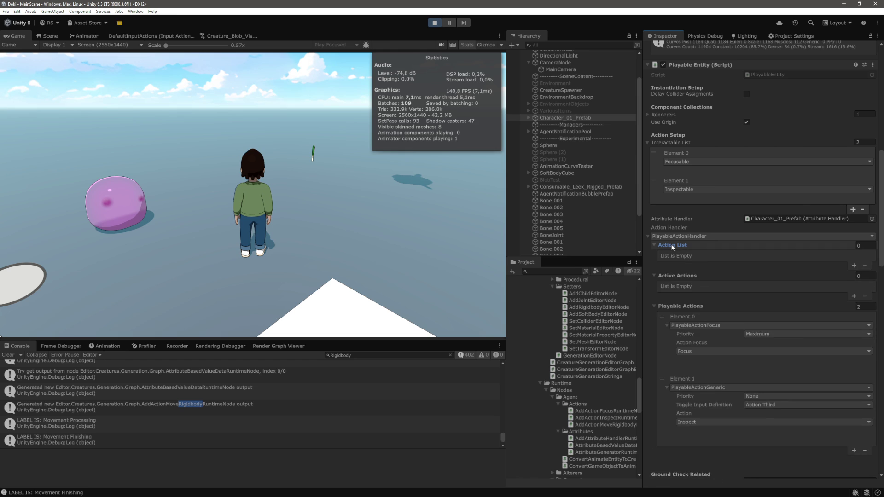
scroll(709, 270, down, 4)
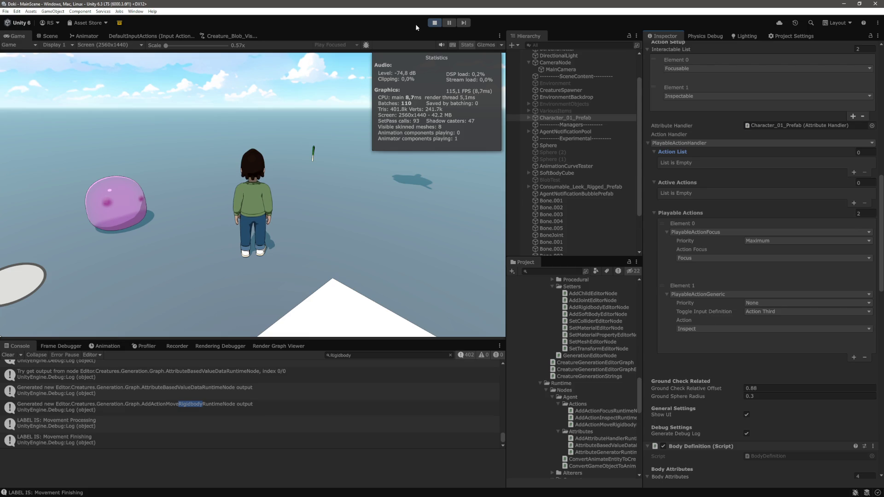
Stop play mode and create an AddInteractionFocusEditorNode folder inside Agent.
click(434, 23)
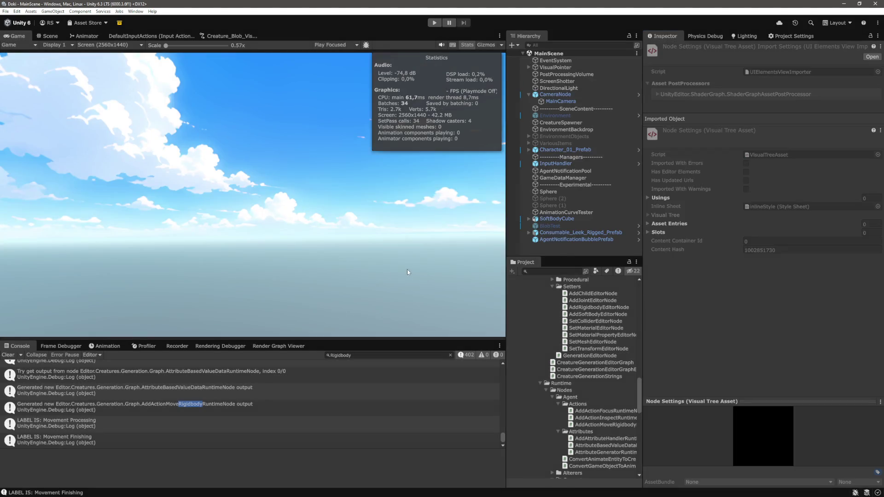
scroll(619, 399, up, 2)
scroll(619, 399, up, 5)
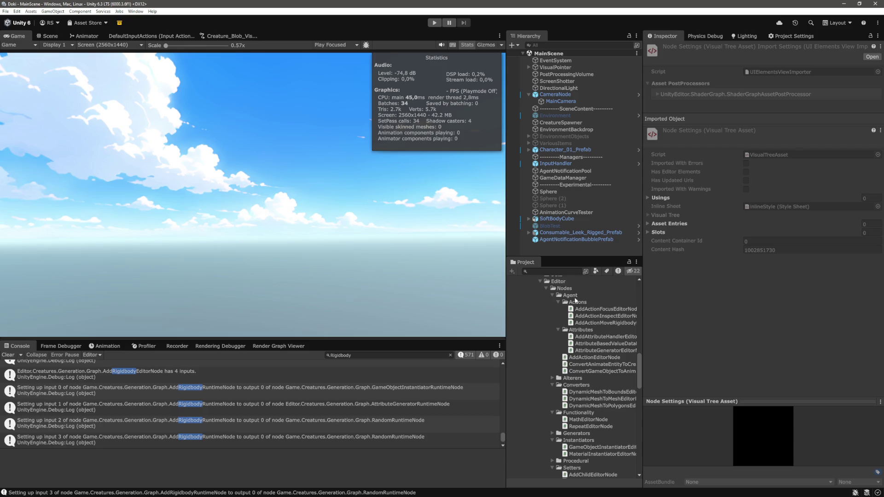
right_click(574, 297)
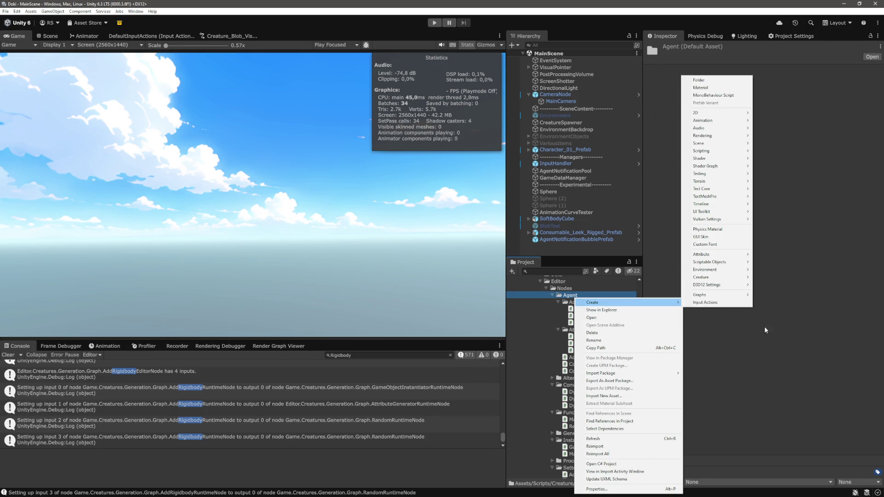
key(Escape)
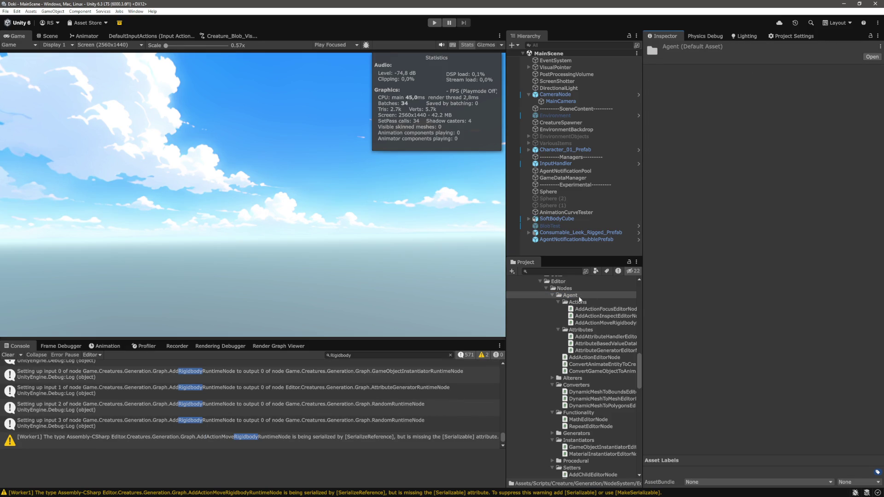
right_click(579, 295)
mouse_move(598, 300)
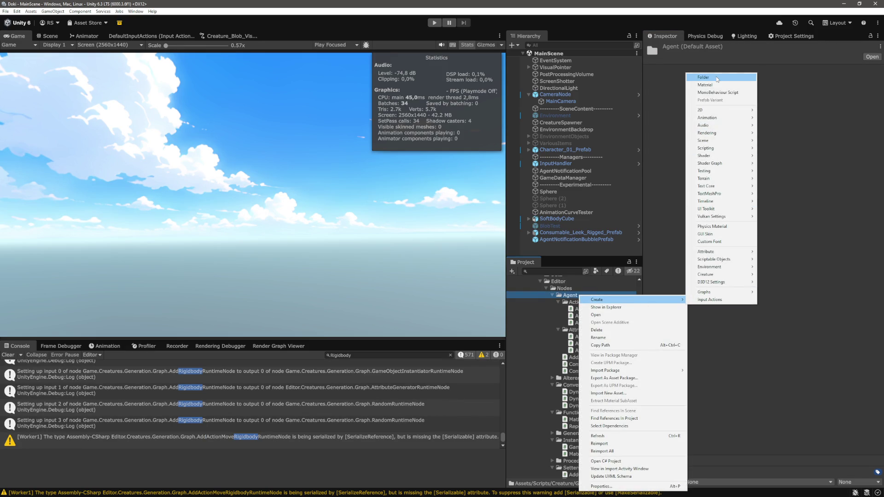
click(709, 78)
text(Ad)
text(Interaction)
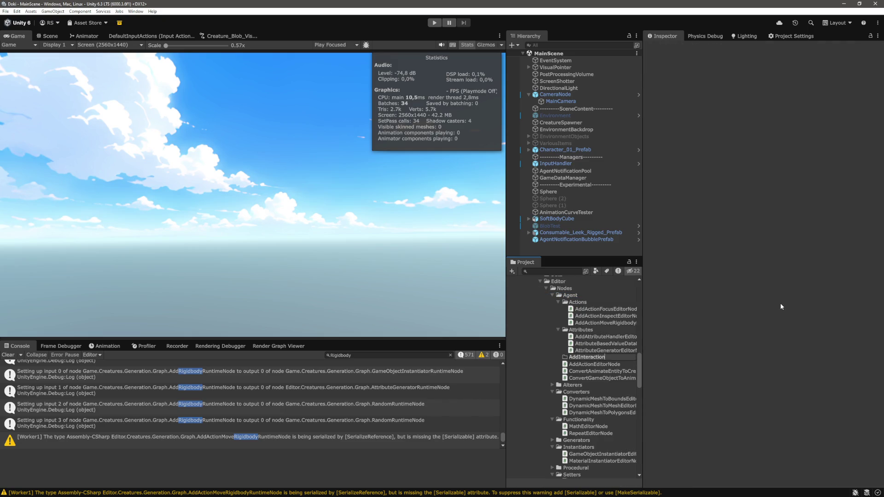
text(Focus)
text(EditorNode)
key(Return)
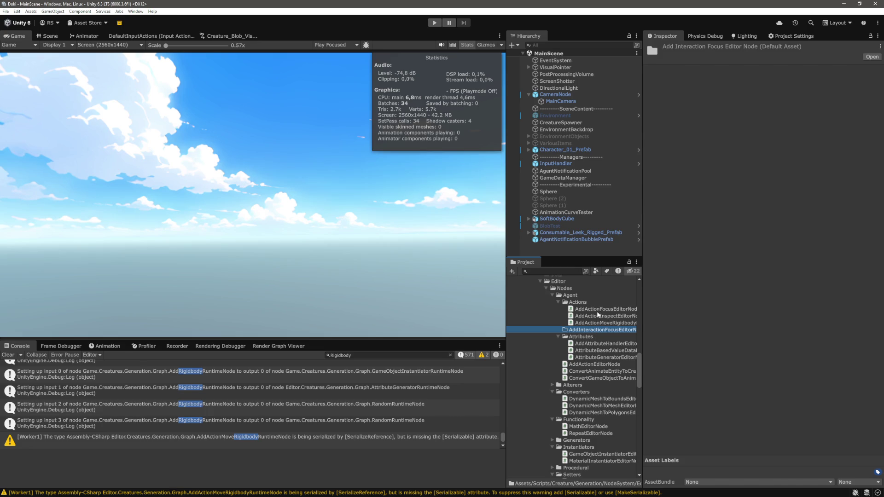
Duplicate AddActionFocusEditorNode into that folder and rename the copy AddInteractionFocusEditorNode.
click(594, 311)
key(ctrl+d)
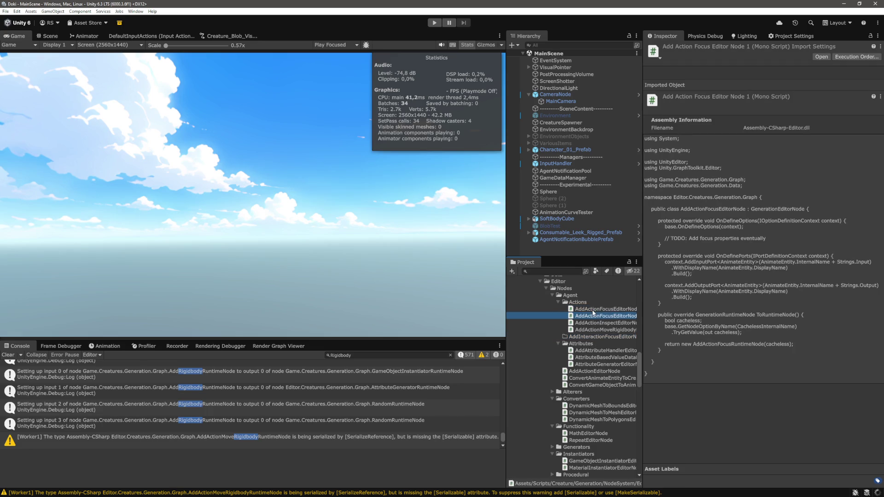
drag(591, 336, 591, 336)
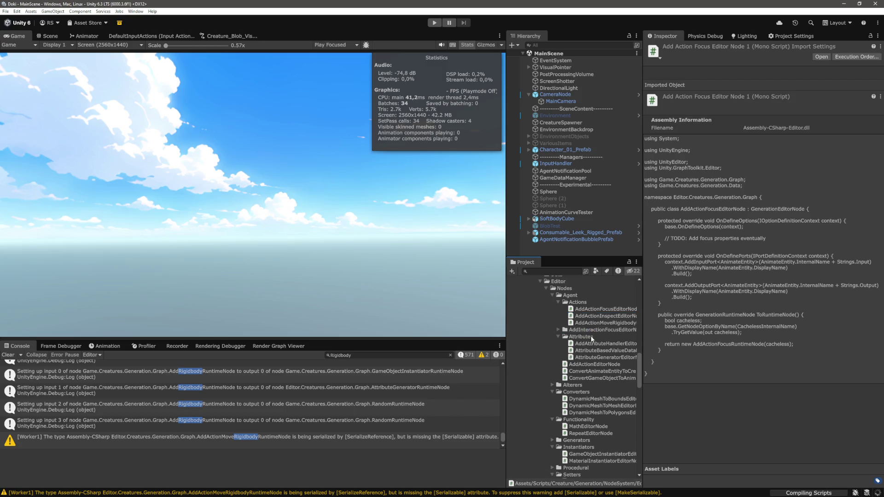
key(F2)
text(AddInte)
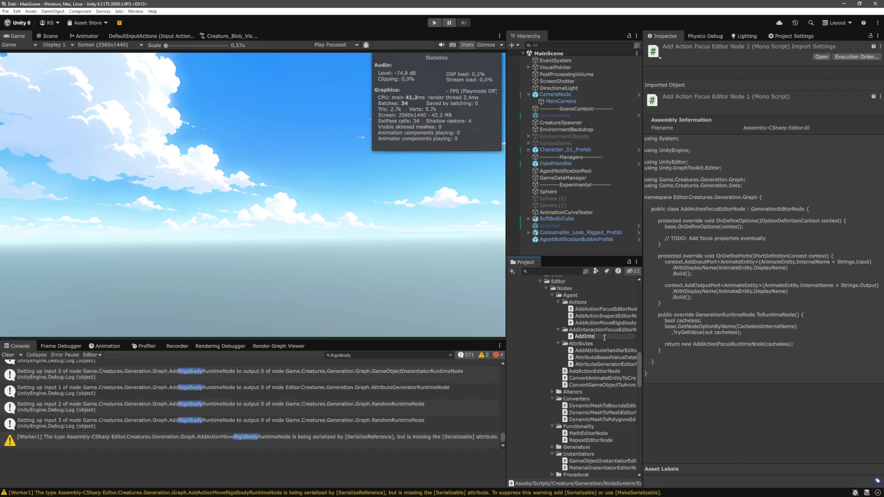
text(actionFocusEditorNode)
key(Return)
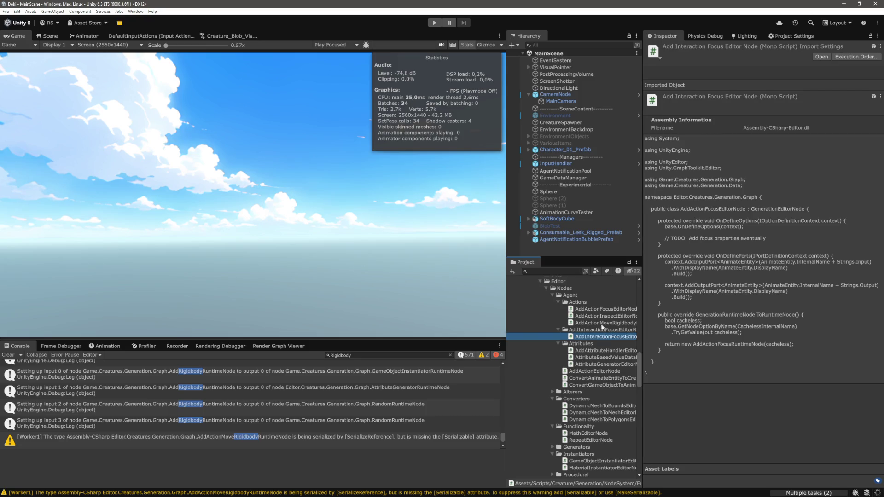
Open the copied script in VS Code and rename its class to AddInteractionFocusEditorNode.
double_click(592, 337)
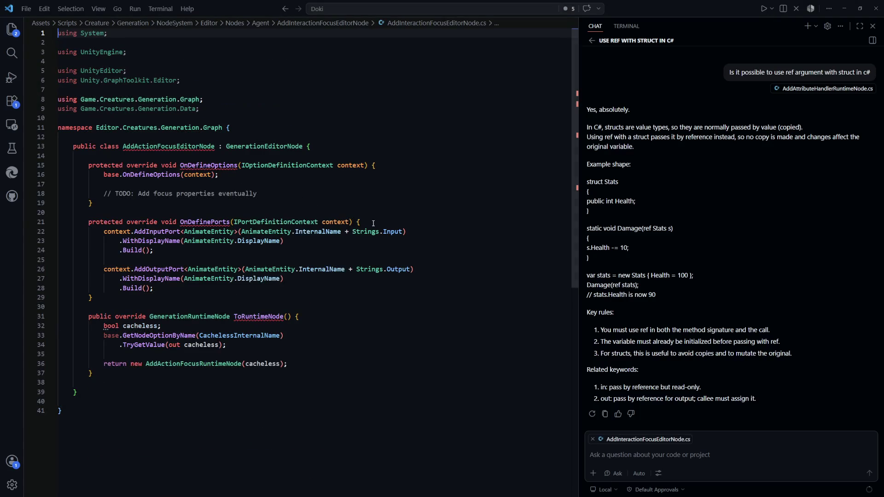
double_click(167, 146)
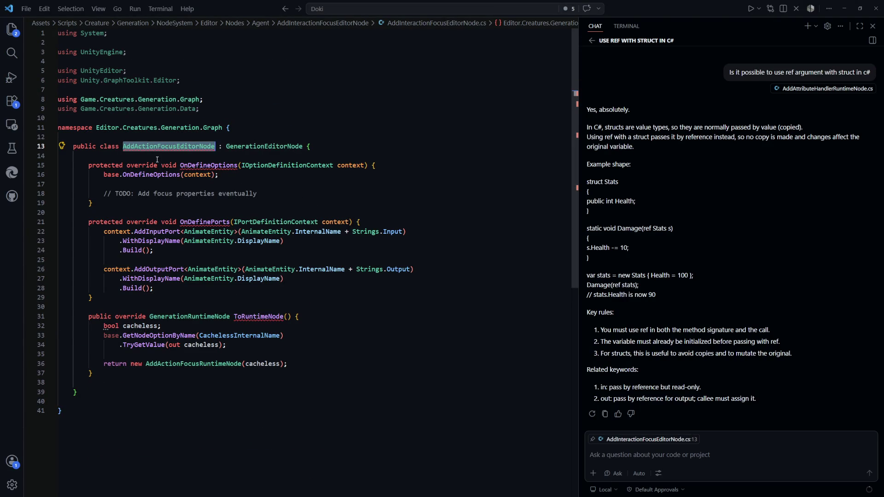
text(AddInterac)
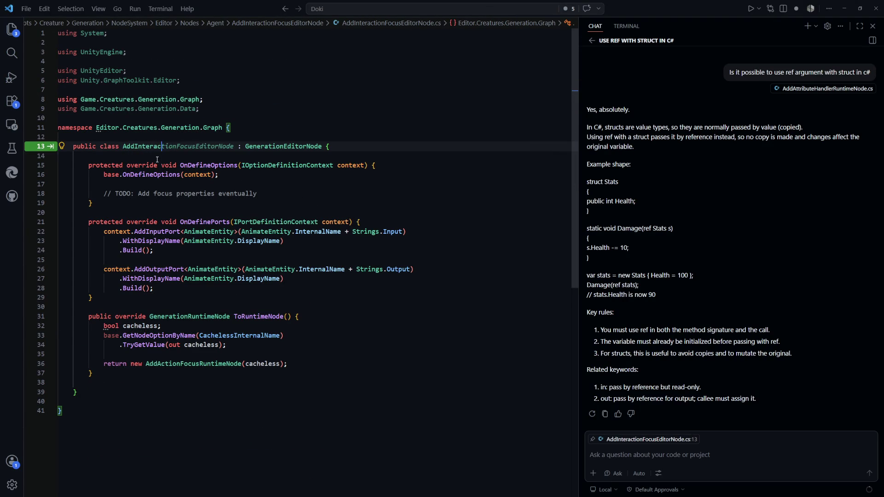
key(Tab)
Review the input and output port code, then return to Unity to recompile.
key(Down)
key(Down)
key(Down)
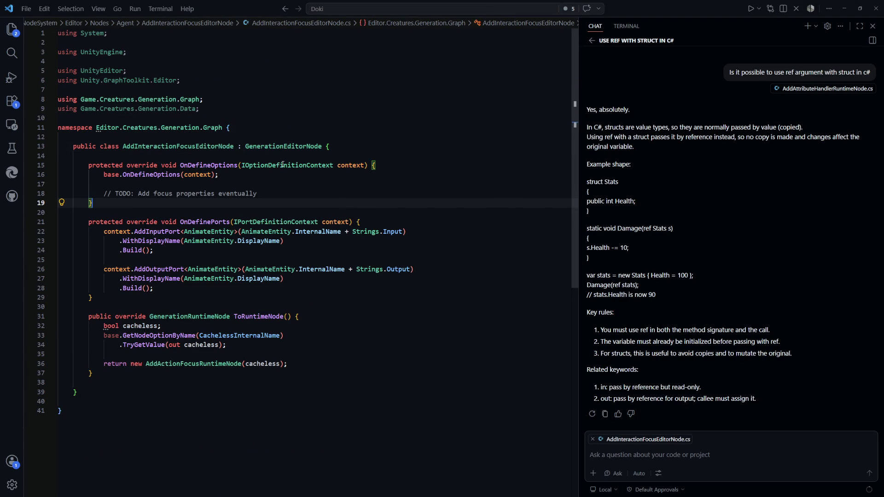
scroll(289, 169, down, 2)
scroll(204, 158, down, 2)
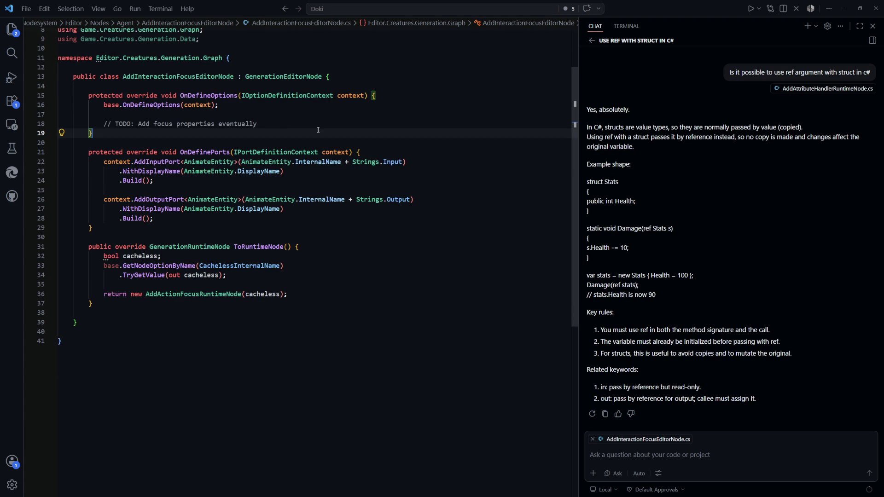
drag(104, 161, 154, 180)
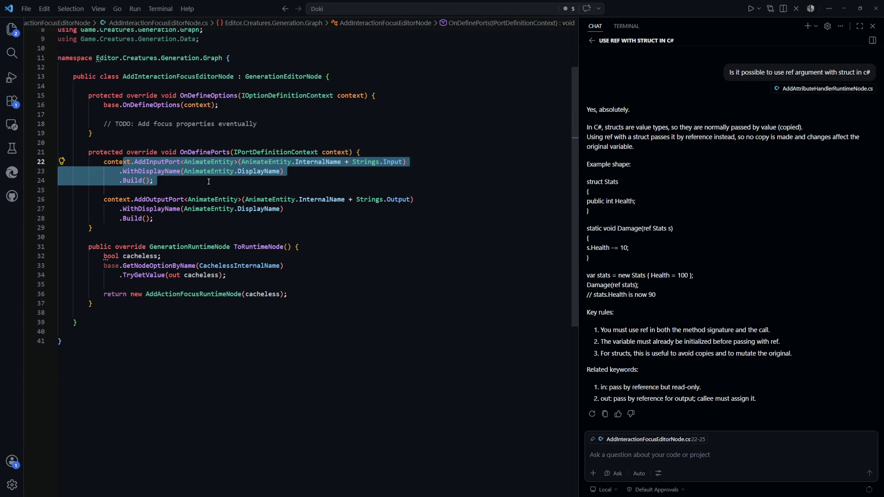
key(Escape)
drag(153, 218, 116, 199)
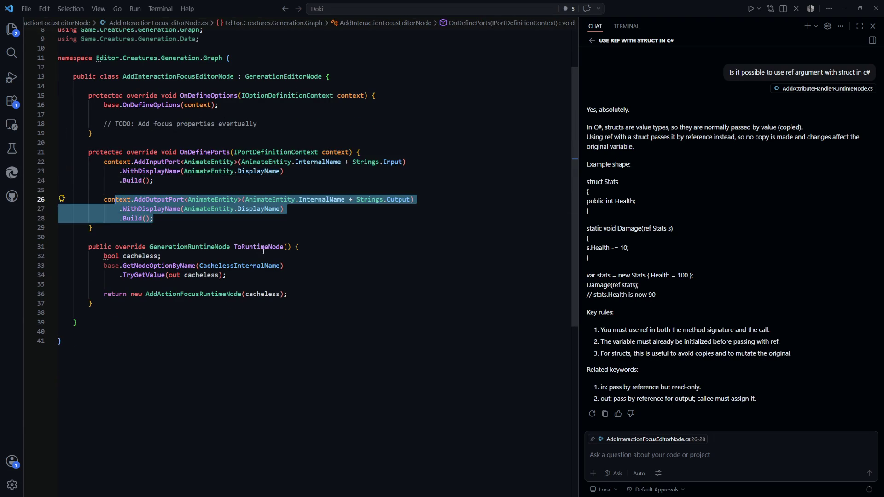
click(301, 230)
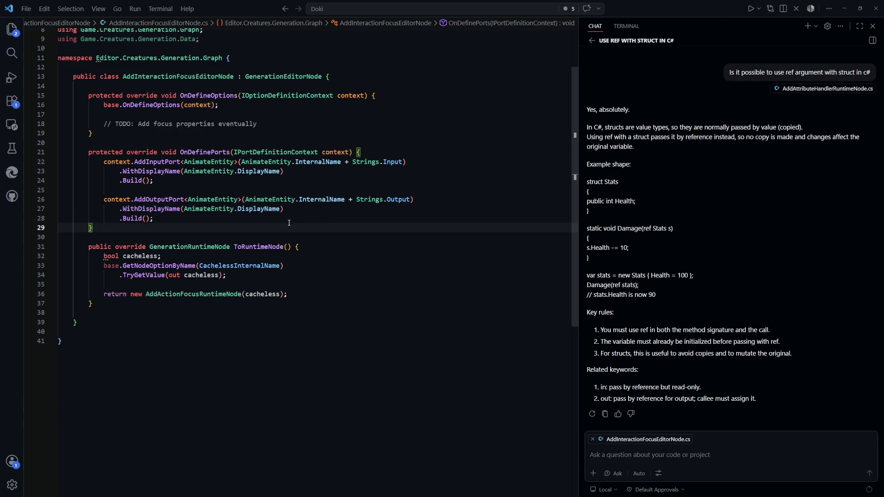
key(alt+Tab)
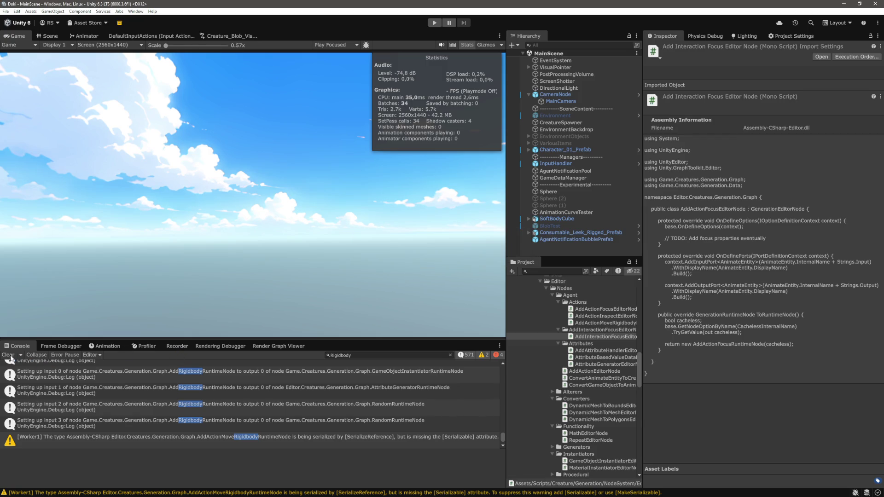
Clear the console, then view Creature_Blob_Definition's Focus and Inspect interaction types.
click(8, 355)
mouse_move(637, 366)
mouse_down()
mouse_move(642, 416)
mouse_move(641, 406)
mouse_up()
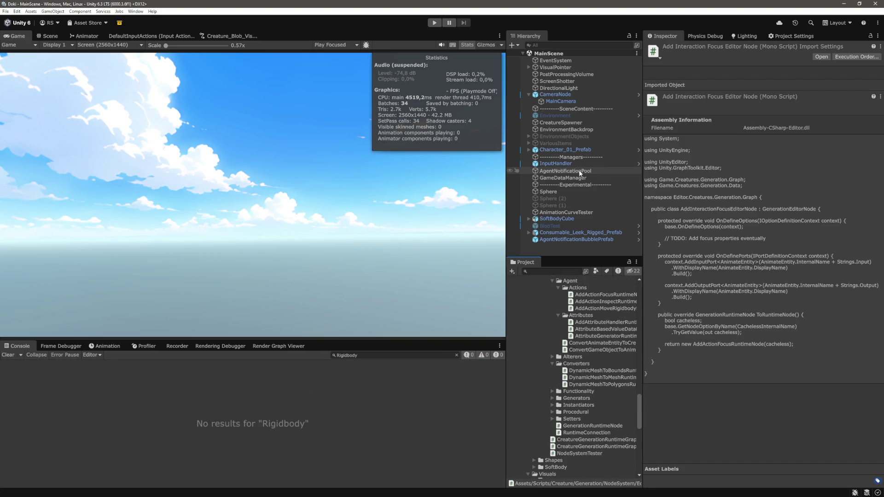
click(574, 151)
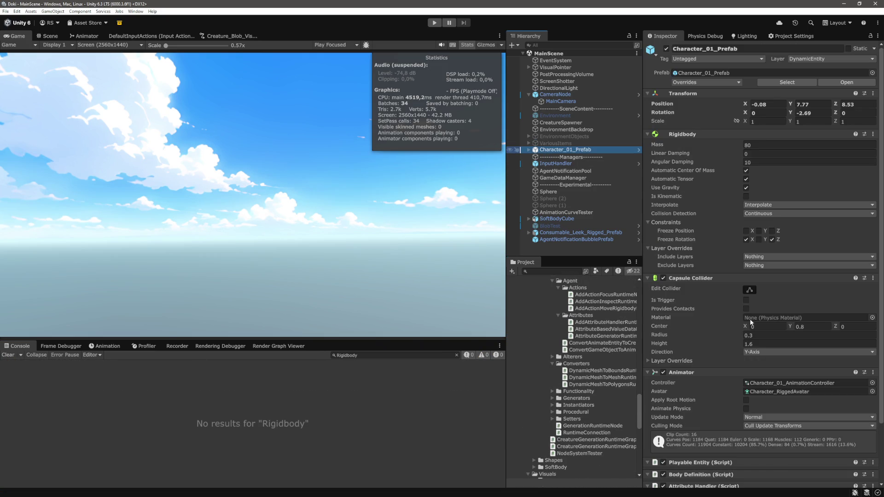
scroll(714, 289, down, 10)
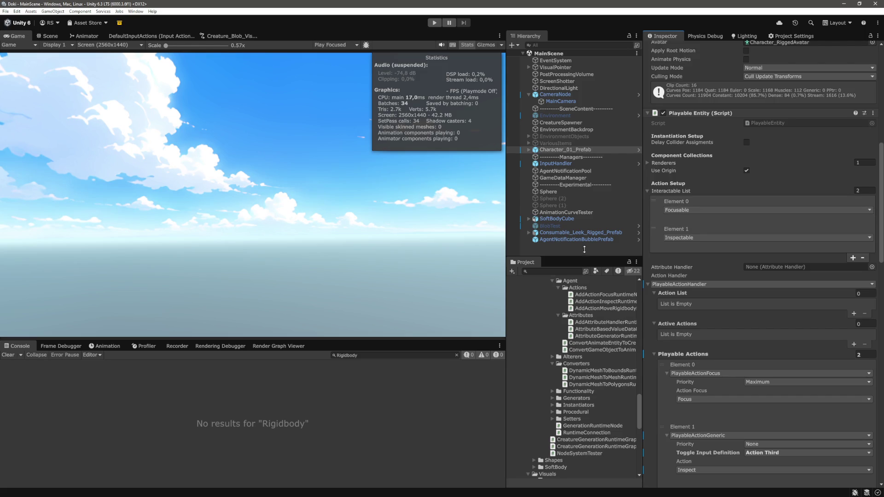
scroll(620, 393, up, 5)
scroll(621, 396, up, 10)
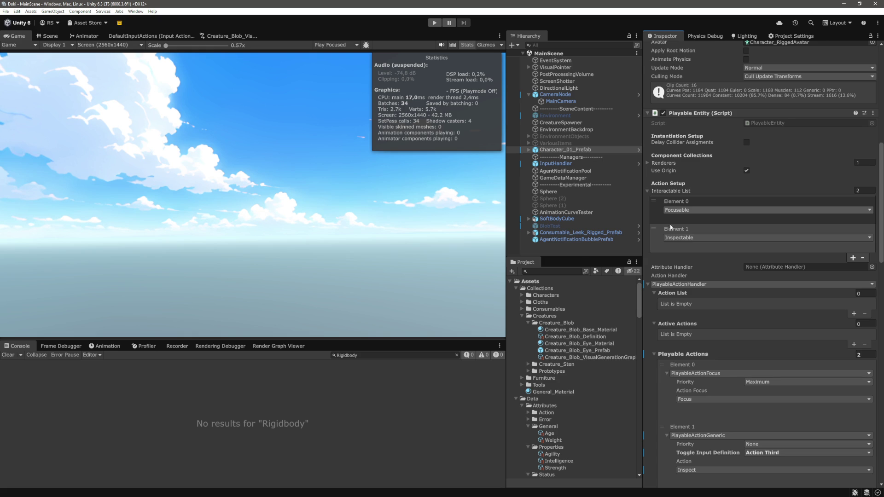
click(582, 338)
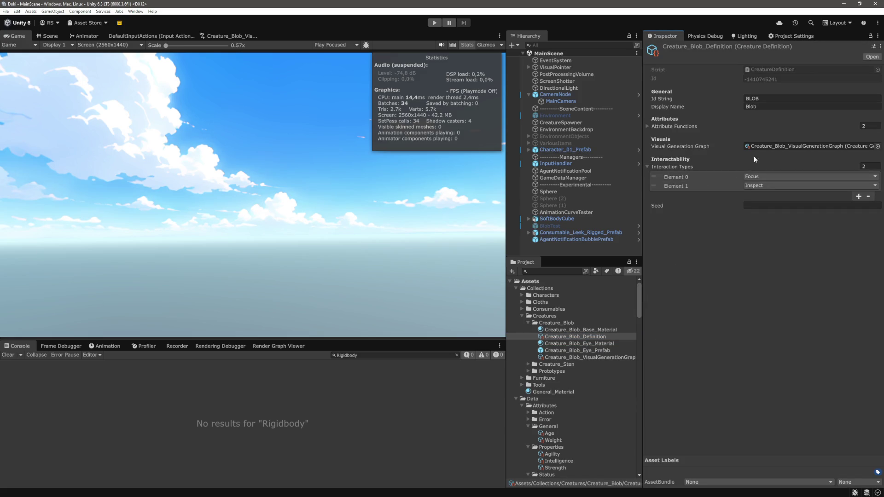
key(alt+Tab)
Open InteractableFocusable.cs through quick file search with 'interactablefo'.
click(321, 296)
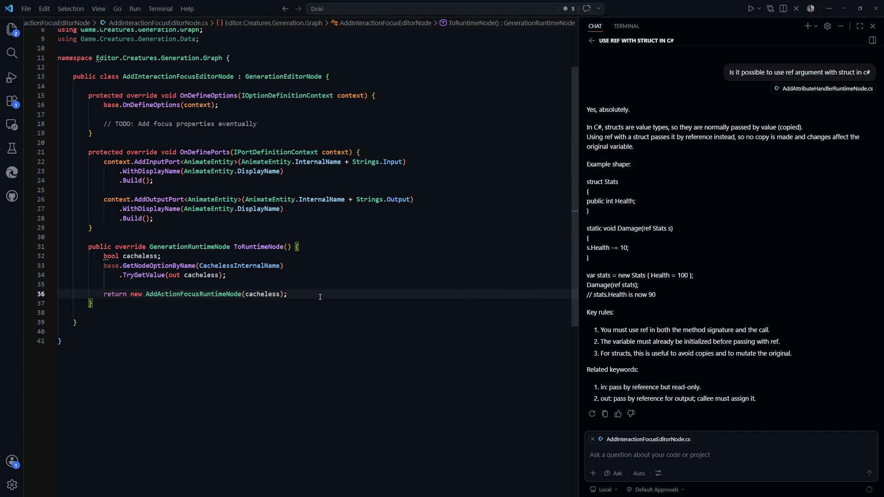
key(ctrl+p)
text(interact)
key(Down)
key(Down)
key(Down)
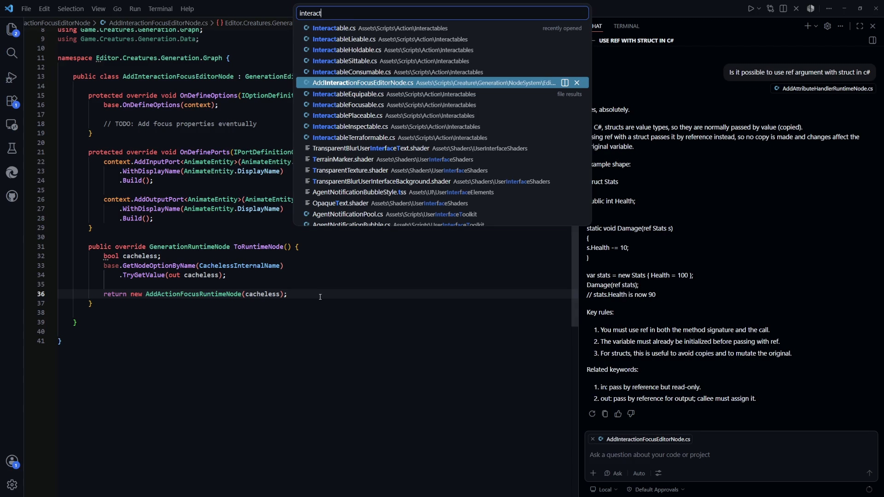
text(ablefo)
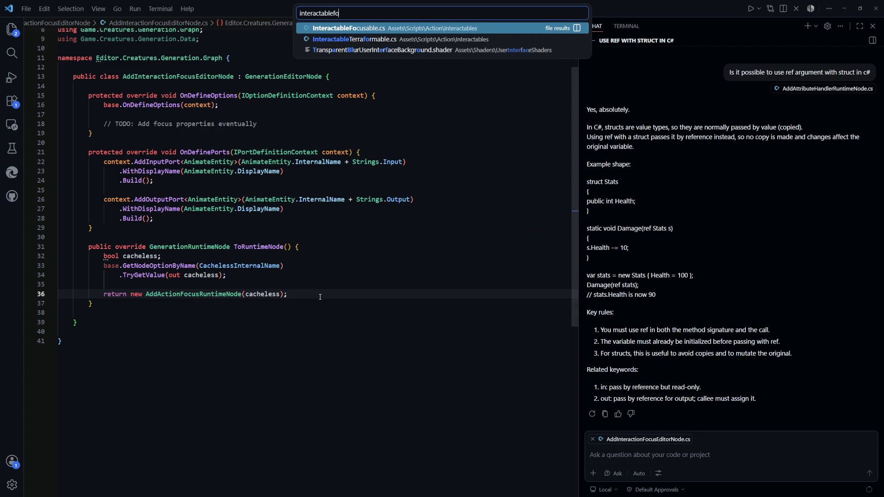
key(Return)
Select and review the Focusable class body with its TODO-only stubs.
drag(294, 258, 116, 68)
click(316, 165)
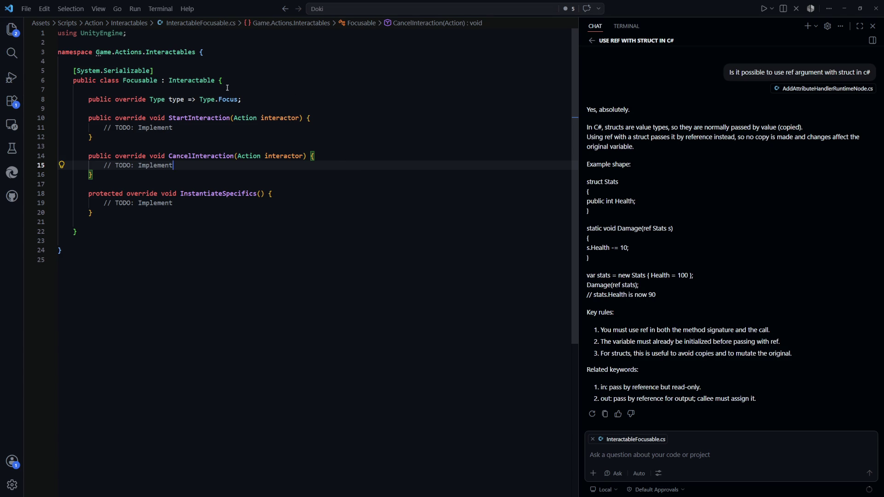
mouse_move(227, 88)
mouse_down()
mouse_move(317, 167)
mouse_move(276, 231)
mouse_up()
click(276, 232)
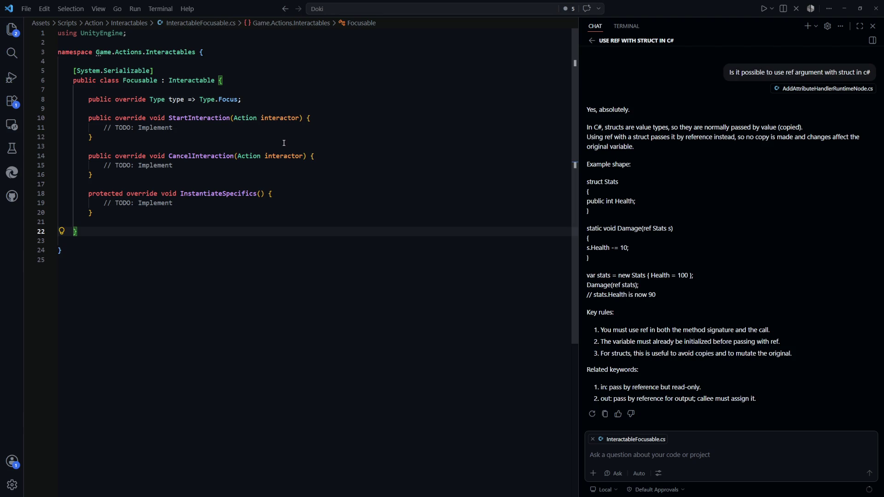
Declare [SerializeField] private GameObject focusGameObject; at the top of Focusable and save.
click(286, 81)
key(Return)
key(Return)
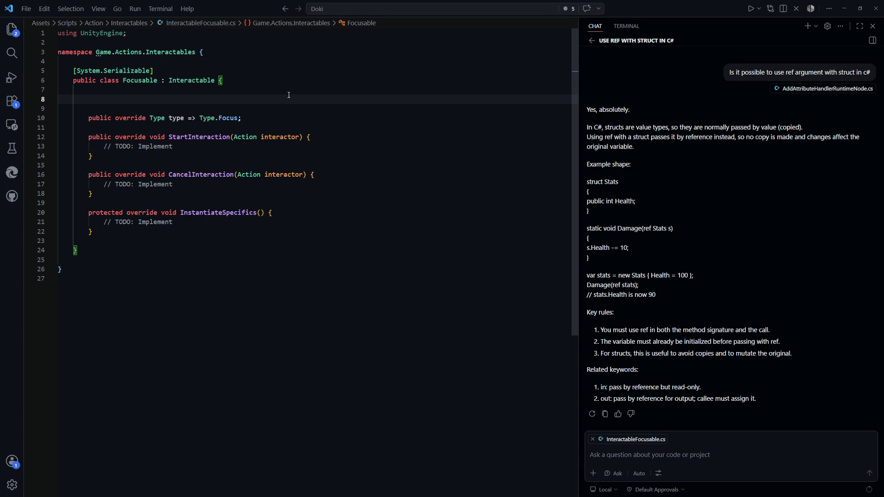
text([Seri)
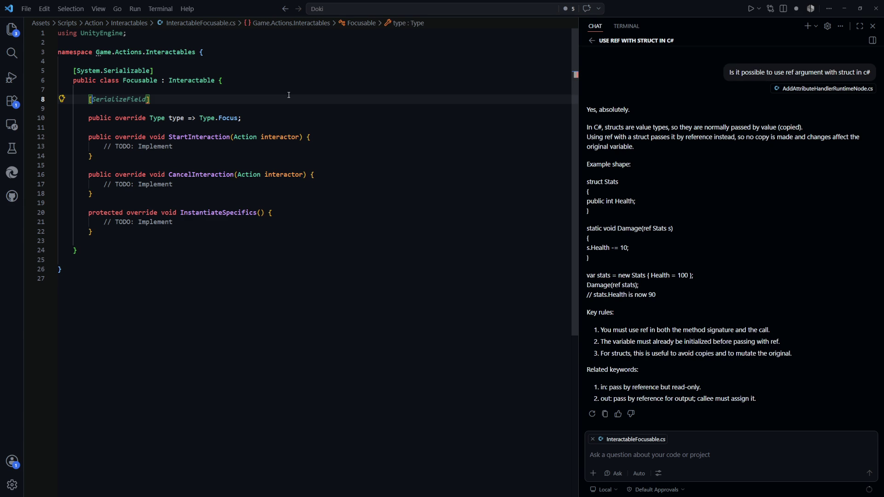
key(Tab)
key(Escape)
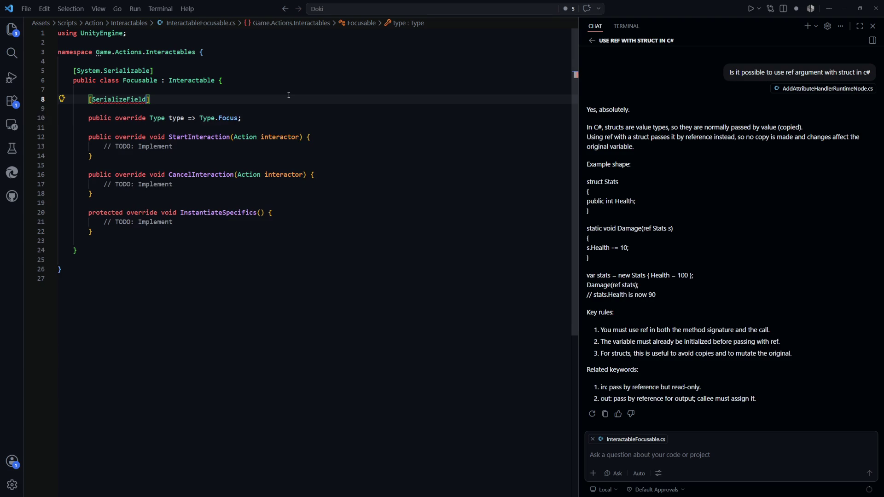
key(Return)
text(private GameObjec)
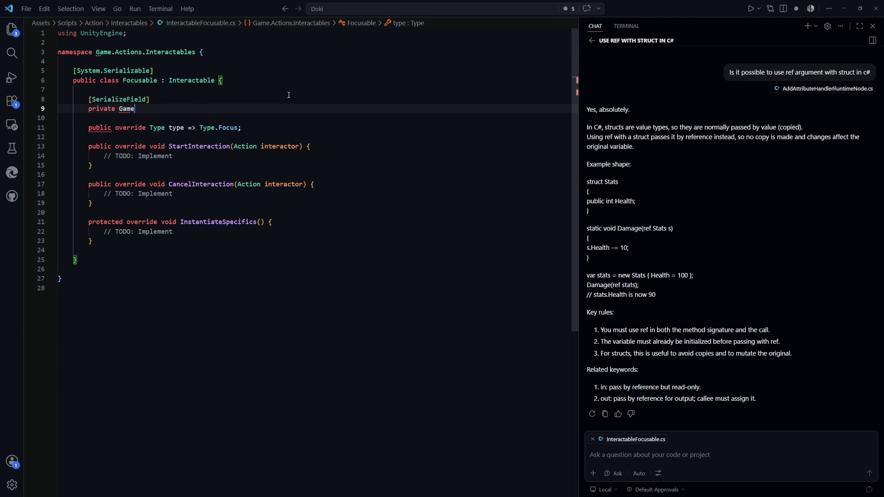
text(t)
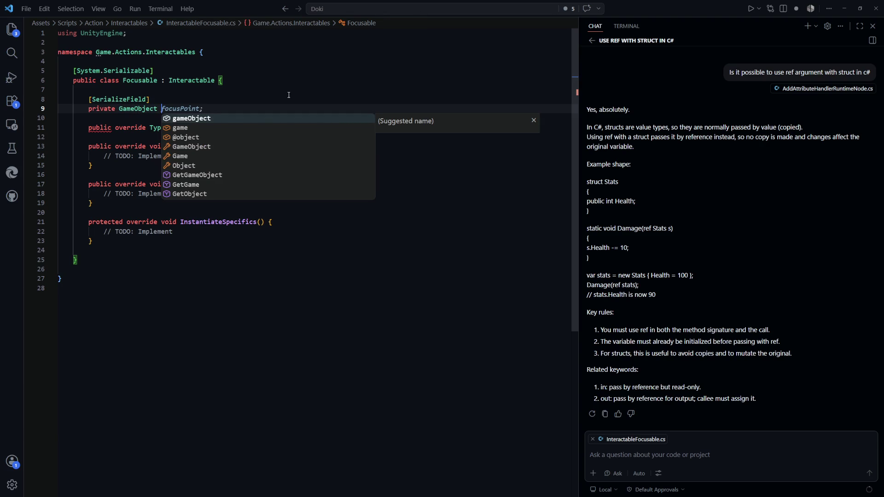
key(Return)
text(;)
key(ctrl+BackSpace)
key(ctrl+BackSpace)
text(foc)
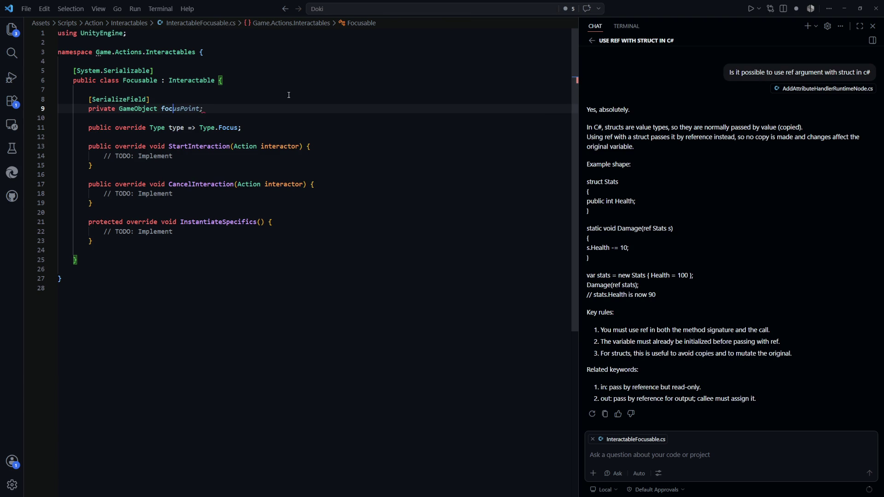
text(us)
text(GameObject;)
key(ctrl+s)
Add a comment above the field: GameObject.transform.position that other entities will focus on.
click(389, 212)
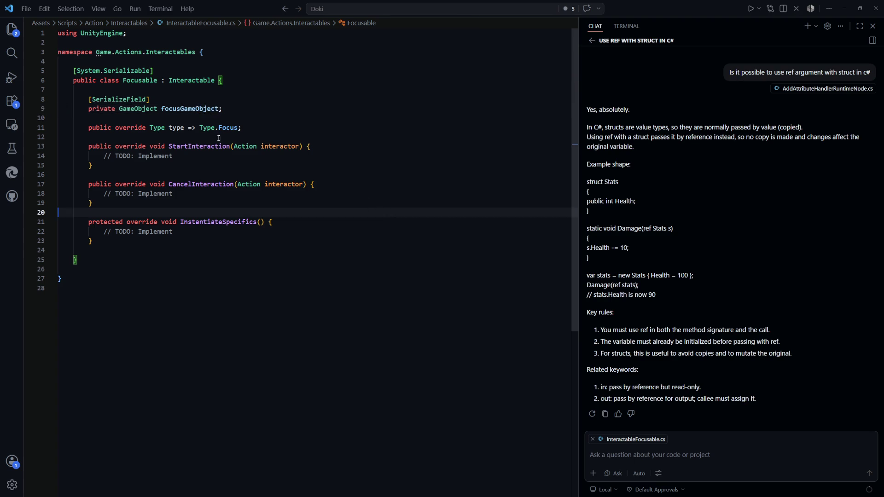
click(244, 89)
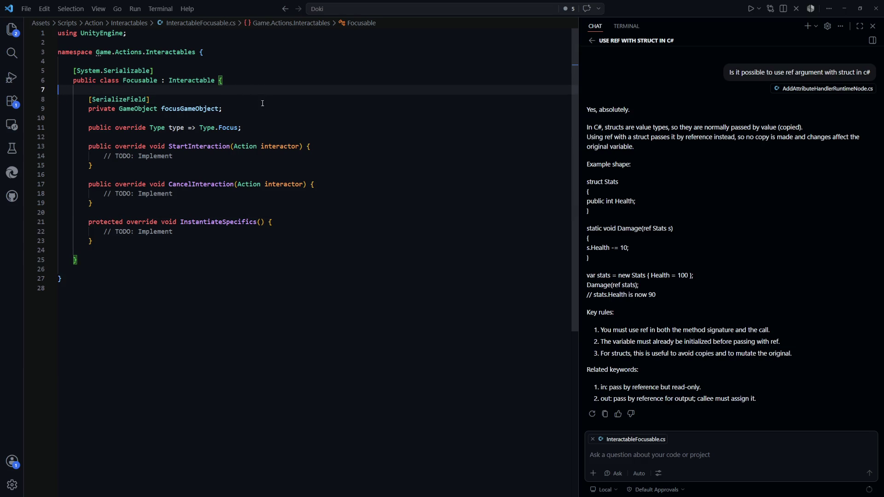
click(259, 96)
click(260, 90)
key(Return)
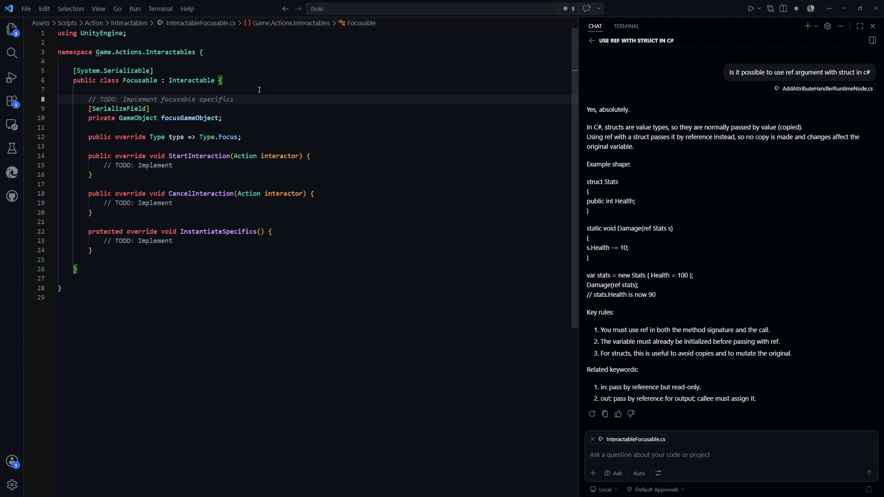
text(Point wher)
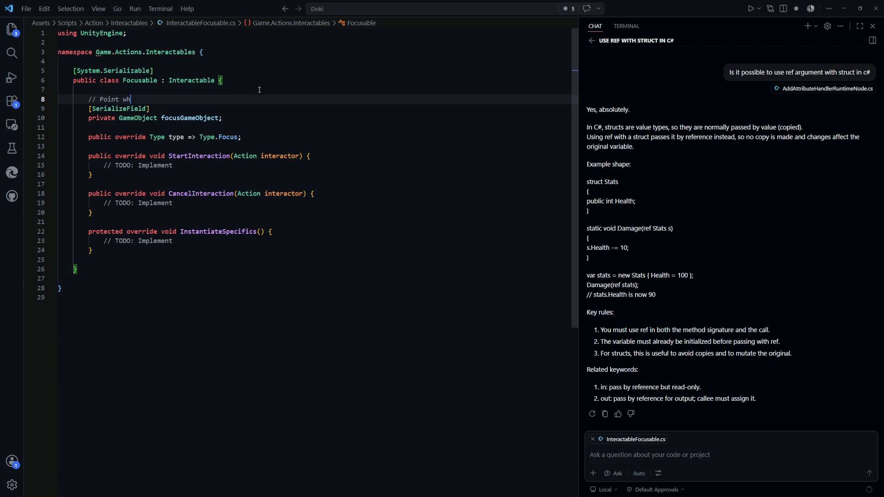
key(BackSpace)
key(BackSpace)
key(BackSpace)
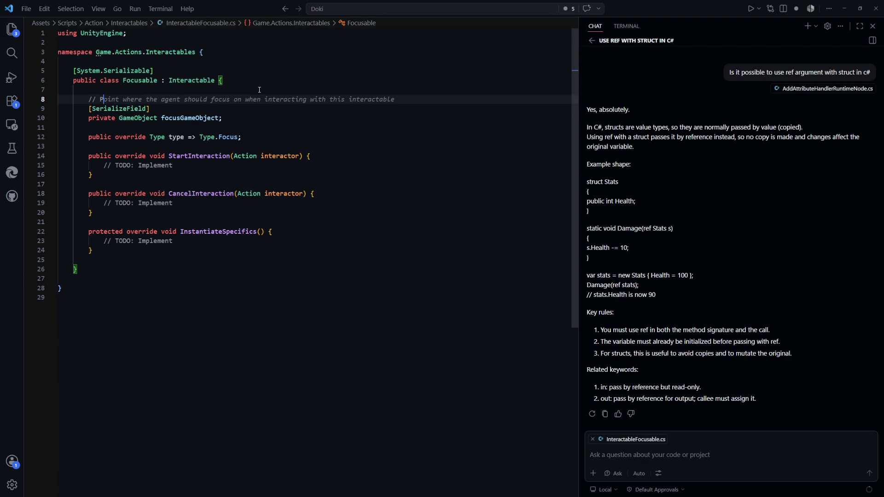
text(GameOb)
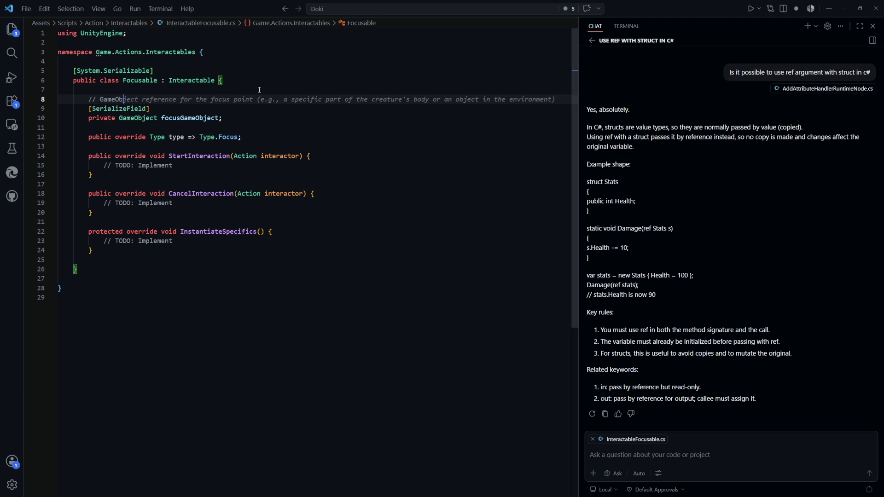
text(ject.transform)
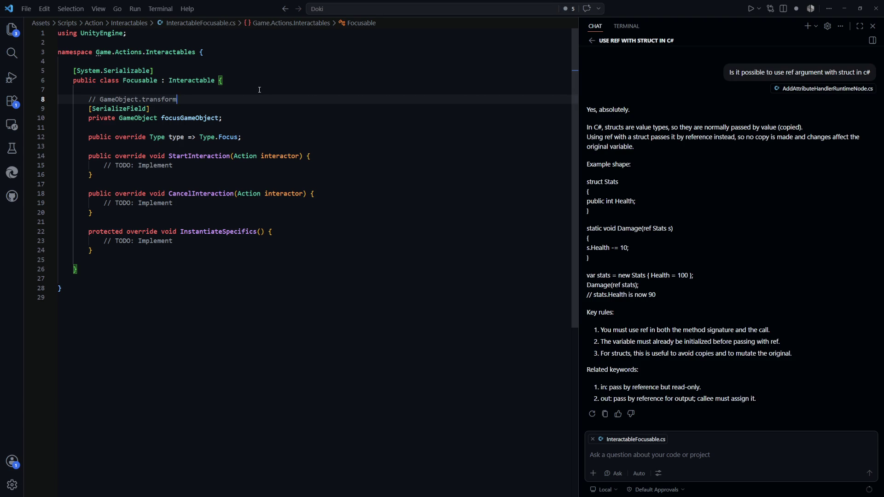
text(.position ->)
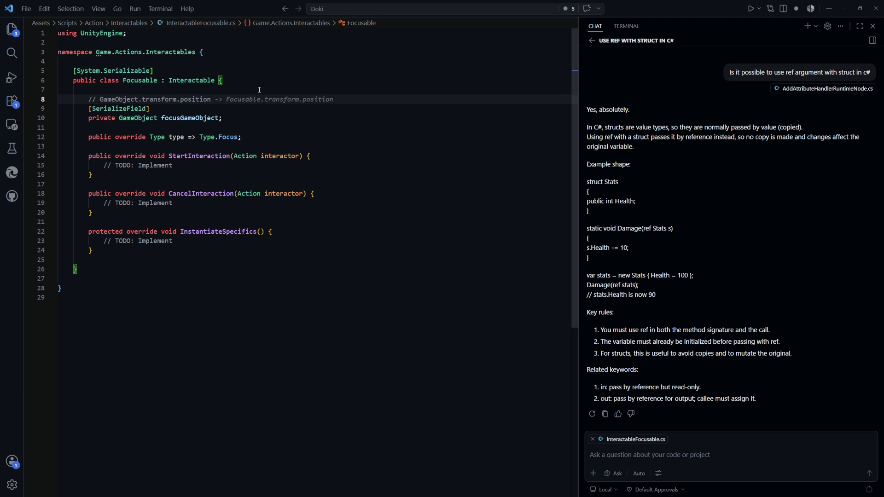
key(BackSpace)
key(BackSpace)
text(where other entit)
text(ies will focu)
text(s )
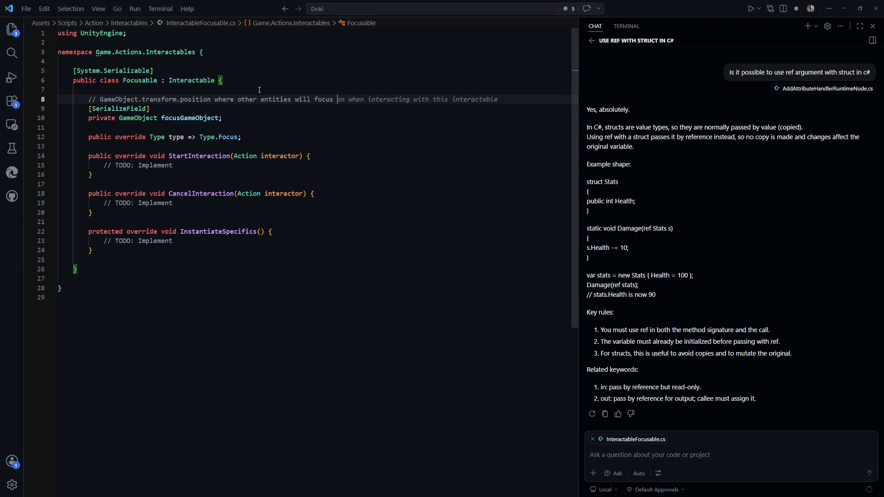
text(on)
key(Escape)
double_click(223, 98)
text(that)
Review the new field alongside StartInteraction and InstantiateSpecifics, ending on the Interactable base name.
click(402, 157)
click(402, 175)
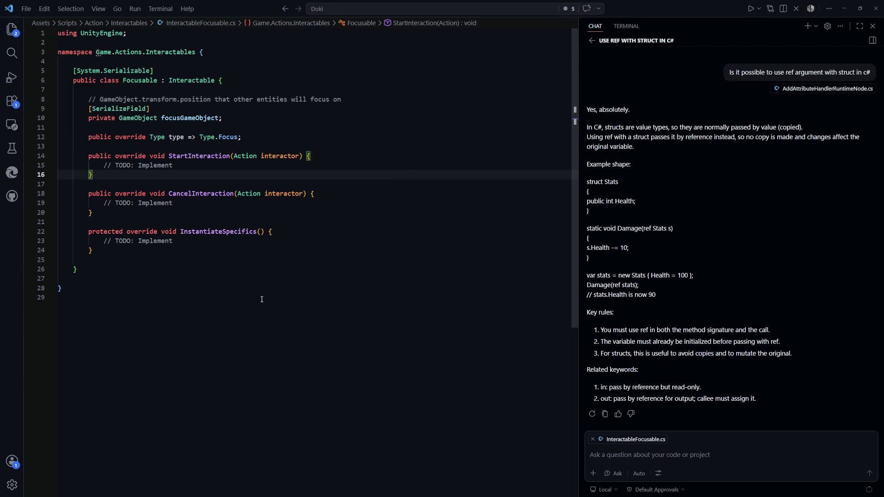
drag(229, 123, 59, 99)
click(322, 157)
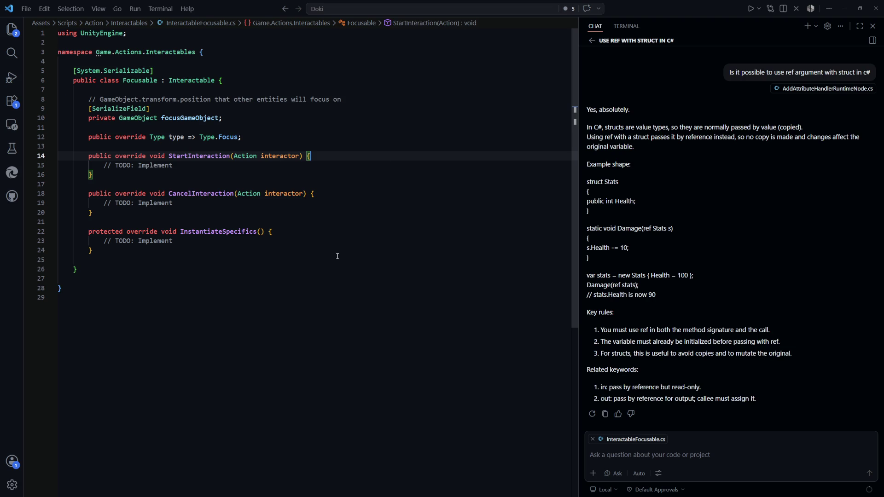
click(299, 240)
click(249, 129)
click(197, 81)
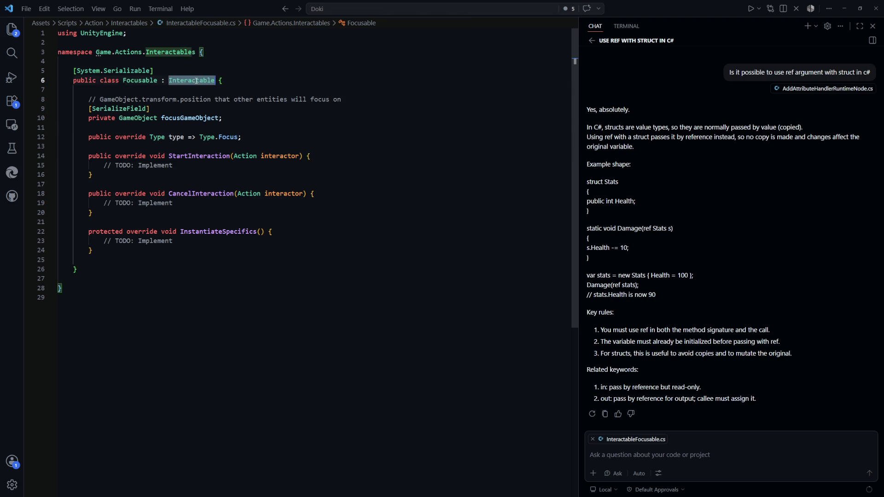
Go to the base class definition and review its Instantiate(AnimateEntity host) body and CancelInteraction declaration.
key(F12)
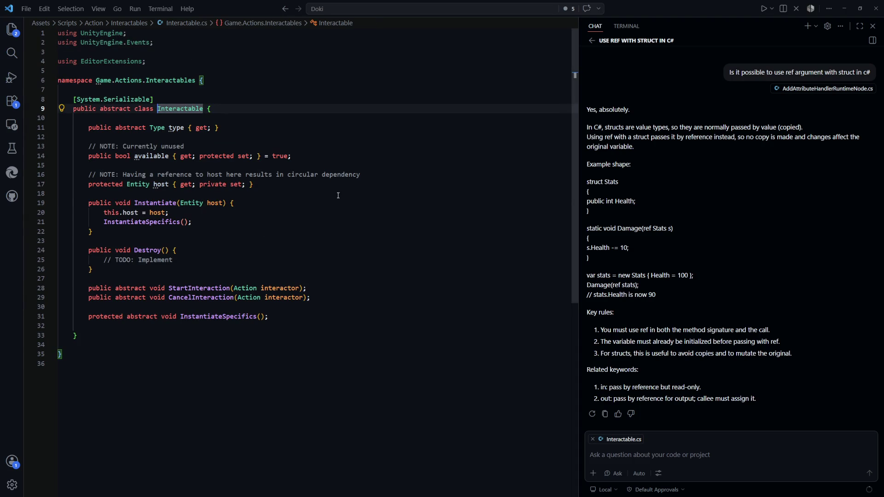
click(338, 196)
mouse_move(280, 231)
mouse_down()
mouse_move(64, 212)
mouse_move(65, 203)
mouse_move(289, 231)
mouse_up()
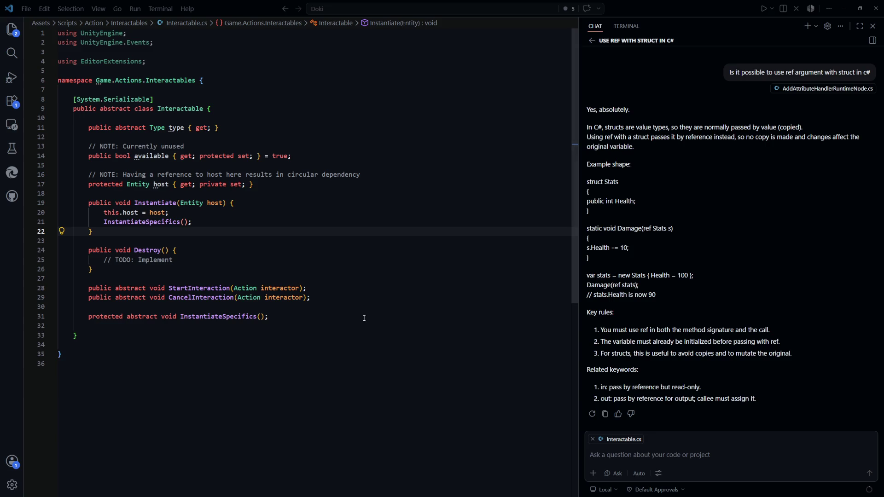
click(399, 294)
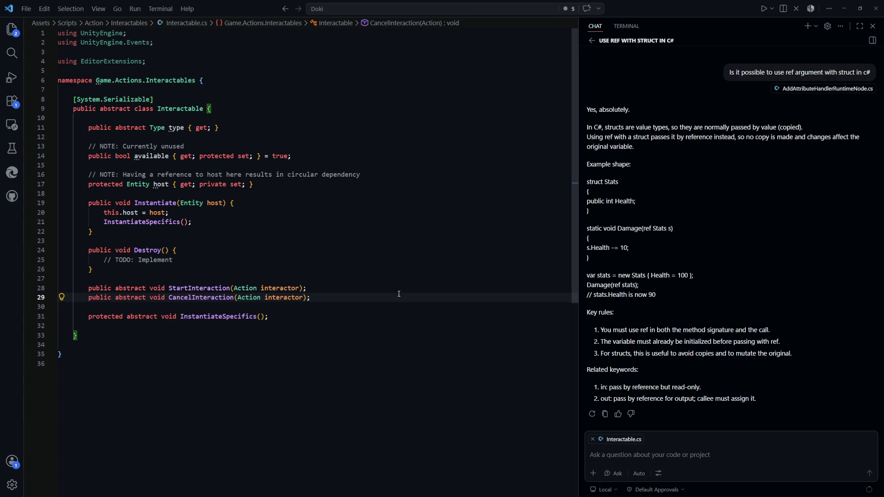
key(ctrl+p)
Open Action.cs and look at its target setter.
text(acti)
key(Return)
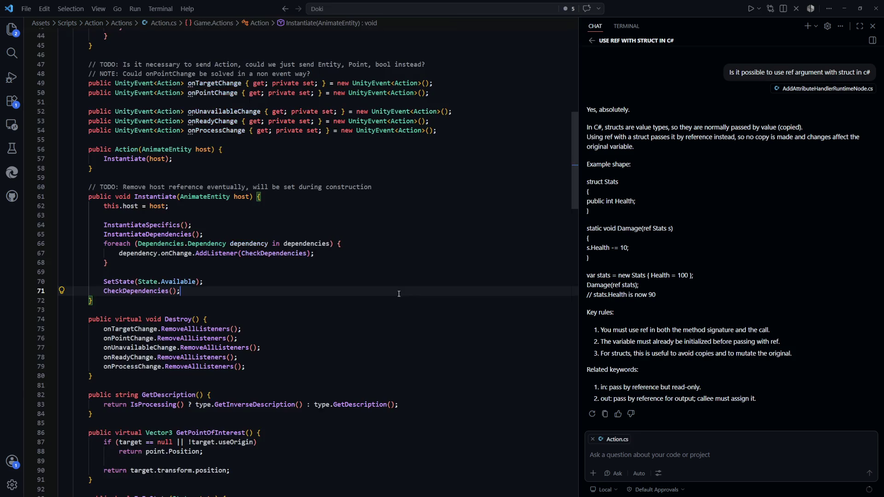
scroll(291, 262, up, 15)
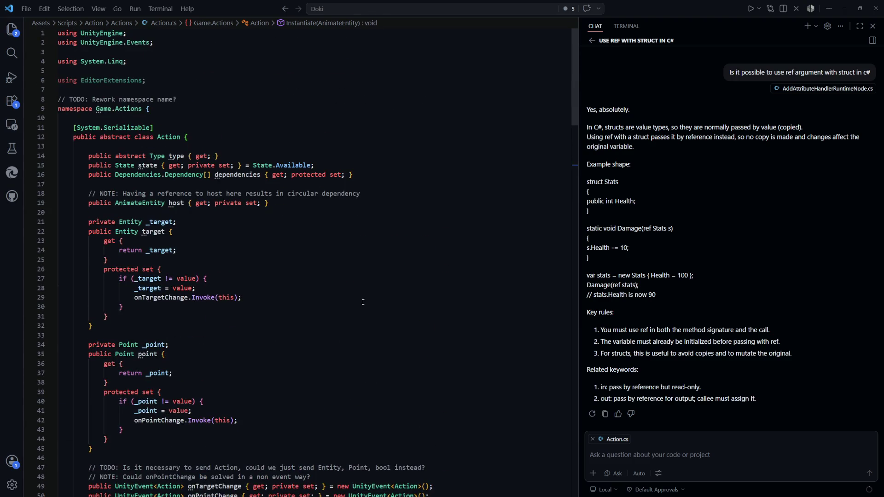
click(387, 265)
Open ActionFocus.cs and inspect its FocusSetup class.
key(ctrl+p)
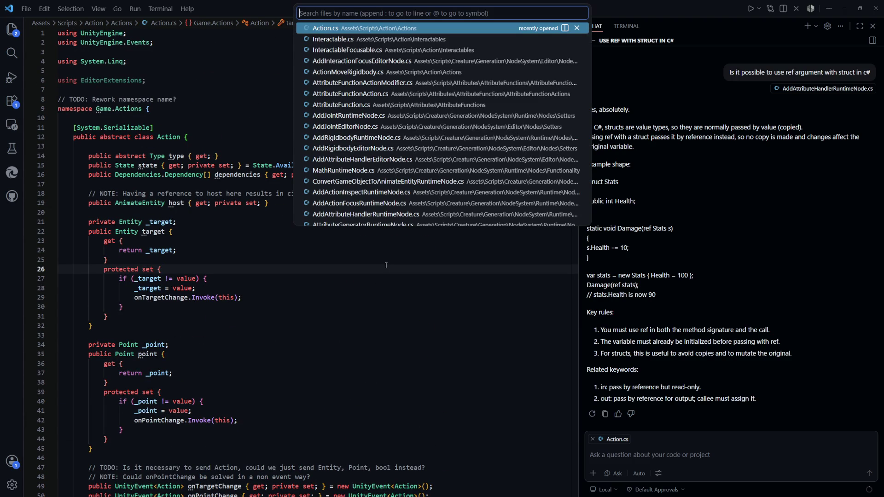
text(actionfocus)
key(Return)
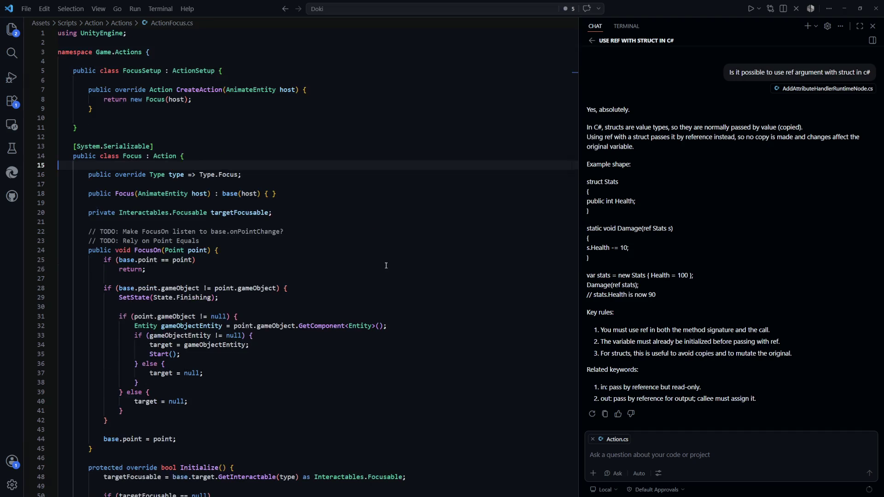
mouse_move(78, 127)
mouse_down()
mouse_move(65, 118)
mouse_move(65, 70)
mouse_up()
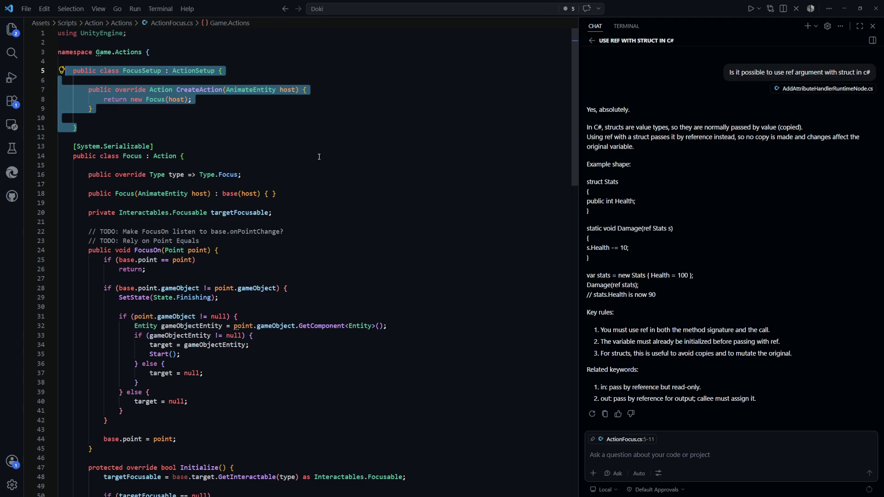
click(351, 203)
Open AddActionFocusRuntimeNode.cs through the 'addactionfocus' file search.
key(ctrl+p)
text(addactionfocus)
key(Return)
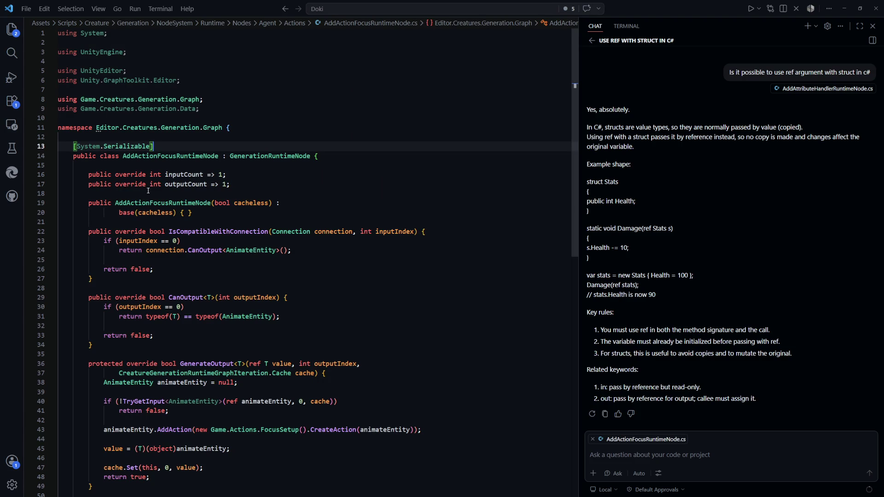
Find and highlight the new Game.Actions.FocusSetup() expression on line 43 of AddActionFocusRuntimeNode.cs.
scroll(148, 191, down, 5)
click(297, 272)
drag(306, 256, 197, 257)
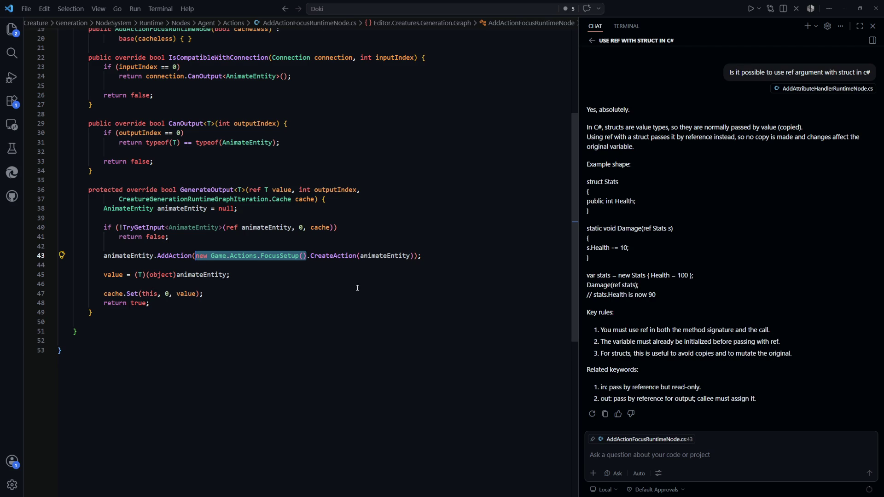
scroll(358, 288, up, 5)
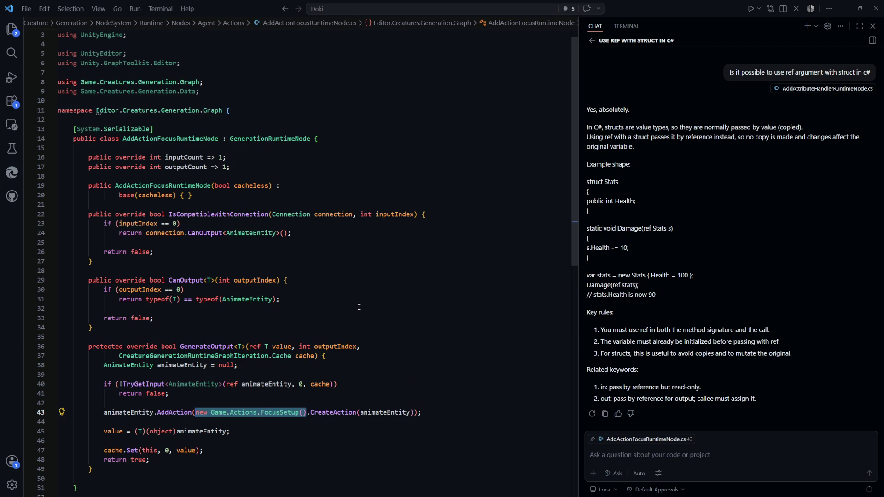
scroll(359, 307, down, 4)
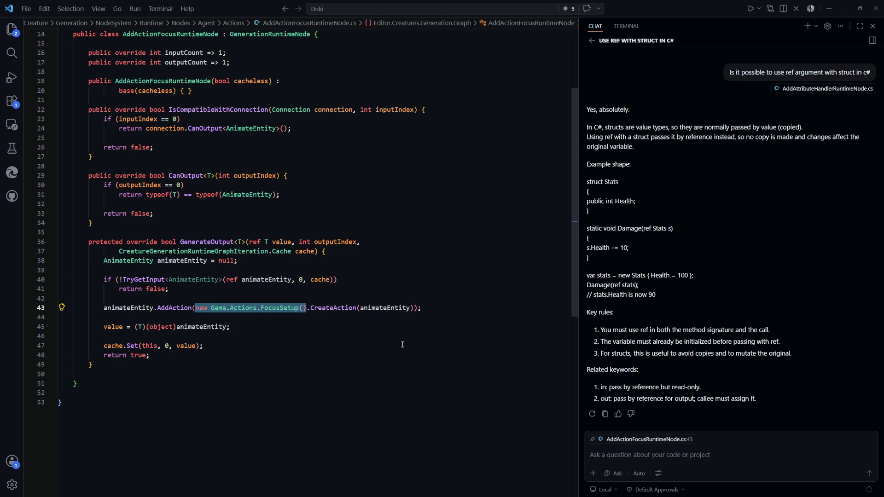
scroll(420, 351, up, 3)
click(388, 320)
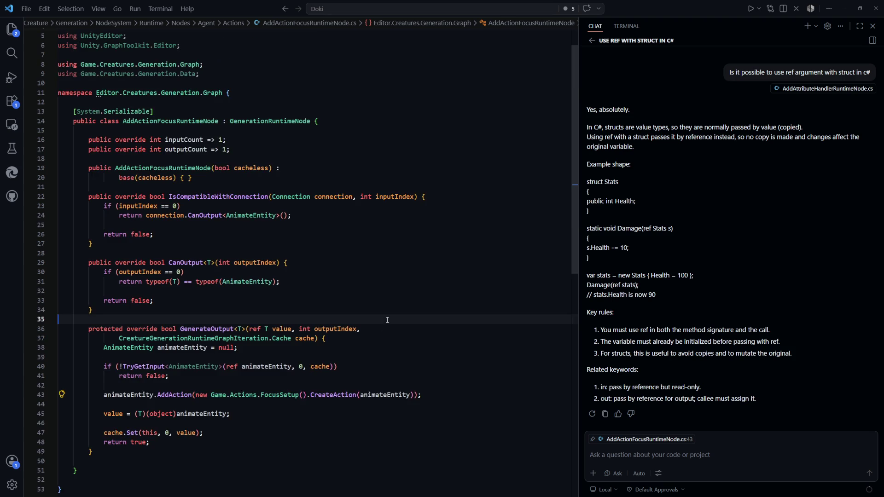
key(ctrl+p)
Open ActionMoveRigidbody.cs, read its setup fields and Movement type, then search 'addrigi'.
text(a)
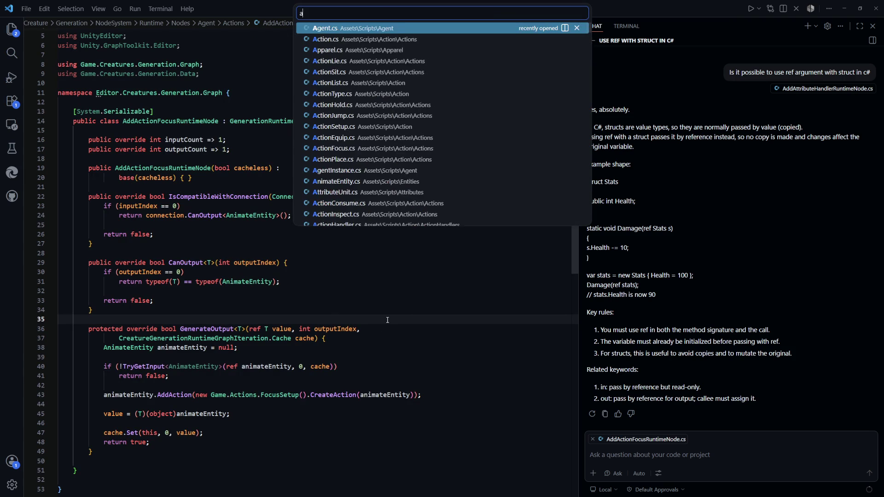
text(ctionmove)
key(Return)
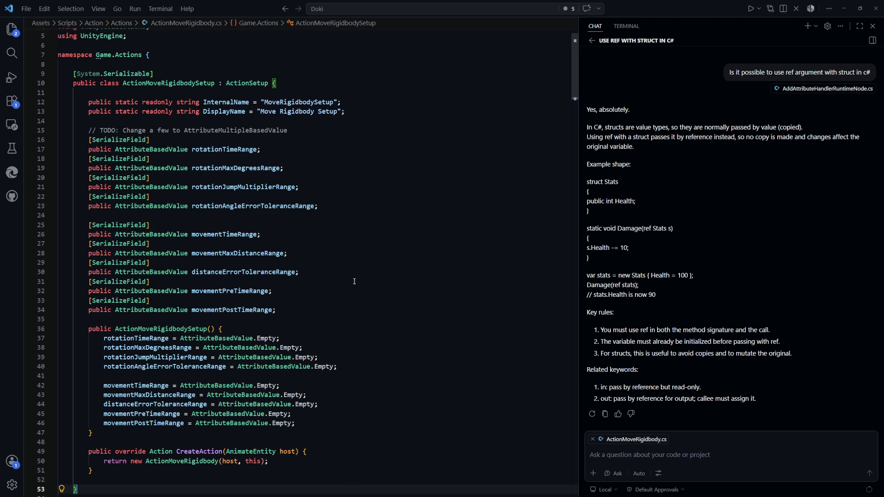
scroll(354, 281, down, 3)
scroll(354, 281, down, 13)
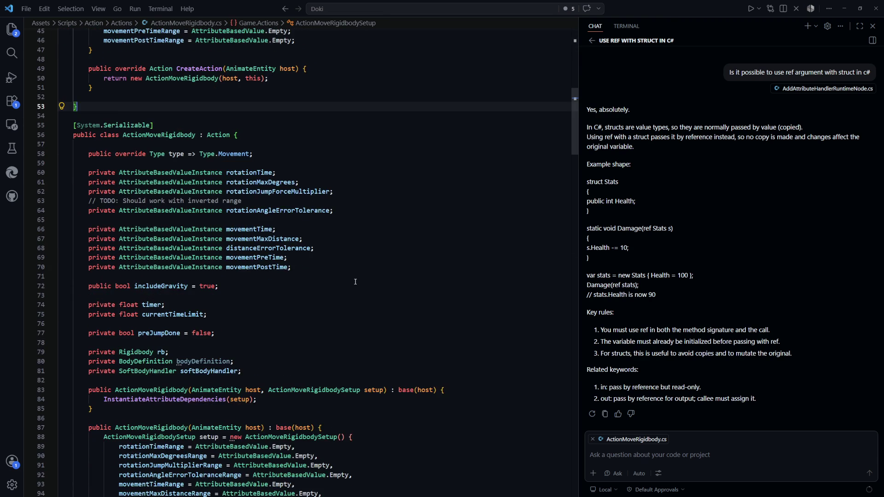
scroll(356, 281, down, 3)
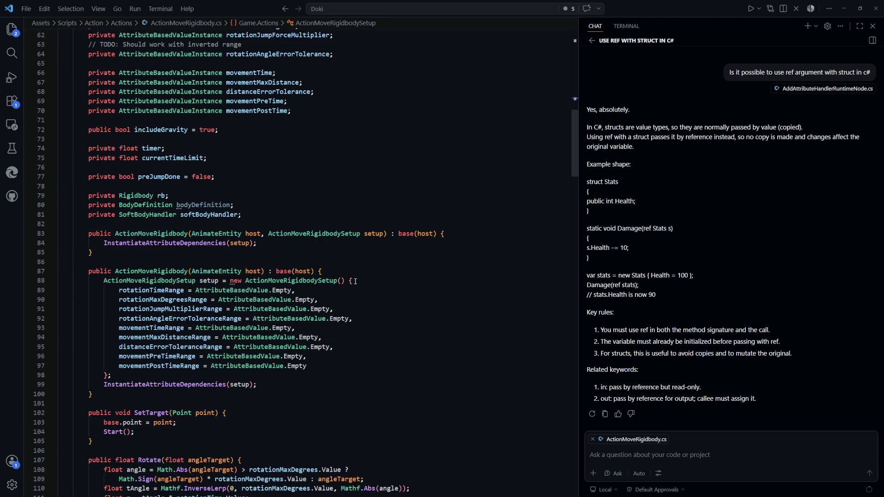
scroll(355, 281, down, 8)
scroll(356, 279, up, 18)
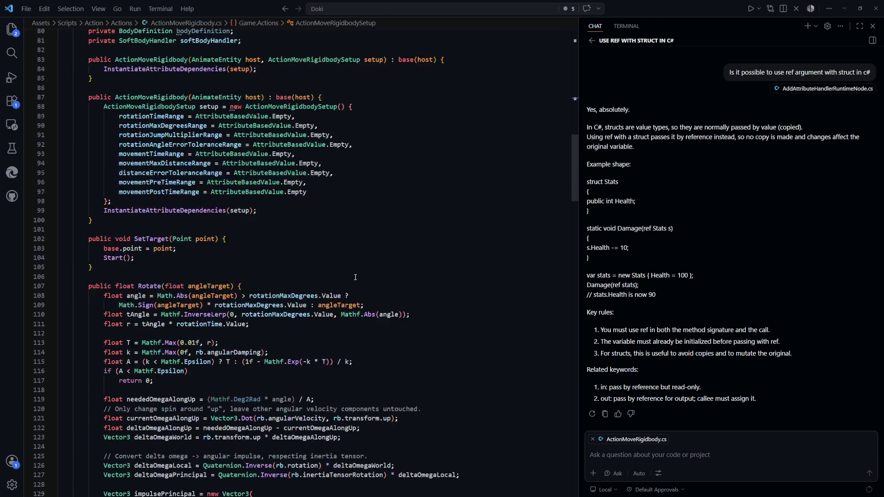
click(409, 276)
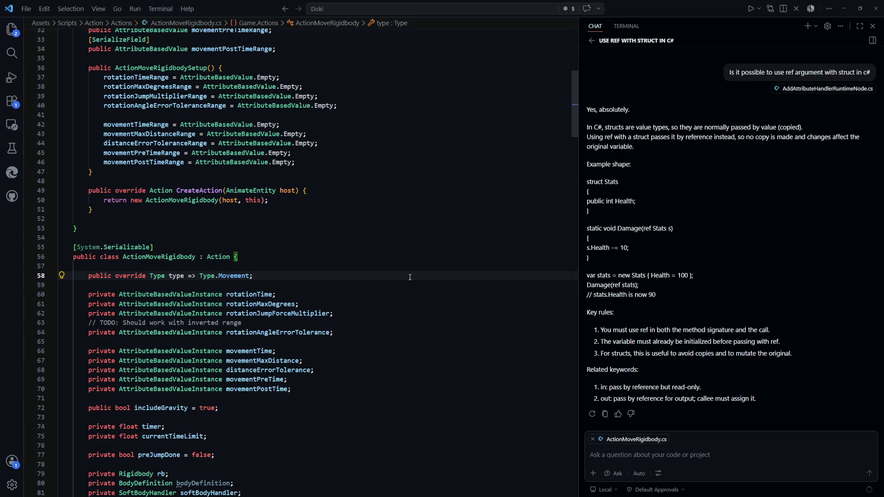
key(ctrl+p)
text(addrigi)
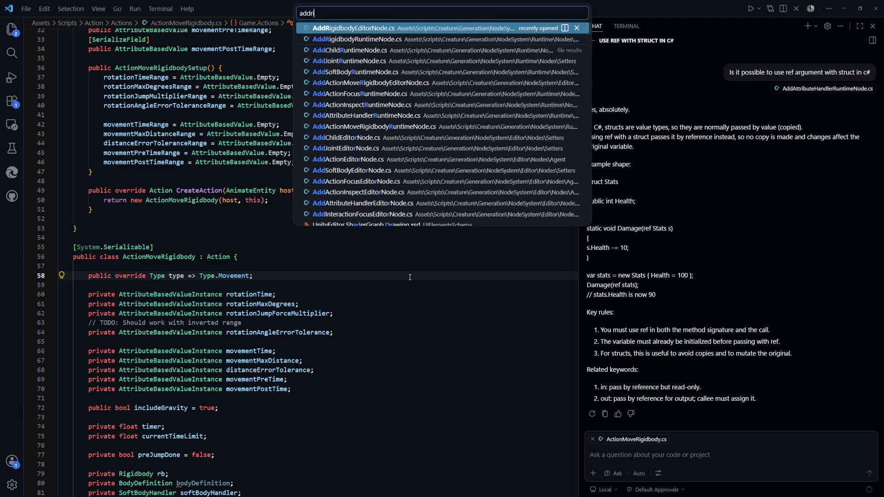
Open AddActionMoveRigidbodyRuntimeNode.cs and read how GenerateOutput fills ActionMoveRigidbodySetup from inputs 1–3.
key(Down)
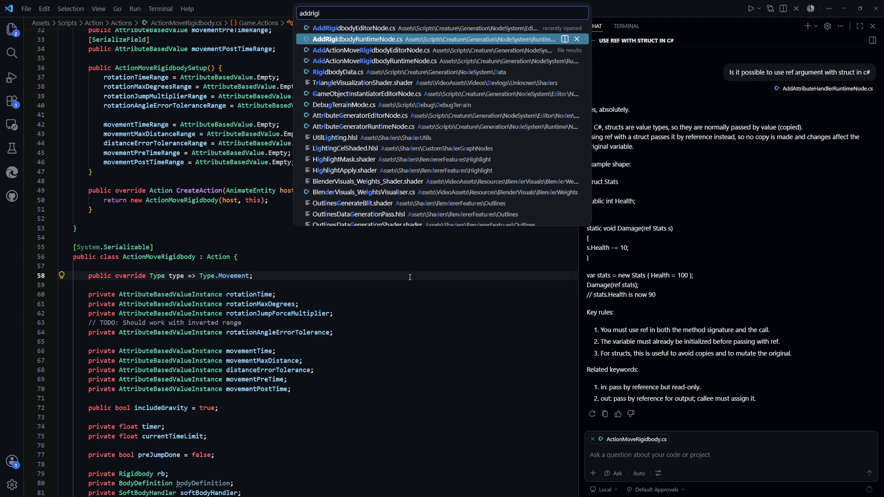
key(Down)
key(Down)
key(Return)
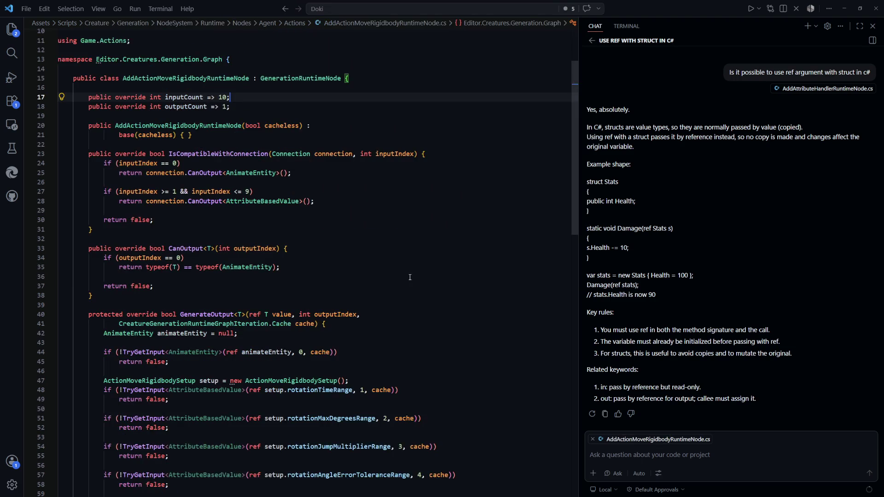
scroll(340, 258, down, 3)
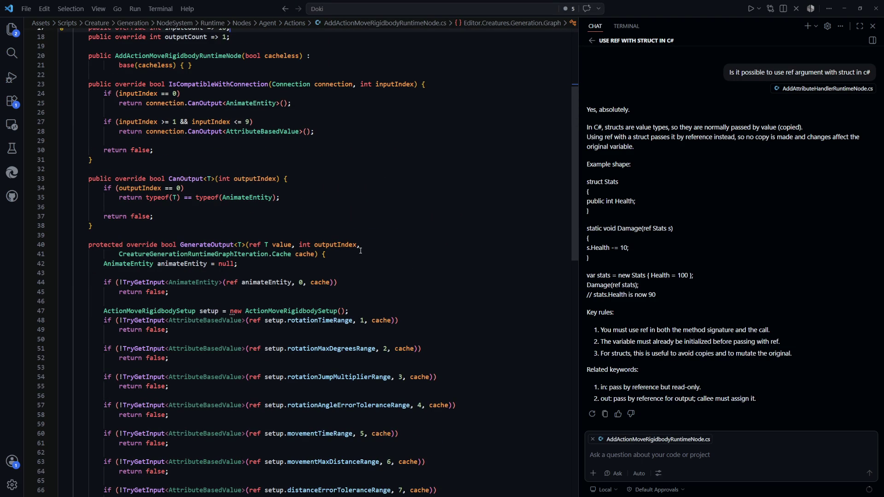
scroll(361, 251, up, 6)
scroll(368, 256, down, 9)
scroll(380, 262, down, 3)
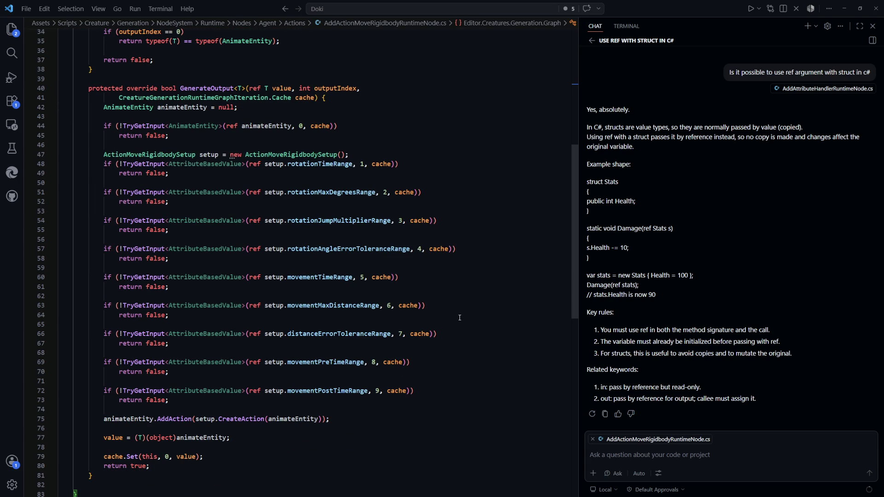
scroll(459, 317, down, 3)
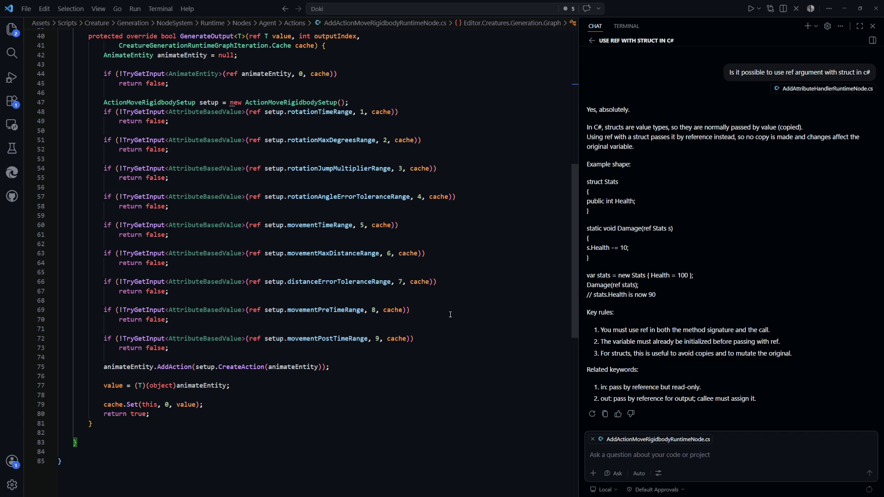
scroll(450, 314, up, 1)
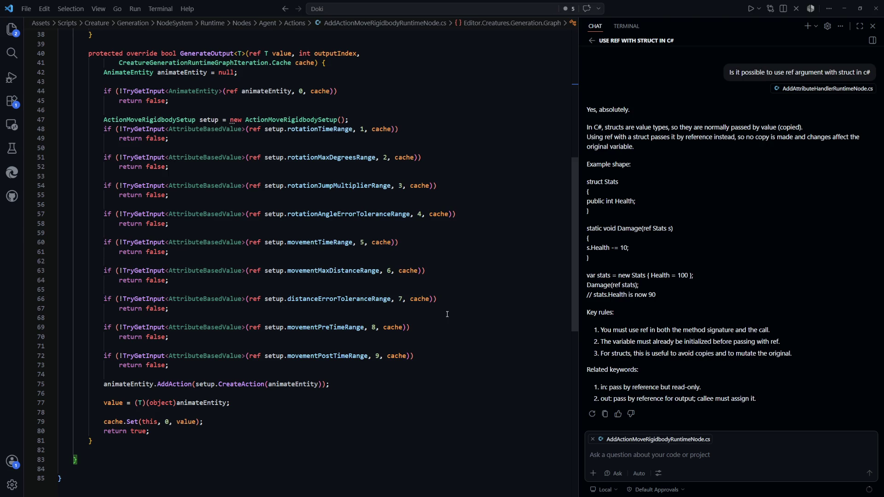
scroll(447, 314, up, 10)
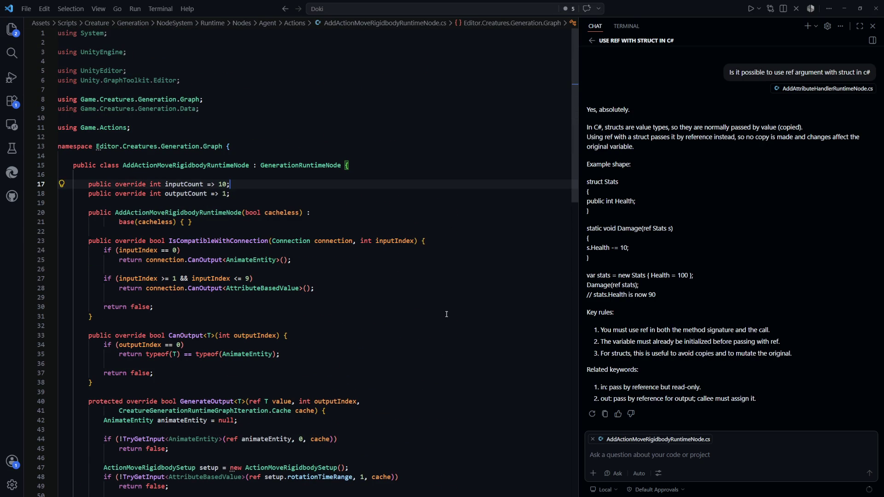
scroll(445, 314, down, 5)
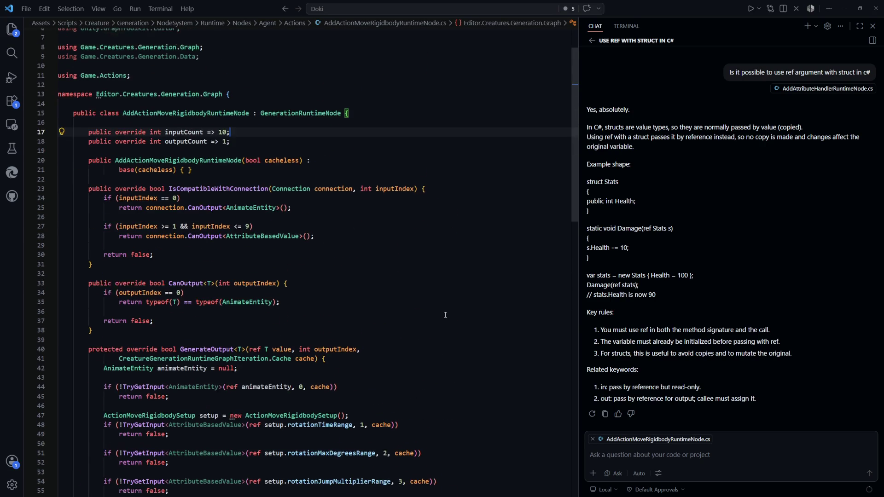
scroll(445, 314, down, 4)
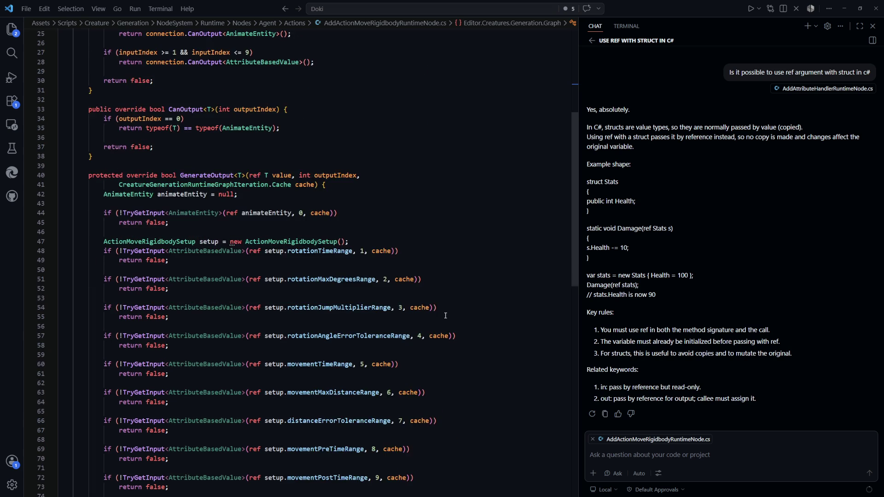
scroll(445, 314, down, 4)
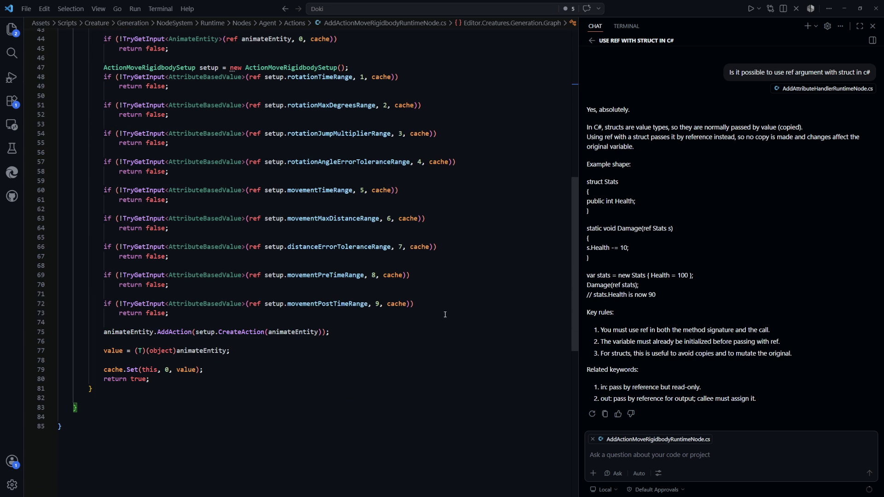
scroll(443, 313, up, 13)
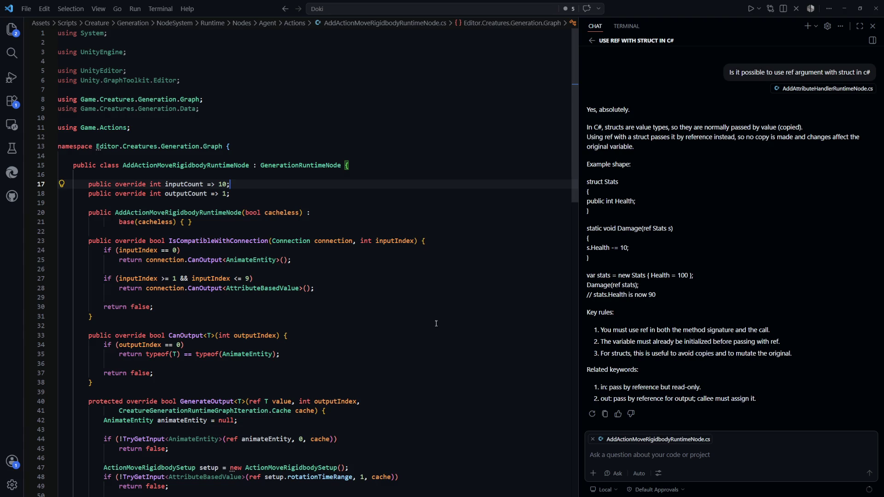
scroll(435, 324, down, 2)
key(ctrl+Tab)
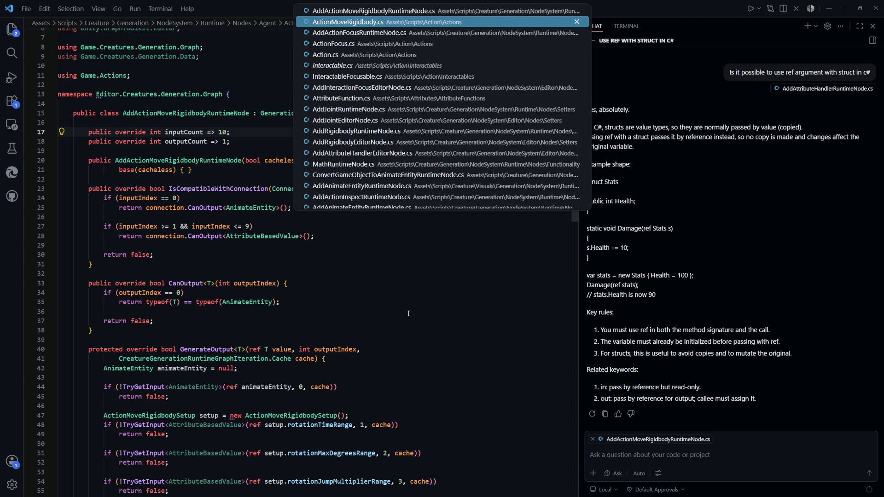
Glance over InteractableFocusable.cs around line 24 and its StartInteraction method.
key(ctrl+Tab)
key(ctrl+Tab)
key(ctrl+Tab)
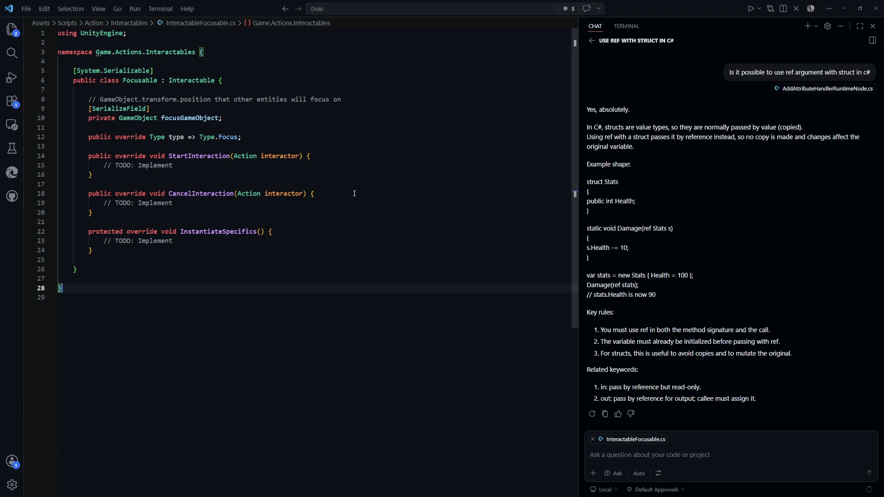
click(398, 252)
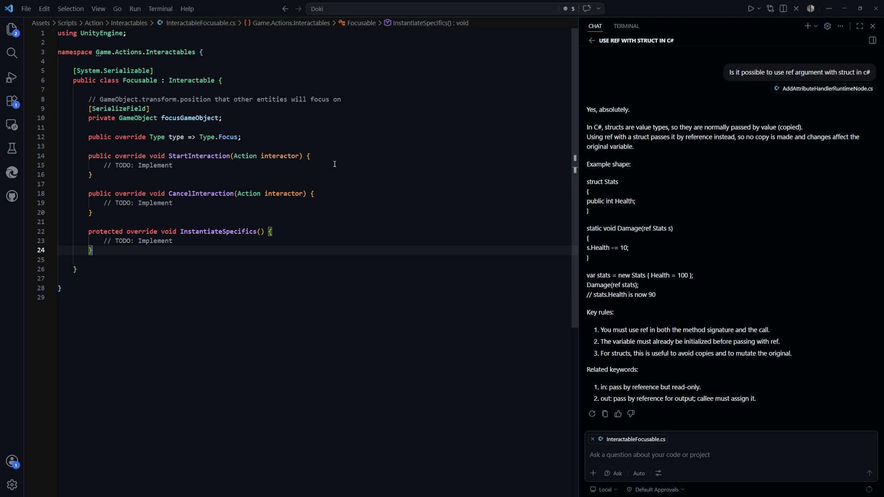
click(312, 162)
Open Action.cs and select its Action(AnimateEntity host) constructor, lines 56–58, as chat context.
key(ctrl+p)
key(Down)
key(Down)
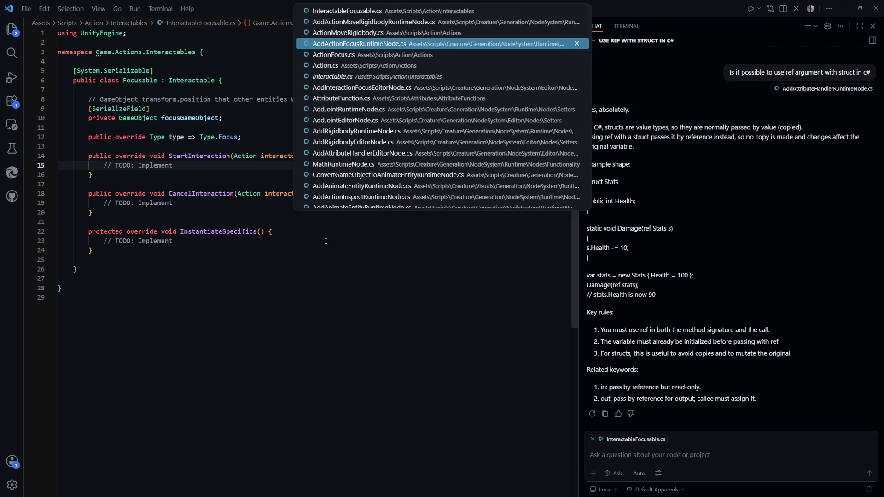
key(Down)
key(Down)
key(Return)
scroll(324, 237, down, 5)
scroll(323, 235, down, 3)
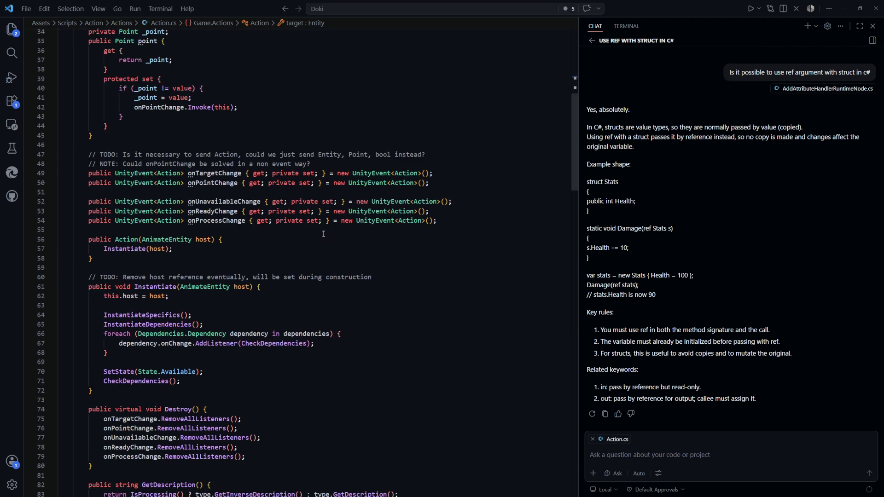
drag(59, 178, 123, 212)
key(ctrl+c)
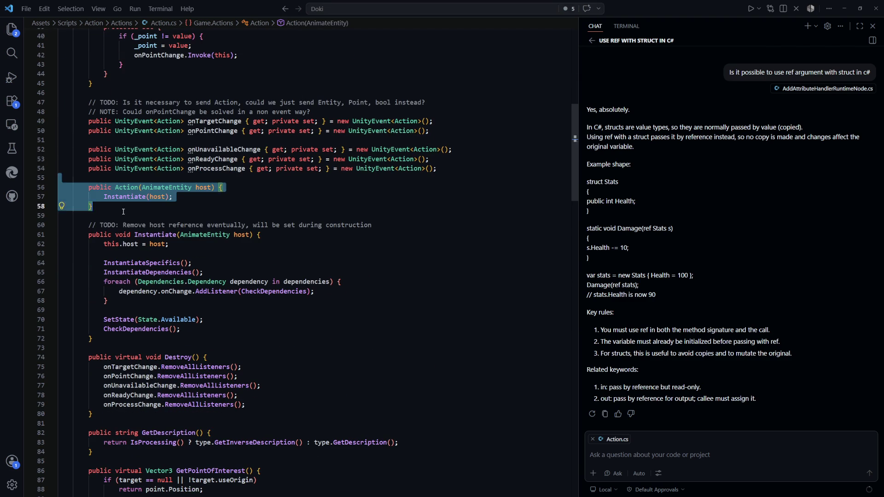
click(166, 225)
scroll(111, 187, down, 2)
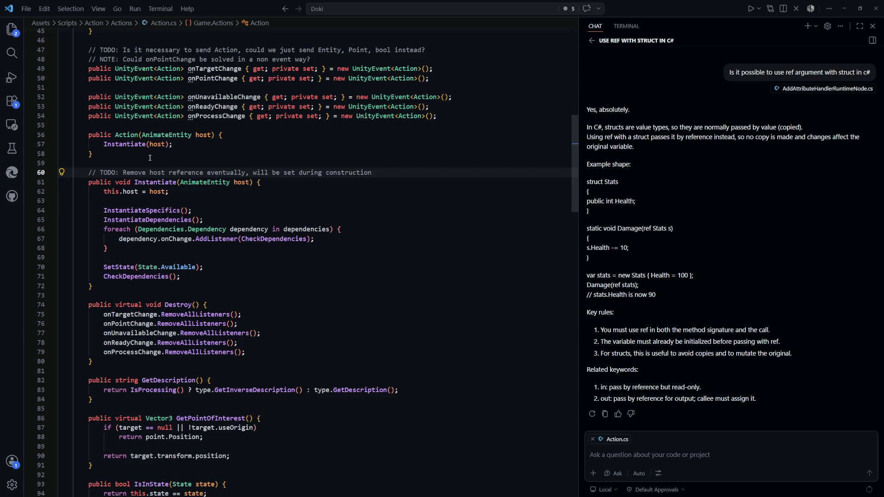
scroll(184, 173, up, 1)
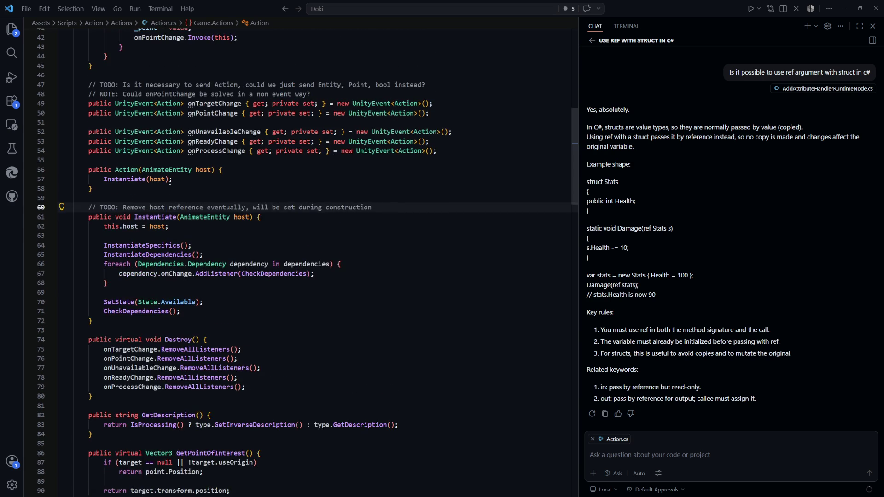
scroll(168, 244, up, 2)
click(113, 220)
drag(112, 223, 89, 204)
key(ctrl+p)
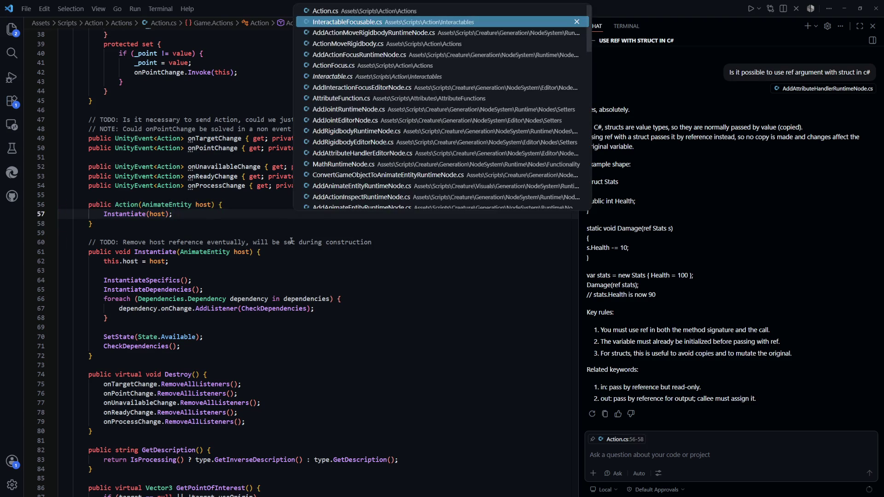
Paste the host constructor into Interactable.cs and rename it to Interactable(AnimateEntity host).
key(Down)
key(Down)
key(Down)
key(Return)
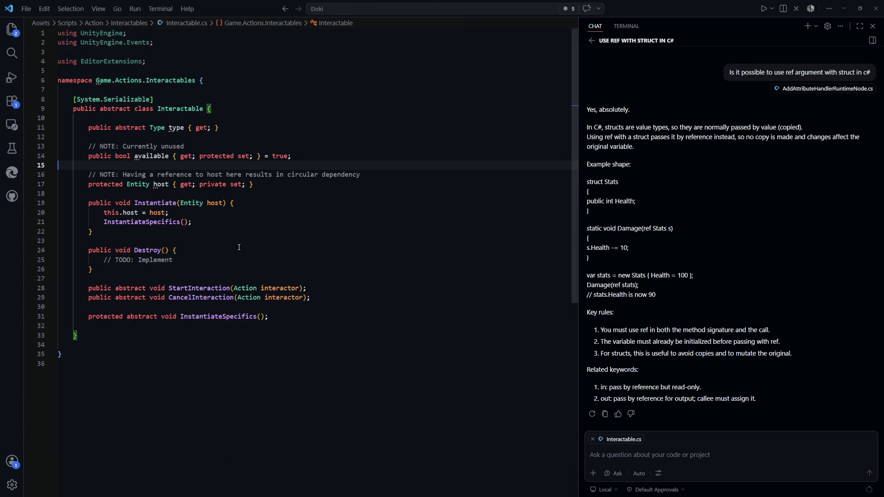
key(Down)
key(Down)
key(End)
key(Return)
key(Return)
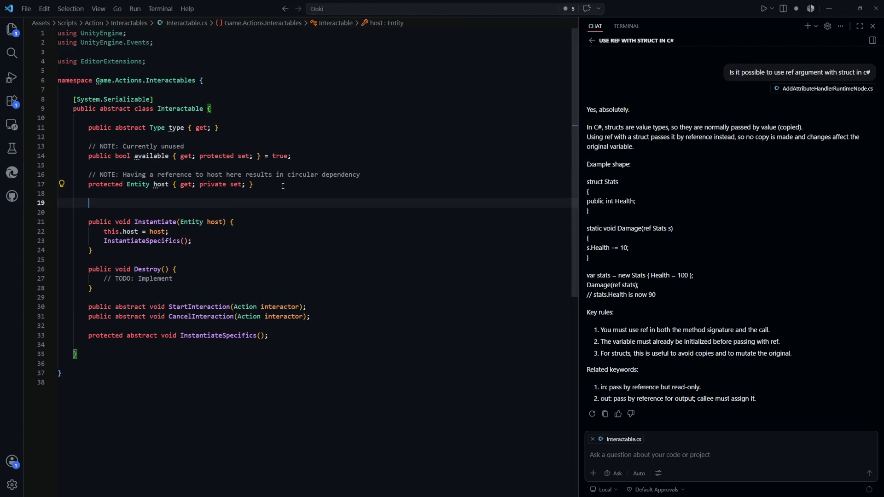
key(ctrl+v)
click(131, 205)
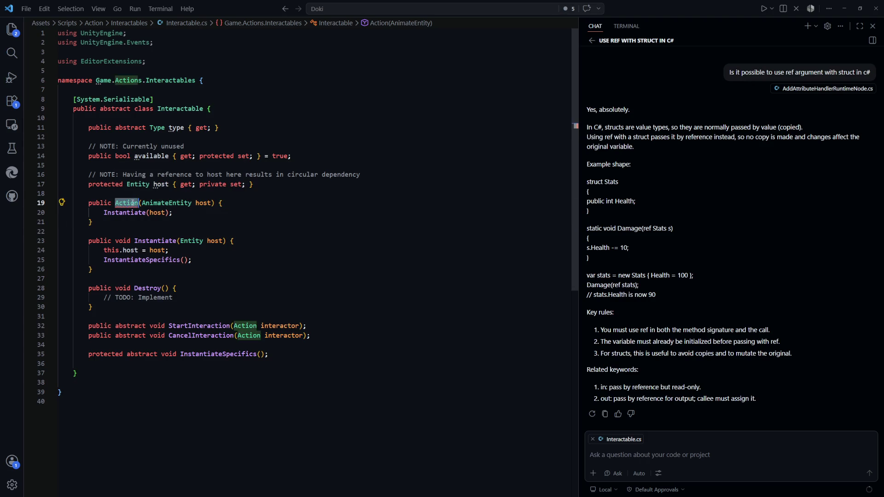
key(Tab)
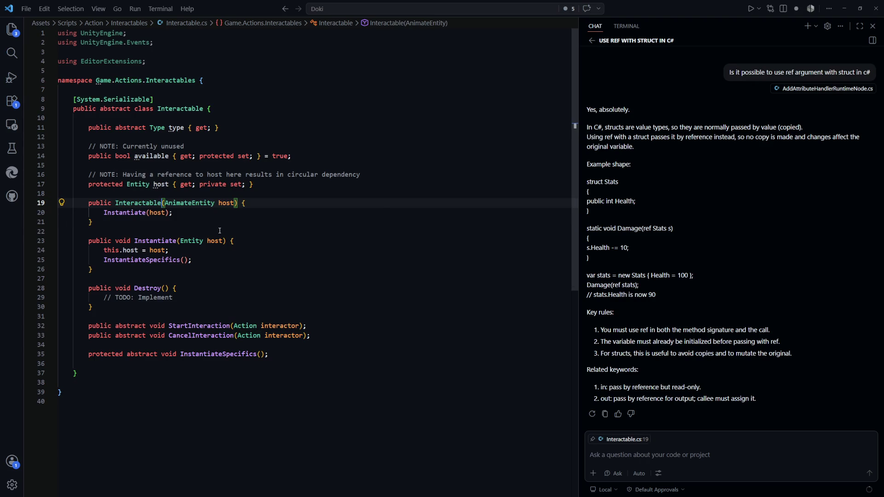
key(Down)
click(322, 249)
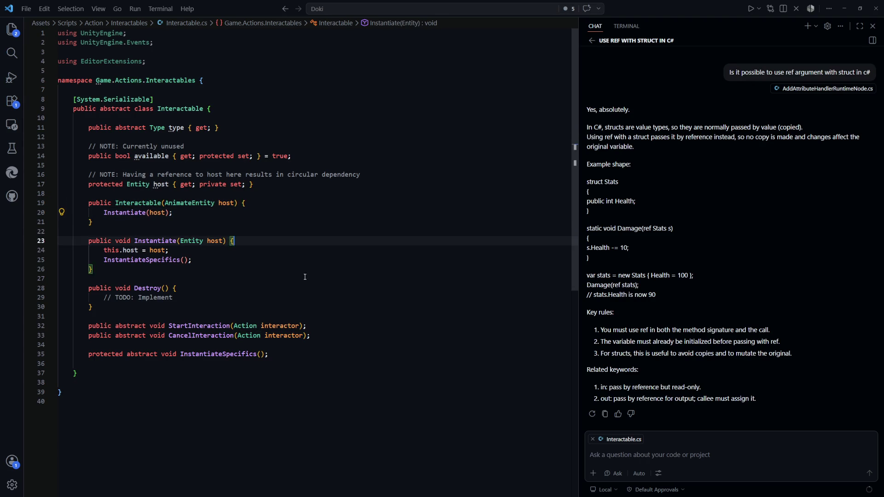
click(357, 246)
Open InteractableFocusable.cs via the 'intera' file search.
key(ctrl+Tab)
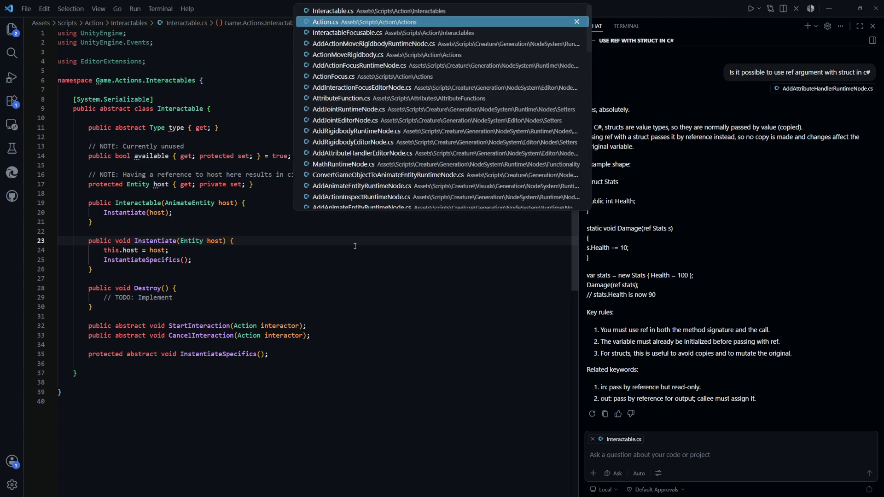
key(ctrl+Tab)
key(ctrl+Tab)
key(ctrl+shift+Tab)
key(ctrl+shift+Tab)
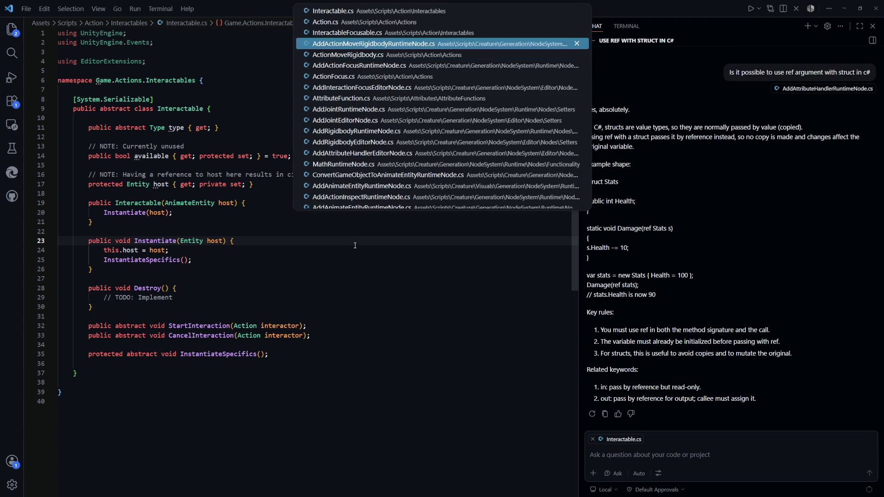
key(ctrl+p)
text(focusav)
key(ctrl+BackSpace)
text(intera)
key(Down)
key(Down)
key(Down)
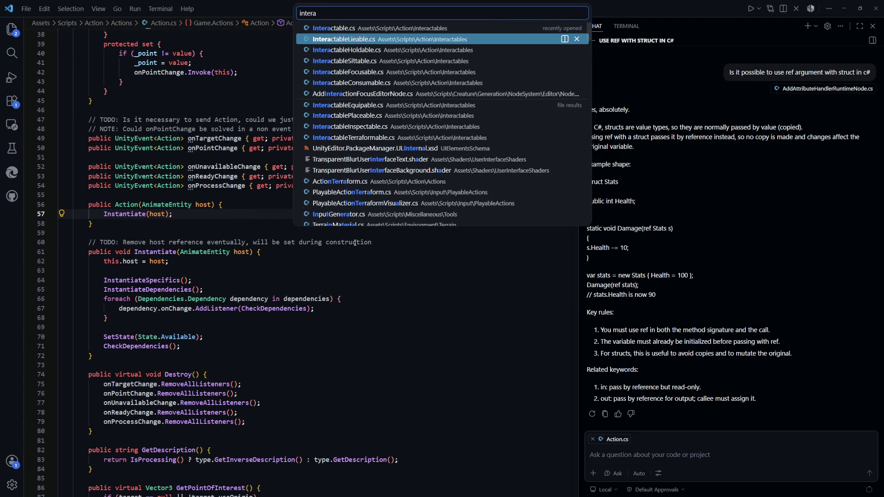
key(Return)
Add the constructor Focusable(AnimateEntity host) : base(host) { } to the Focusable class.
click(356, 231)
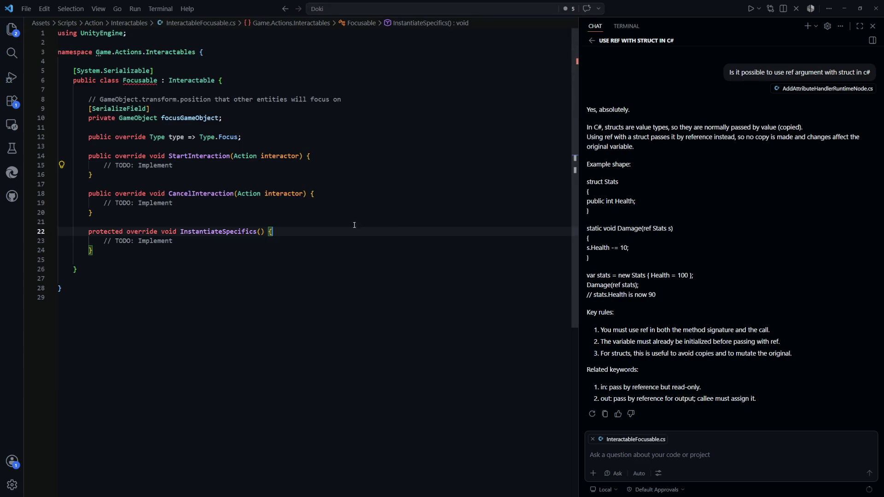
click(277, 138)
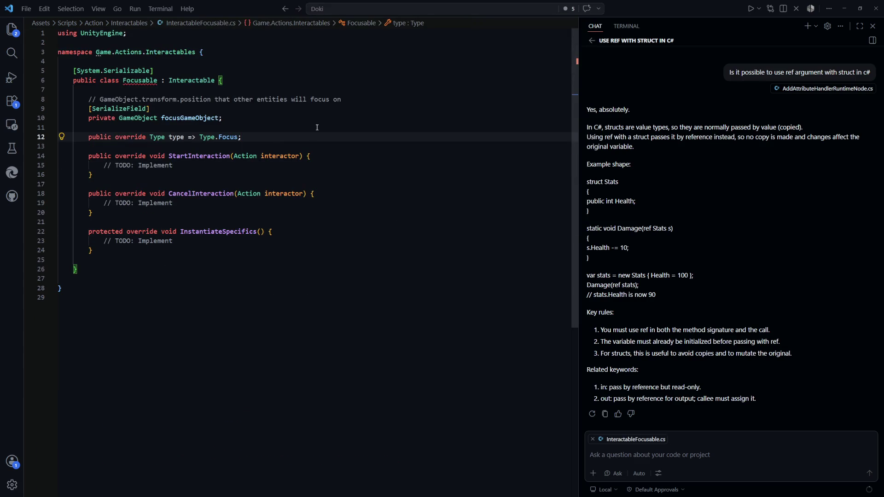
key(Return)
key(Return)
text(public)
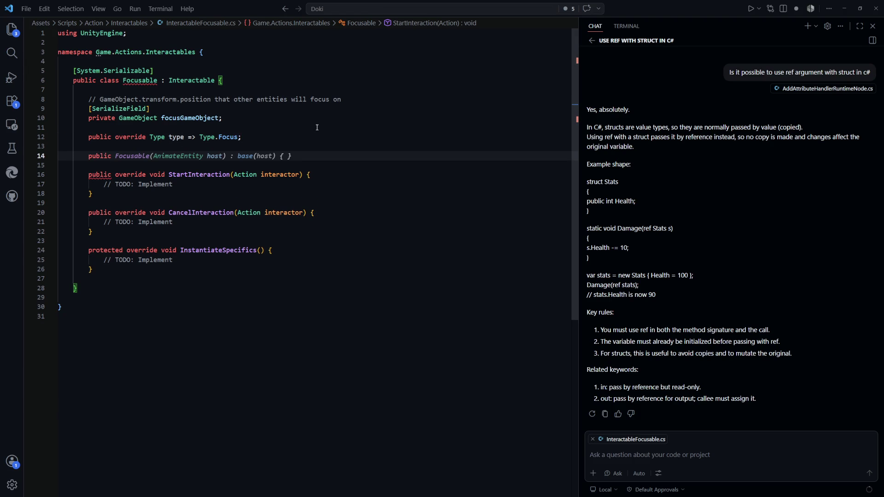
key(Tab)
click(422, 213)
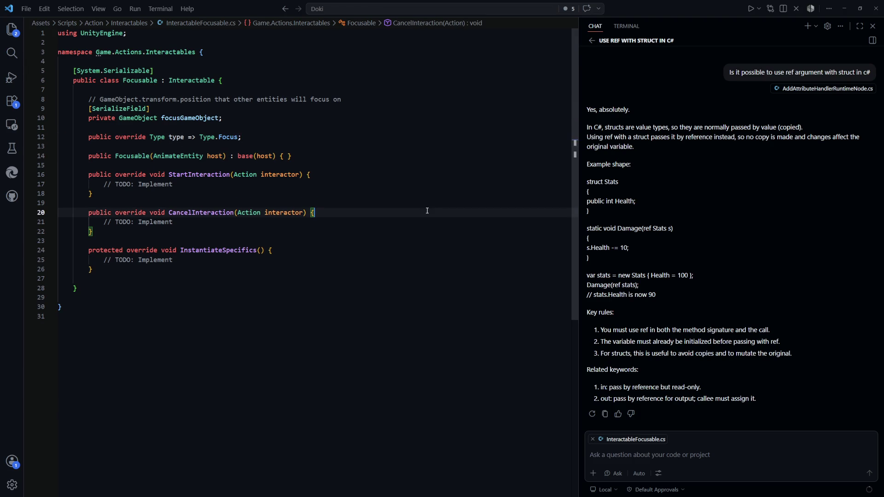
key(ctrl+p)
Add a Lieable(AnimateEntity host) : base(host) constructor after the lieablePoints field in InteractableLieable.cs.
text(lieable)
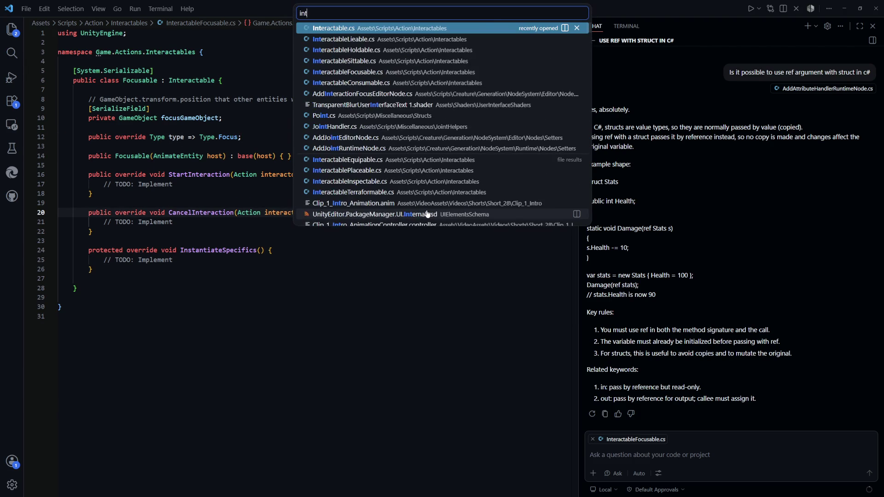
key(Return)
click(316, 138)
click(316, 142)
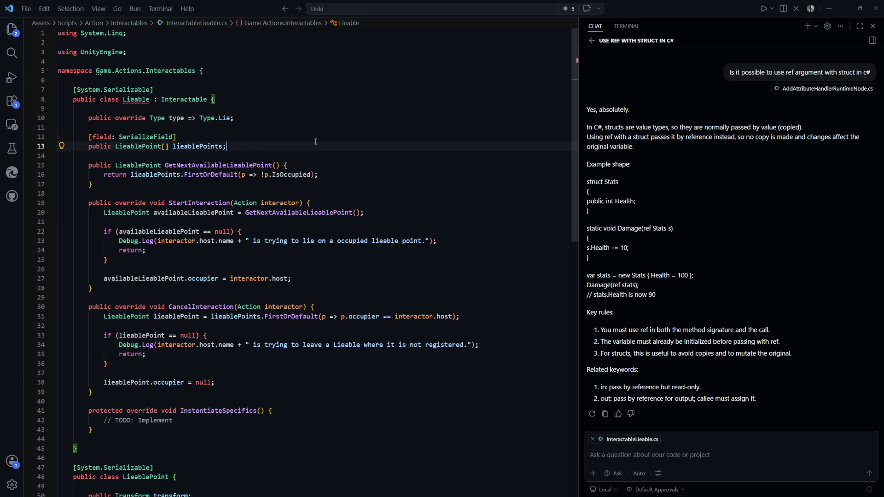
key(Return)
key(Return)
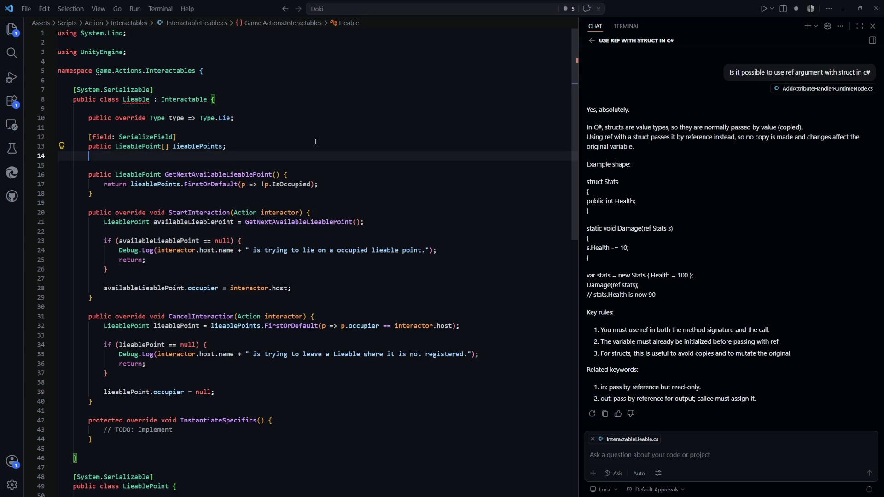
text(public)
key(Tab)
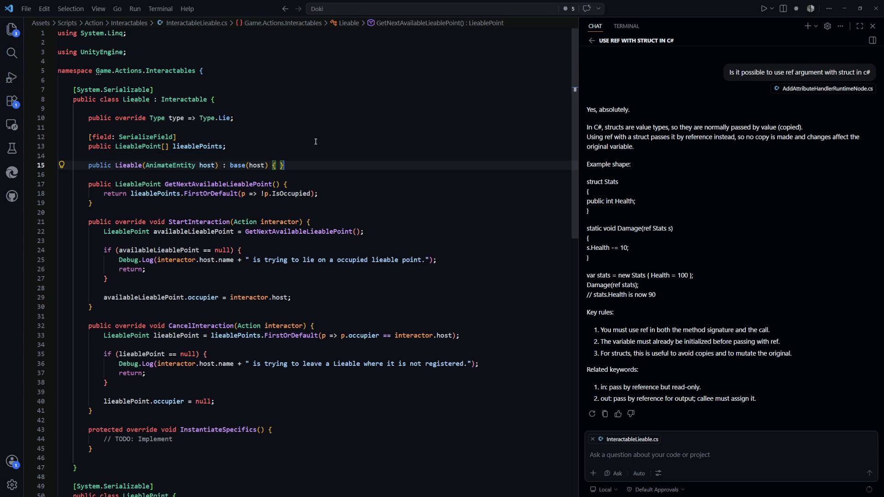
Add a Holdable host constructor calling base(host) below the Weight property in InteractableHoldable.cs.
key(ctrl+p)
text(intera)
key(Down)
key(Down)
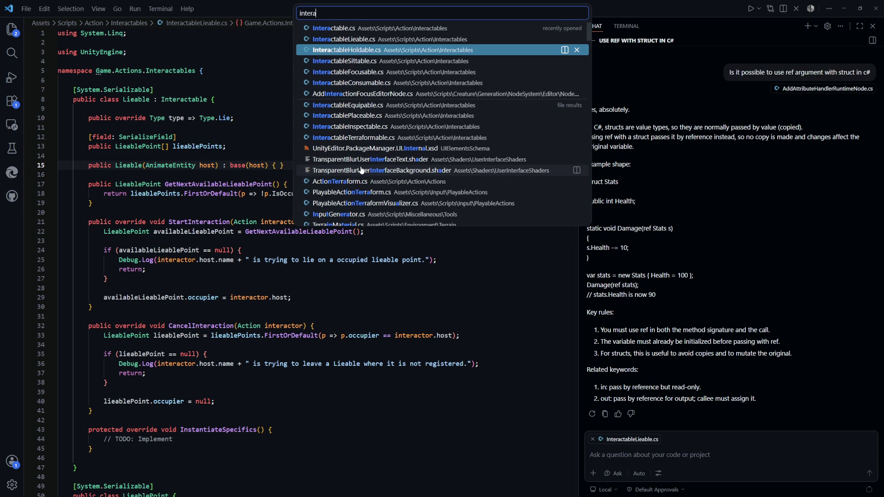
key(Return)
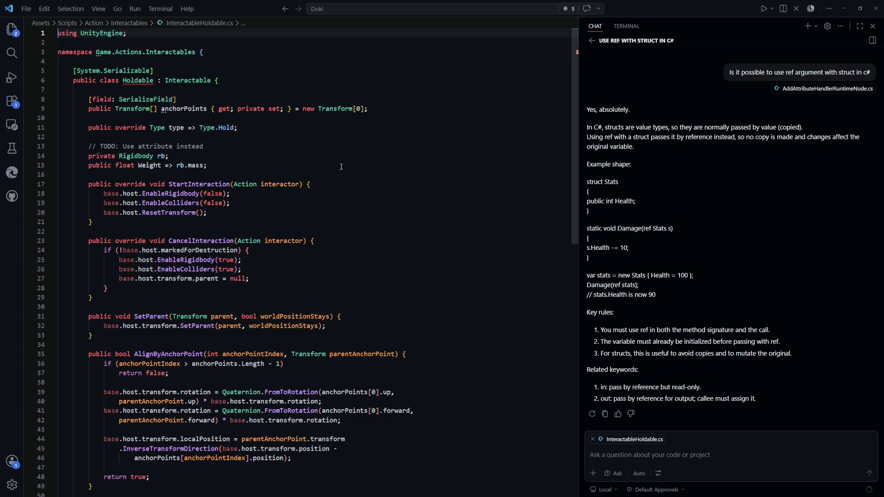
click(332, 166)
key(Return)
key(Return)
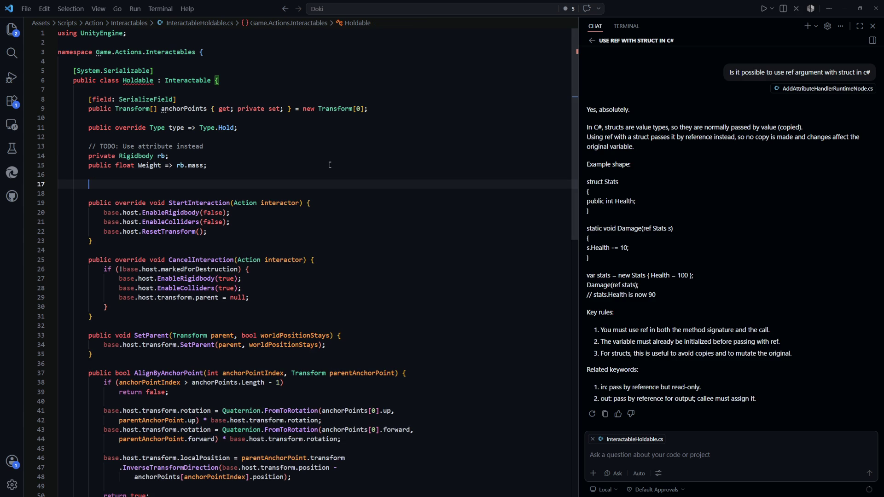
text(public)
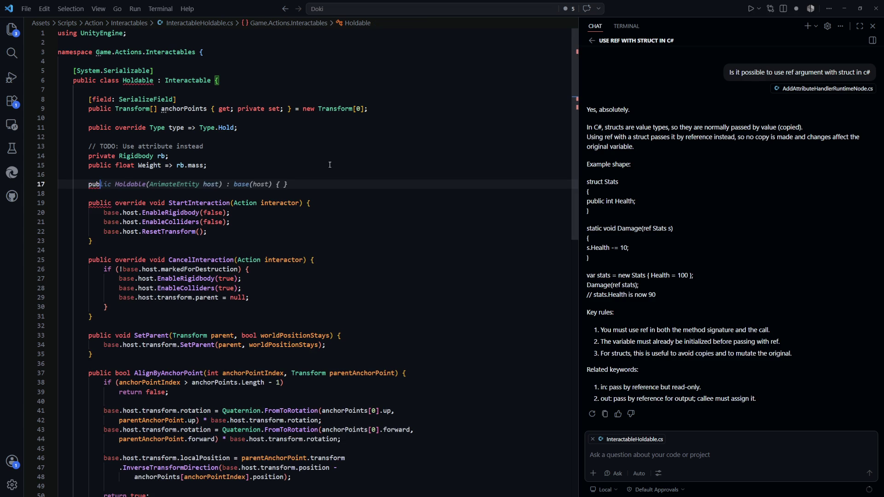
key(Tab)
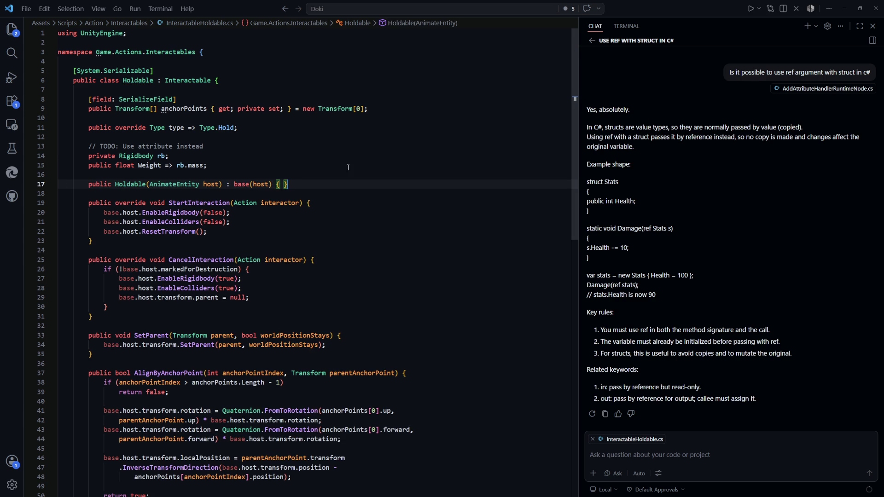
Add a Sittable host constructor calling base(host) after the sittablePoints field in InteractableSittable.cs.
key(ctrl+p)
text(inter)
key(Down)
key(Down)
key(Down)
key(Return)
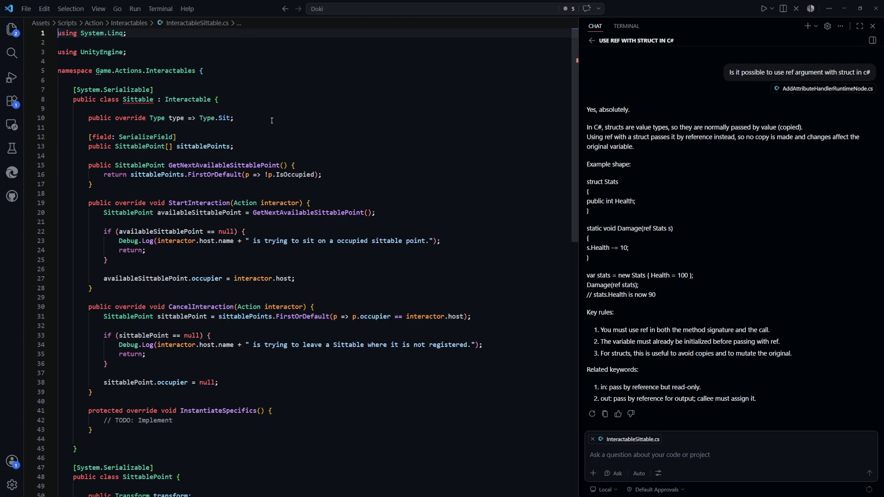
click(272, 121)
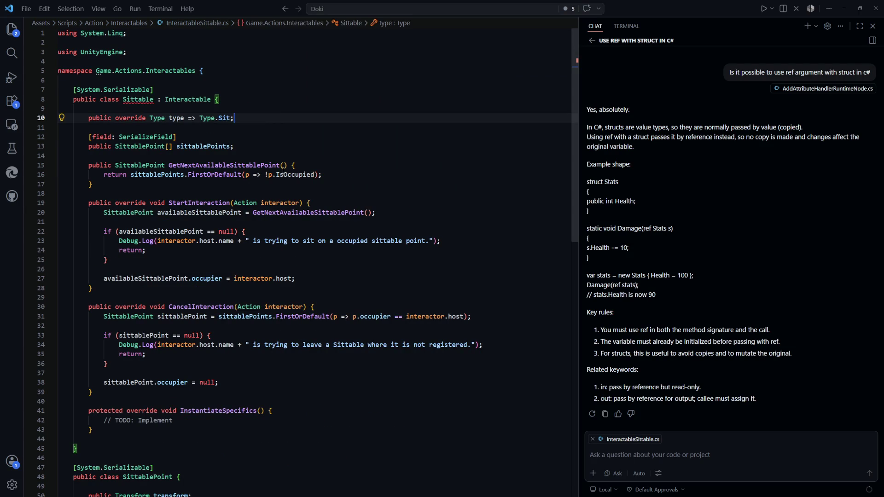
click(265, 146)
key(Tab)
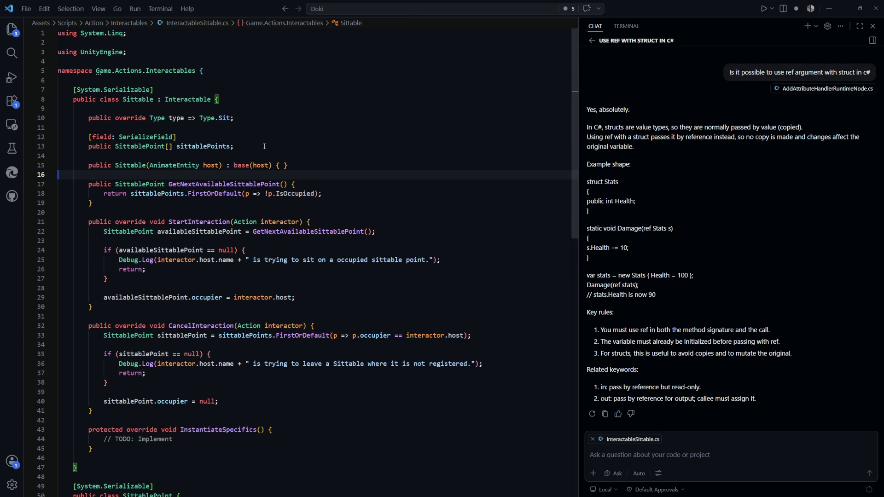
key(ctrl+p)
Add Consumable(AnimateEntity host) : base(host) after AttributeFunctions in InteractableConsumable.cs, then return to Unity.
text(interac)
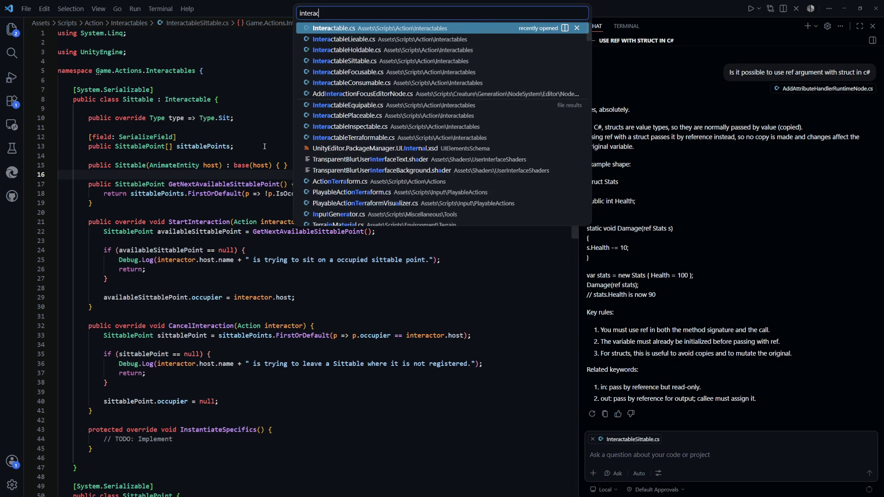
key(Down)
key(Down)
key(Down)
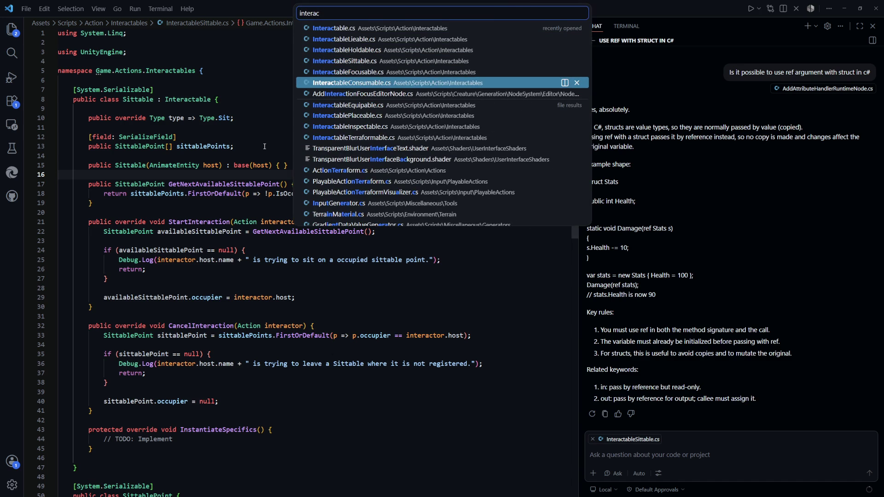
key(Return)
scroll(374, 207, down, 1)
click(374, 207)
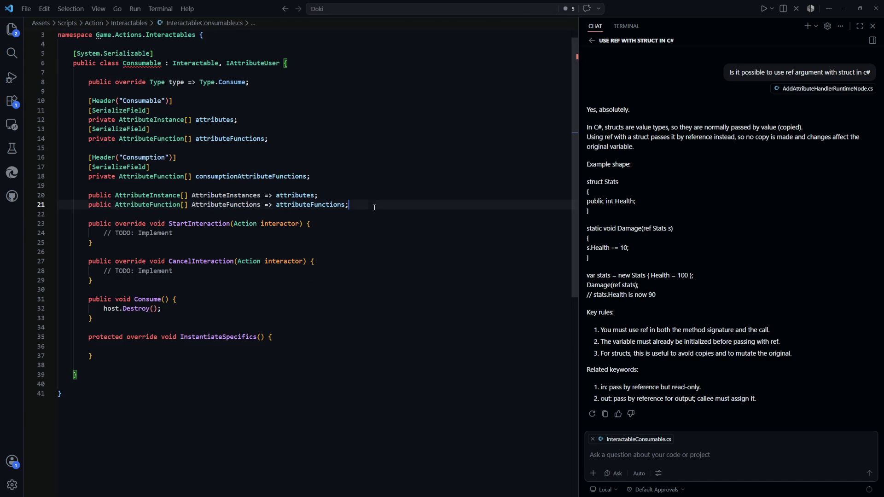
key(Return)
key(Return)
text(public )
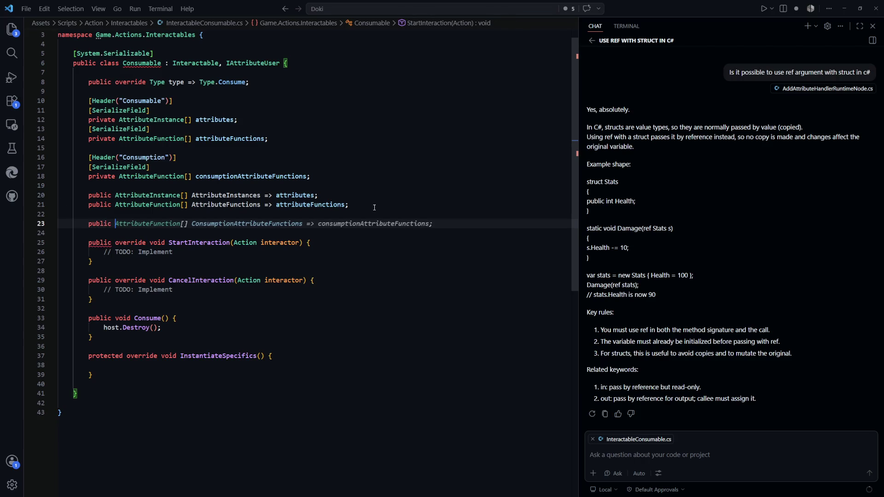
text(Con)
key(Tab)
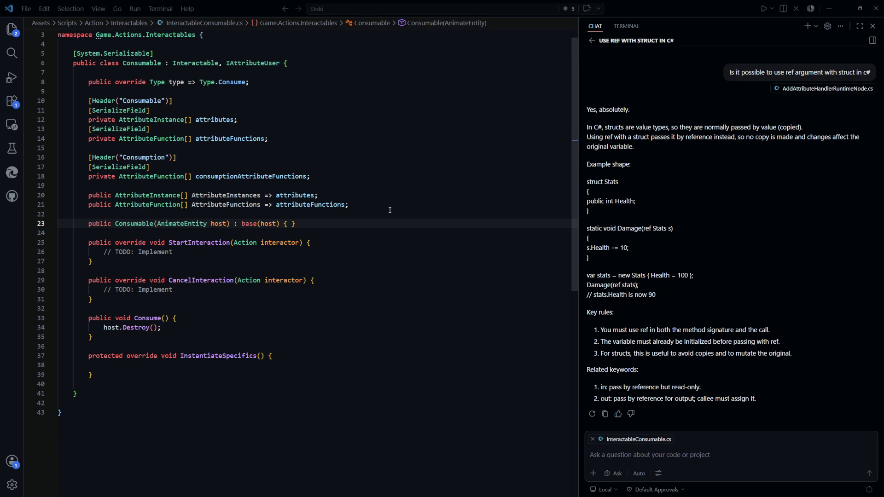
key(alt+Tab)
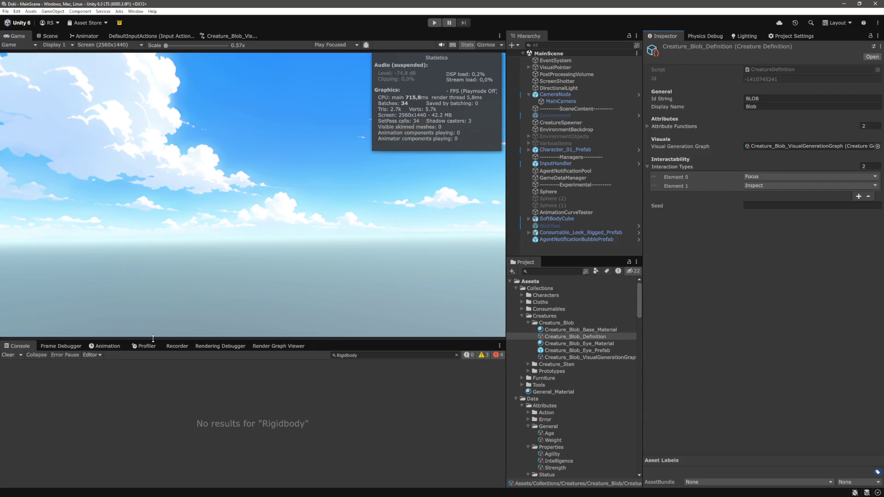
Clear the Console filter and open InteractableTerraformable.cs from its CS7036 missing-host error.
click(456, 354)
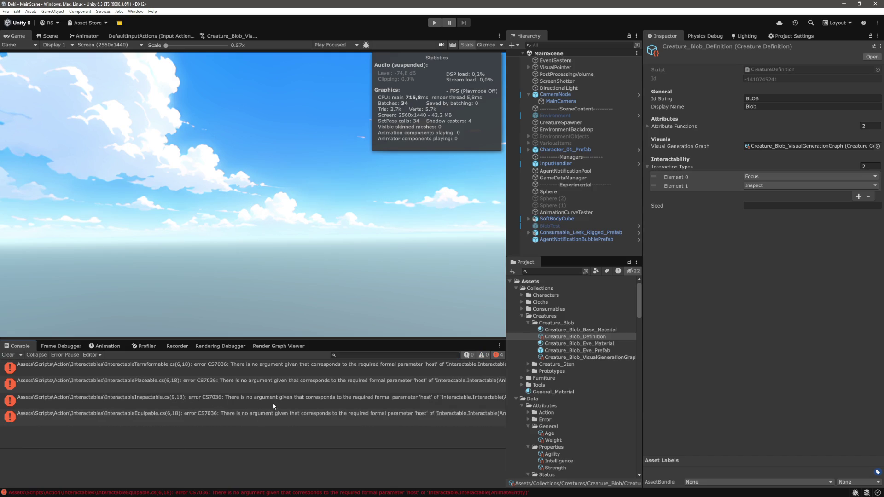
double_click(294, 363)
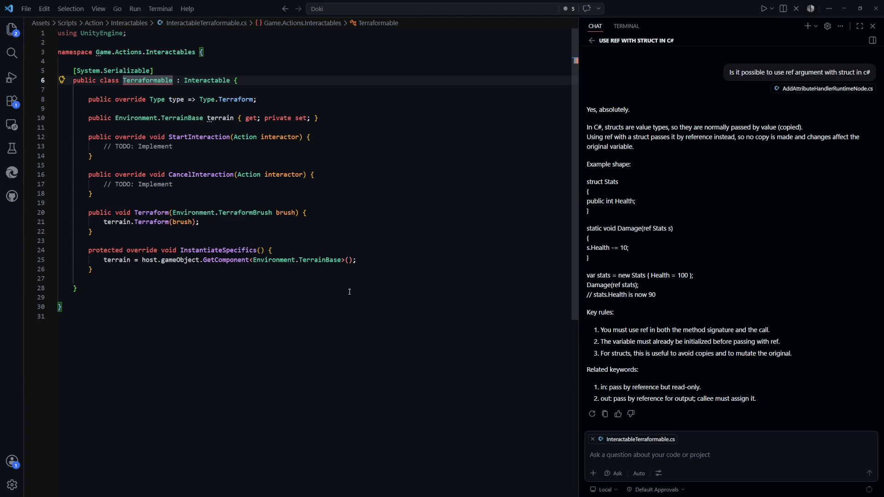
click(349, 290)
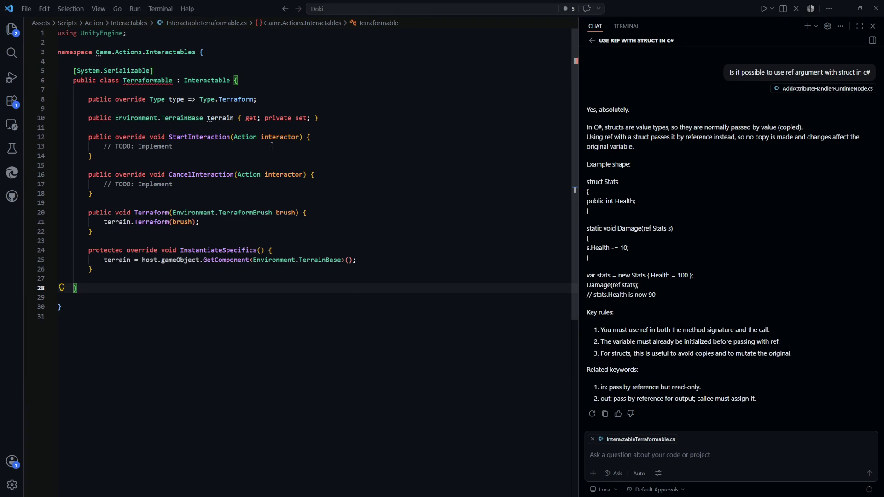
Add a Terraformable host constructor calling base(host) below the terrain property.
click(326, 119)
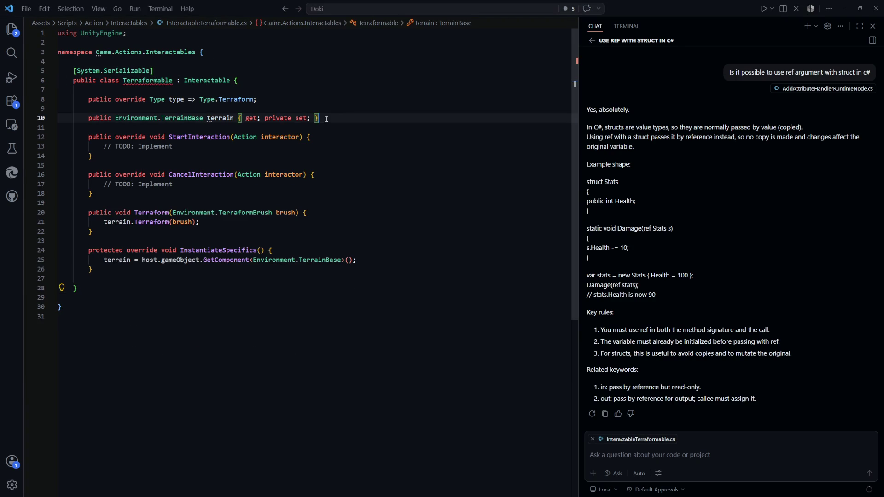
key(Return)
key(Return)
text(pub)
key(Tab)
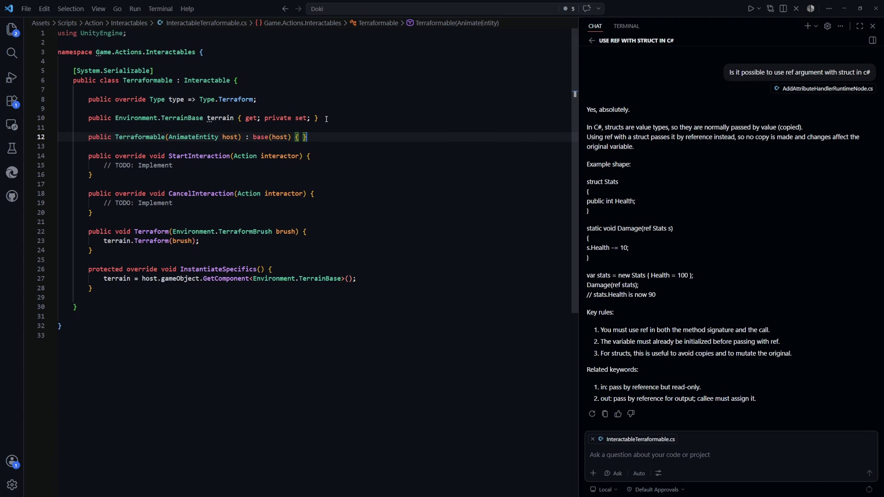
key(alt+Tab)
Give Inspectable a base(host) constructor from its compile error and save the script.
double_click(287, 385)
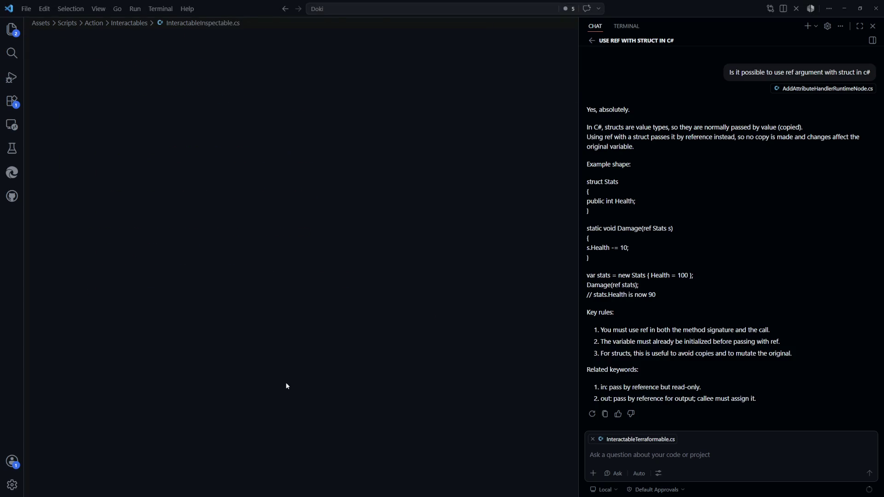
key(Tab)
key(ctrl+s)
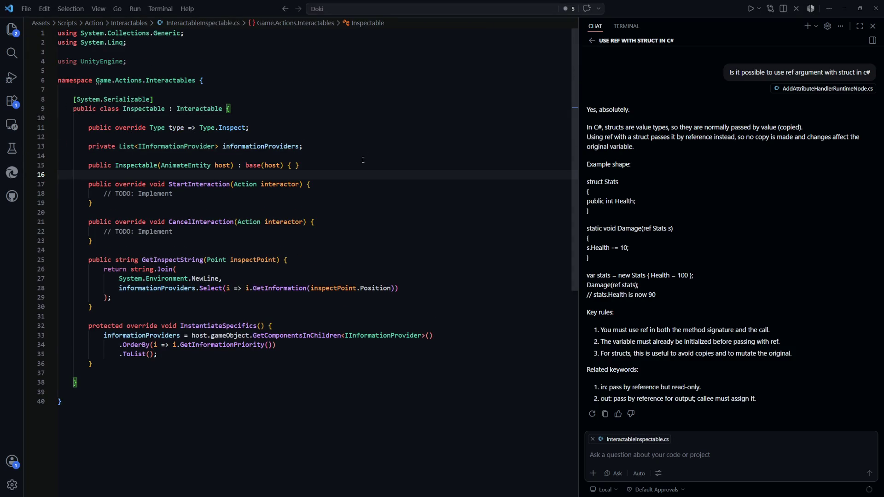
key(alt+Tab)
Give Equipable a base(host) constructor after the apparel property and save it.
double_click(411, 387)
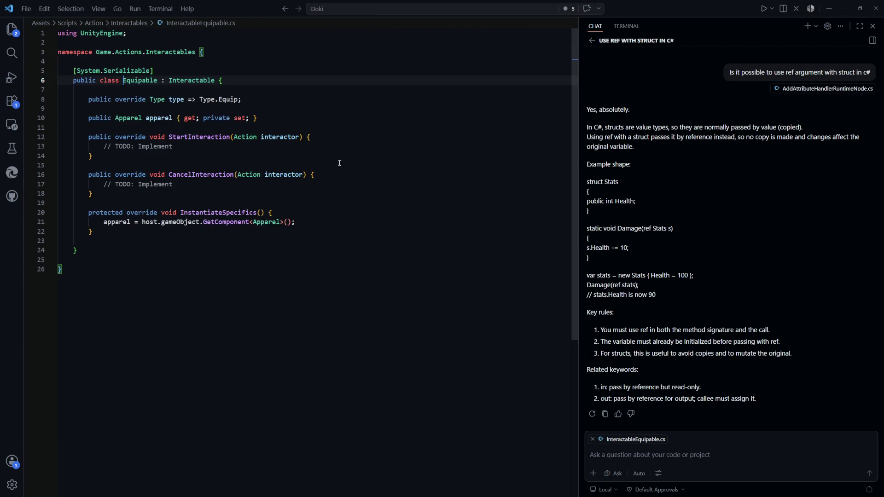
click(331, 119)
key(Tab)
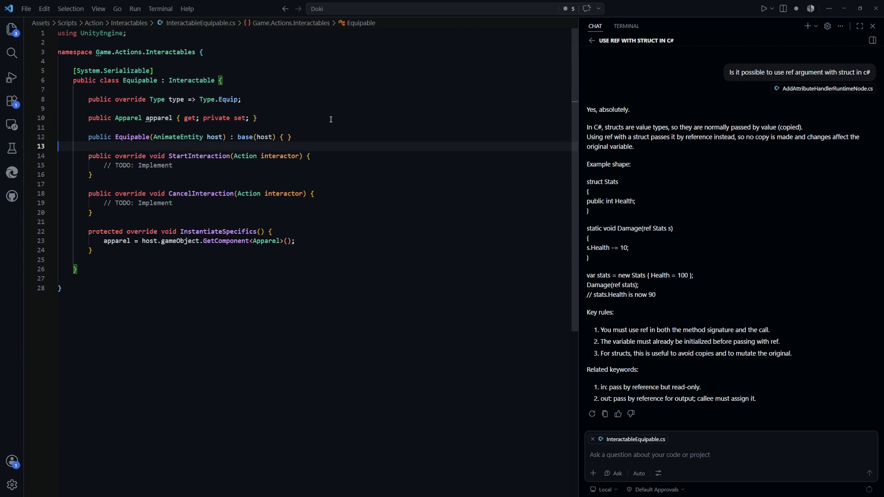
click(332, 119)
key(ctrl+s)
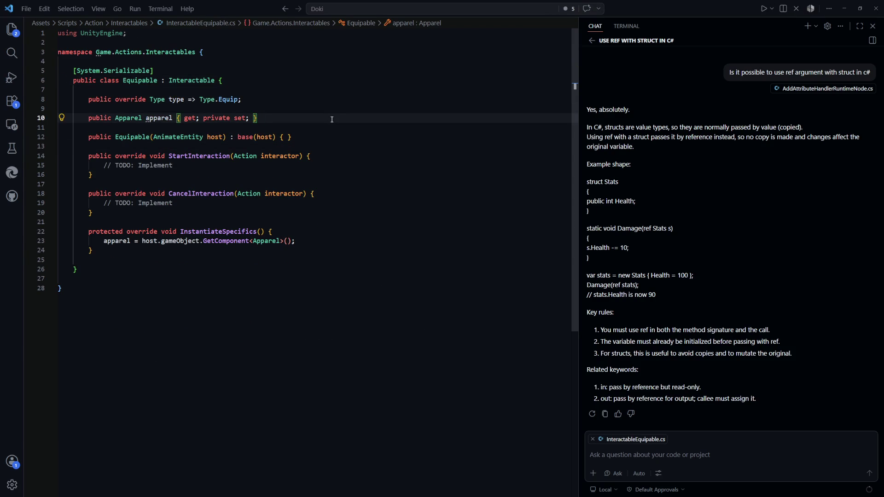
key(alt+Tab)
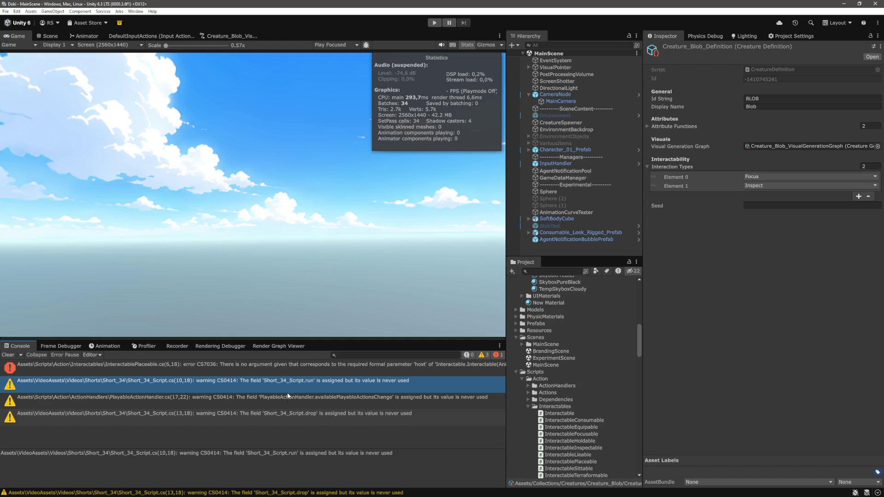
Add a Placeable host constructor calling base(host) after the placeTransform property.
click(305, 367)
key(alt+Tab)
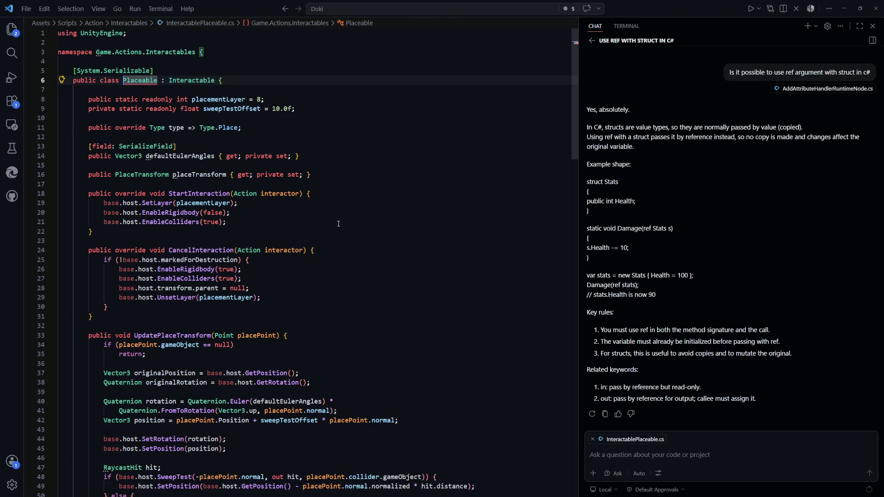
click(335, 177)
key(Tab)
click(403, 260)
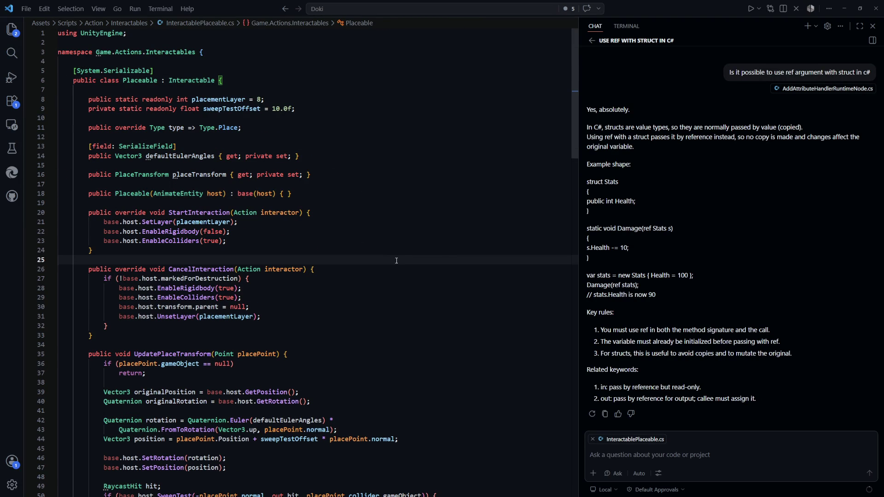
Reopen InteractableFocusable.cs to confirm its constructor and add blank lines after the namespace opening.
key(ctrl+p)
text(foc)
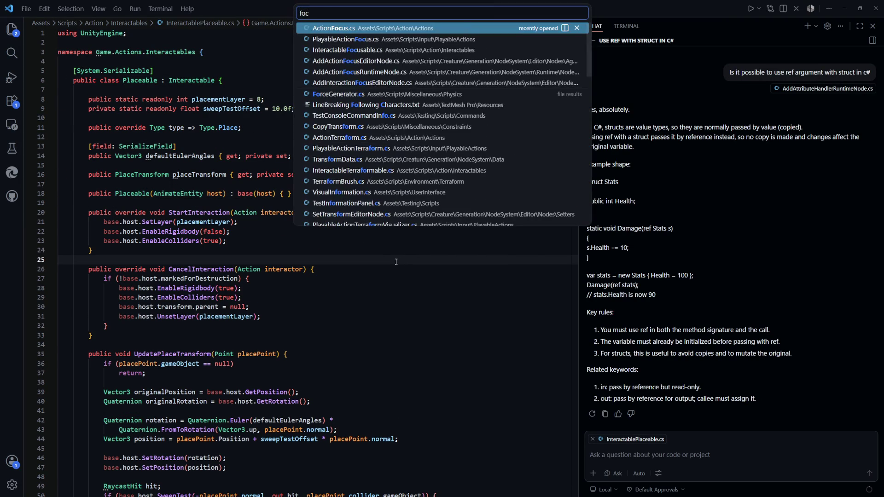
key(Down)
key(Down)
key(Return)
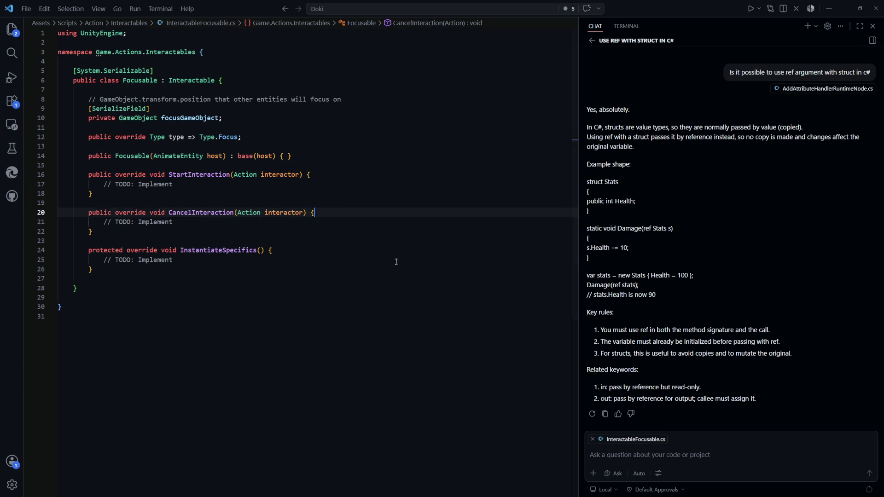
click(385, 279)
click(247, 55)
key(Return)
key(Return)
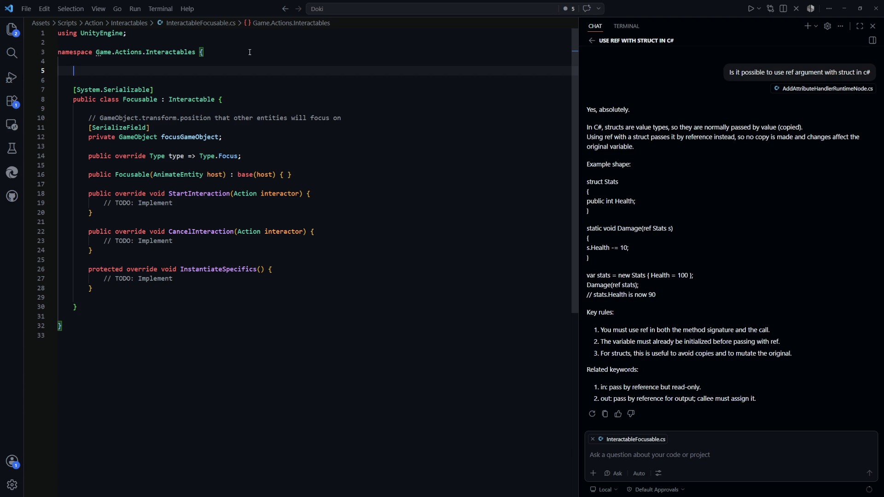
key(ctrl+p)
text(actio)
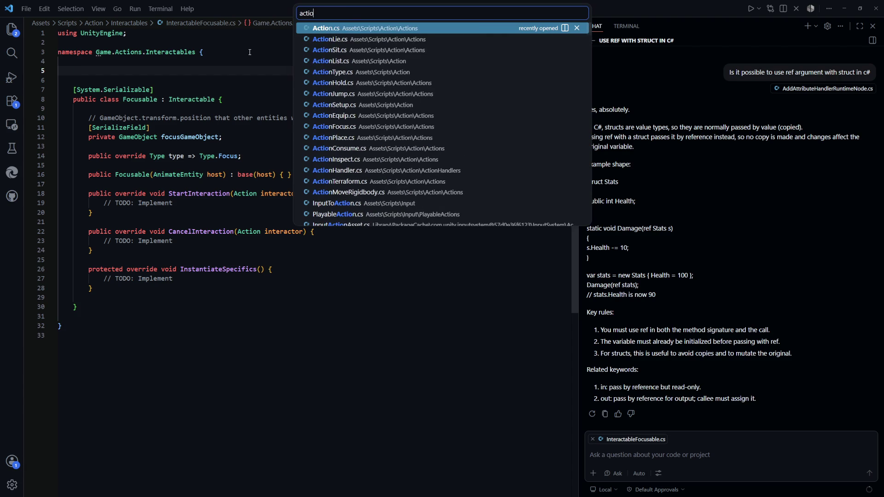
text(nmove)
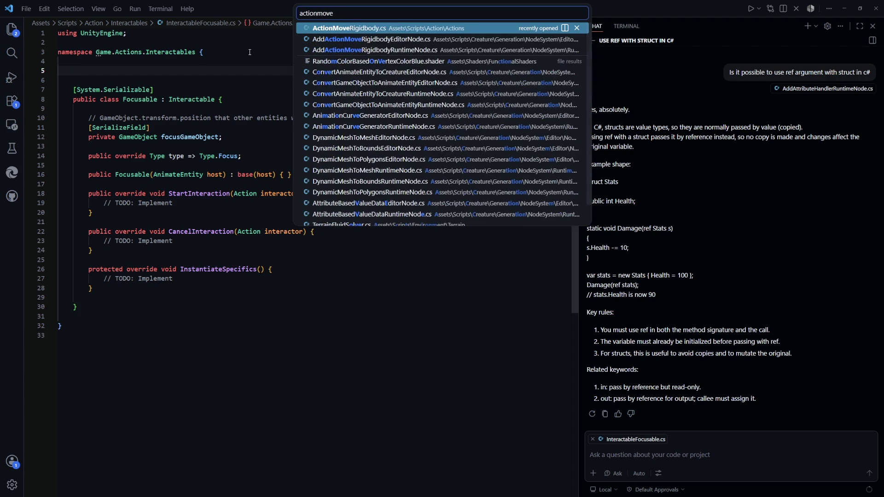
Open ActionMoveRigidbody.cs and examine CreateAction's return statement and the setup constructor defaults.
key(Return)
scroll(407, 370, up, 6)
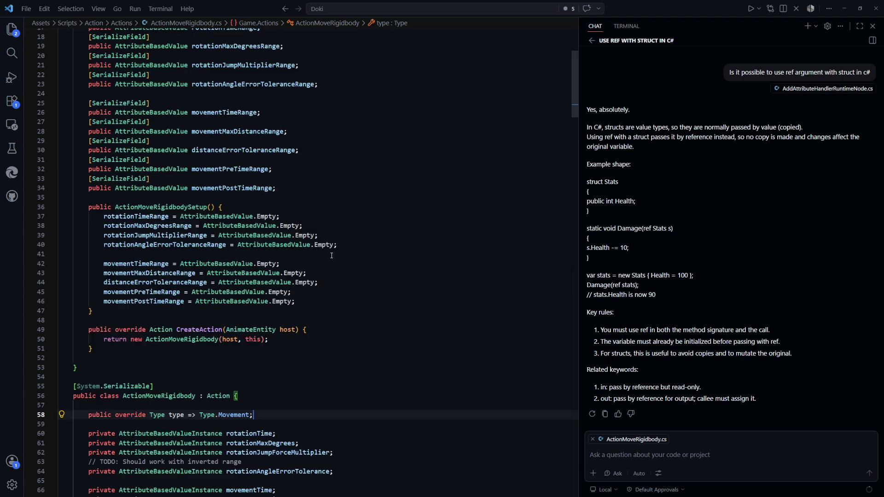
click(407, 370)
click(400, 272)
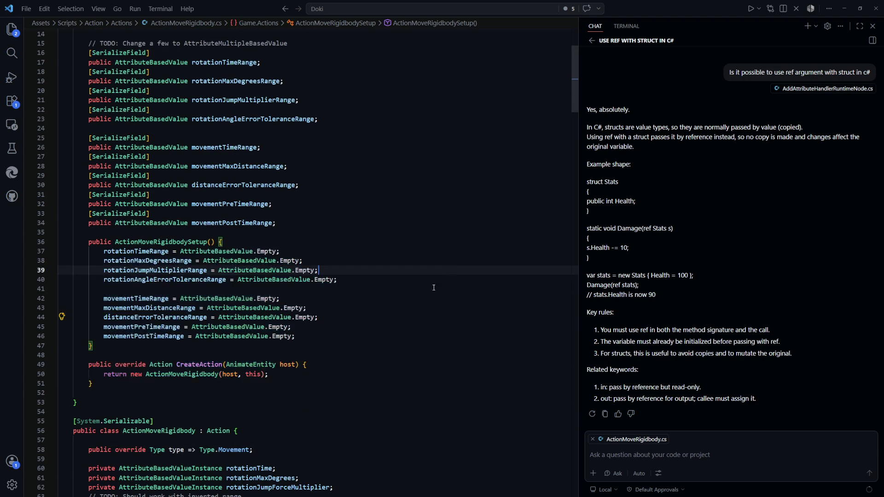
scroll(393, 317, up, 4)
scroll(393, 317, down, 12)
mouse_move(77, 194)
mouse_down()
mouse_move(92, 174)
mouse_move(62, 155)
mouse_move(77, 193)
mouse_up()
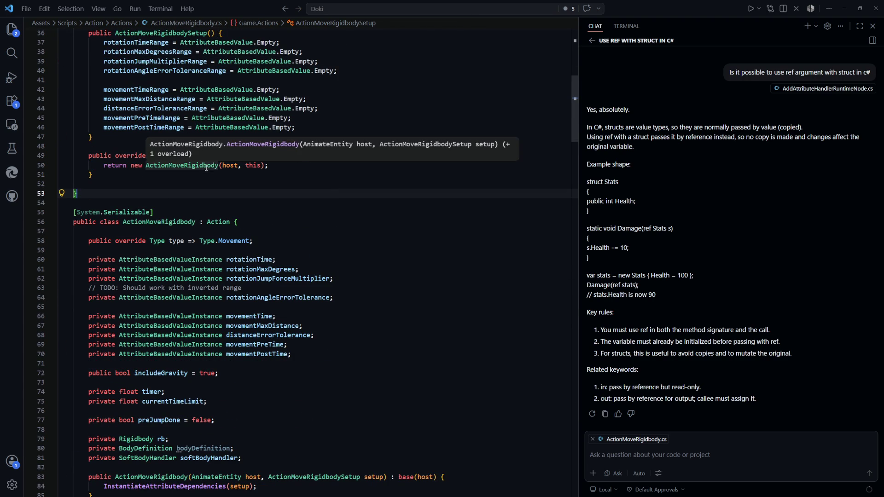
Review the ActionMoveRigidbodySetup class and the start of the ActionMoveRigidbody class.
scroll(322, 221, up, 10)
double_click(169, 83)
scroll(359, 278, down, 7)
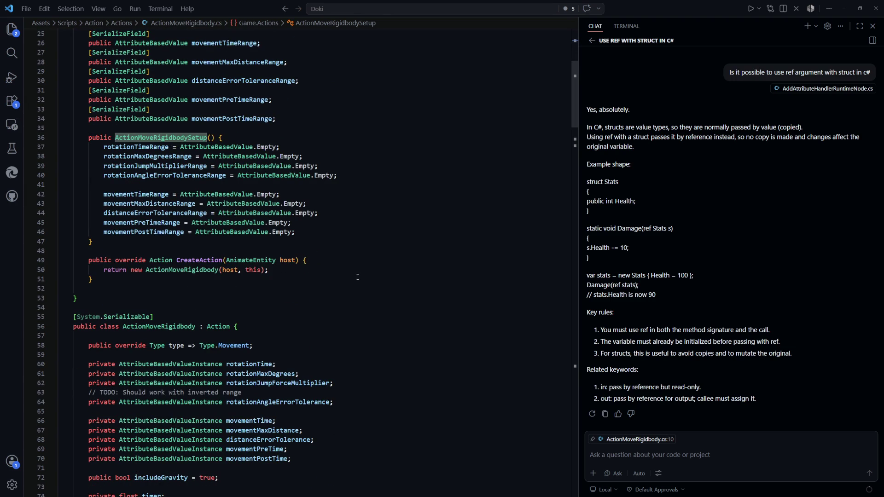
scroll(357, 277, up, 8)
scroll(357, 276, down, 8)
scroll(358, 276, down, 3)
click(407, 252)
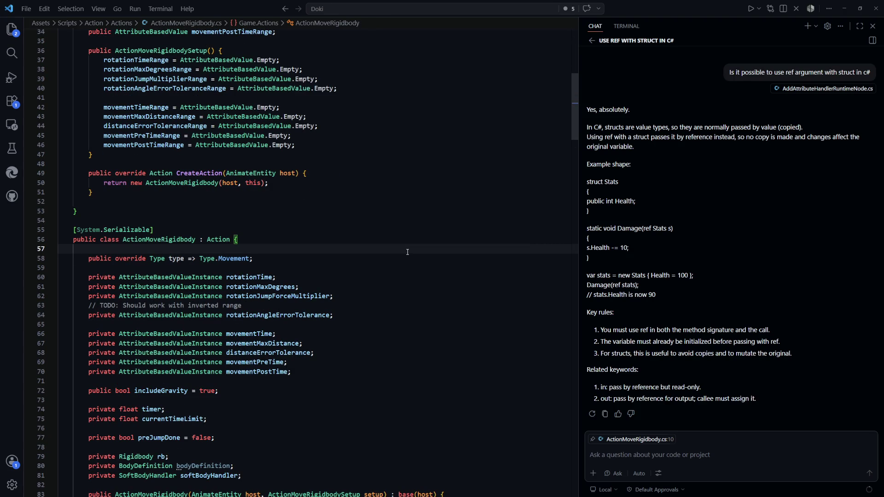
key(ctrl+p)
text(addri)
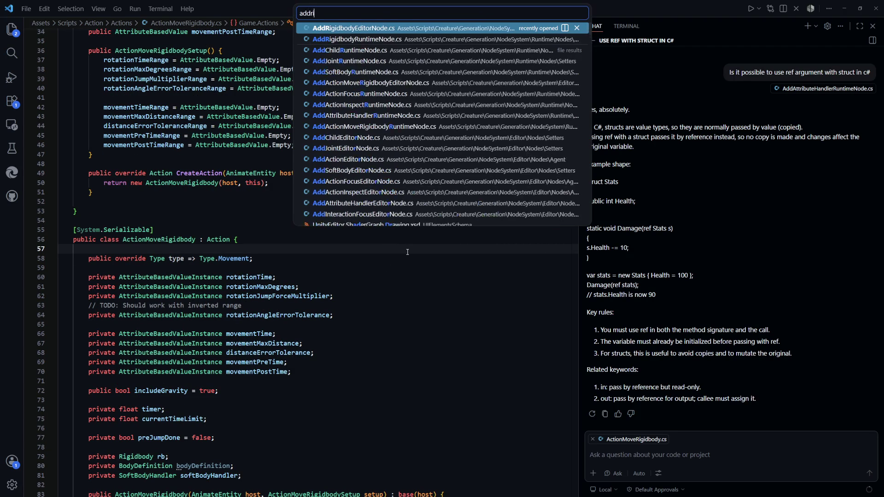
Open AddActionMoveRigidbodyRuntimeNode.cs and select the setup-filling lines 47–73 of GenerateOutput.
key(Down)
key(Down)
key(Down)
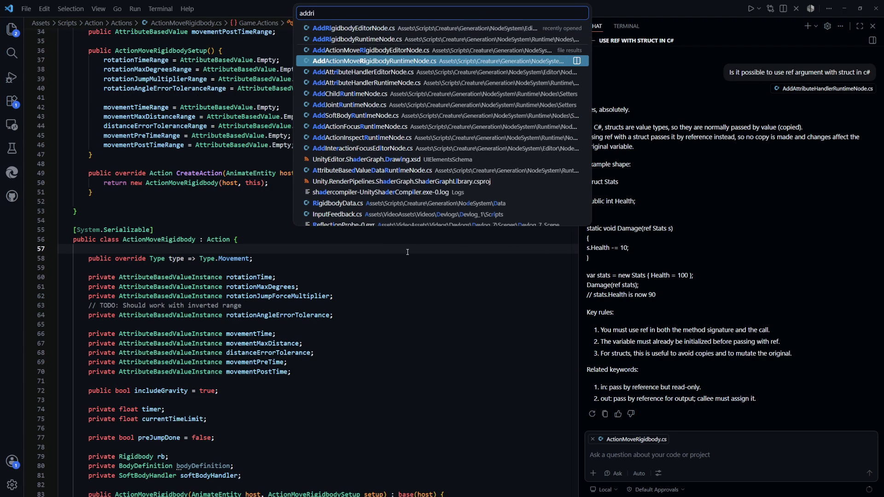
key(Return)
scroll(436, 304, down, 11)
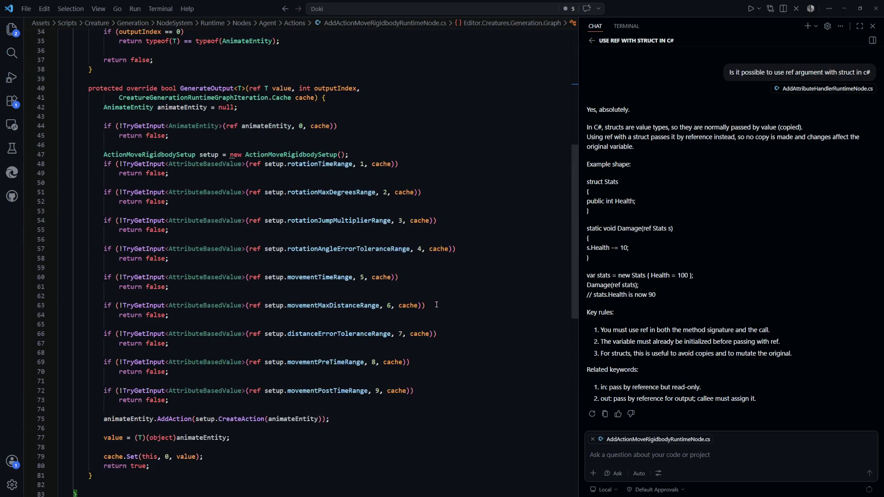
mouse_move(60, 154)
mouse_down()
mouse_move(138, 164)
mouse_move(323, 212)
mouse_move(449, 327)
mouse_move(460, 381)
mouse_move(474, 398)
mouse_up()
click(474, 397)
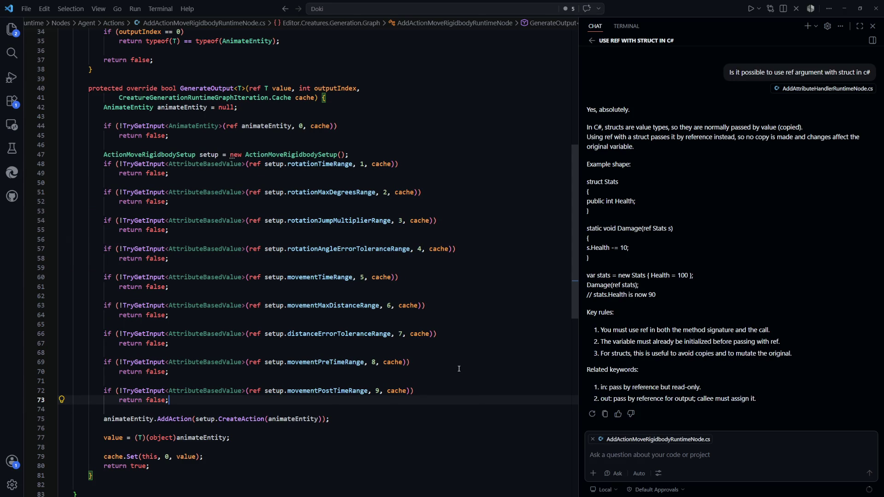
mouse_move(475, 402)
mouse_down()
mouse_move(230, 290)
mouse_move(138, 207)
mouse_move(104, 154)
mouse_up()
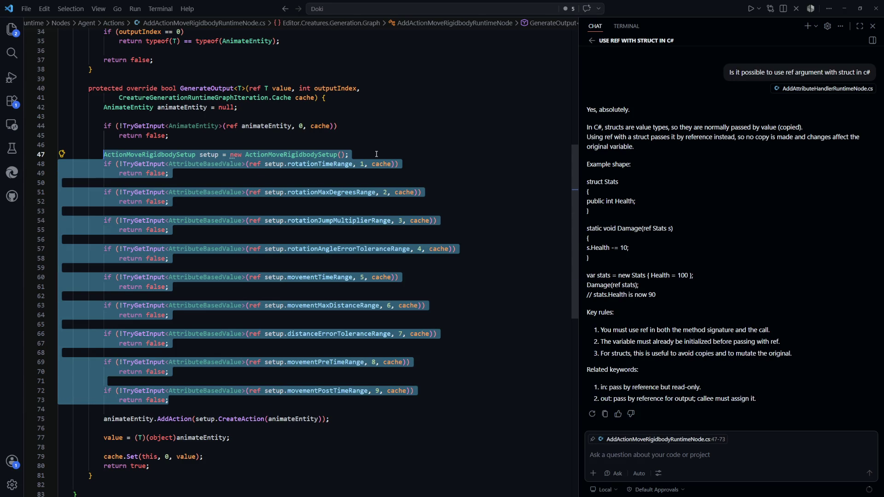
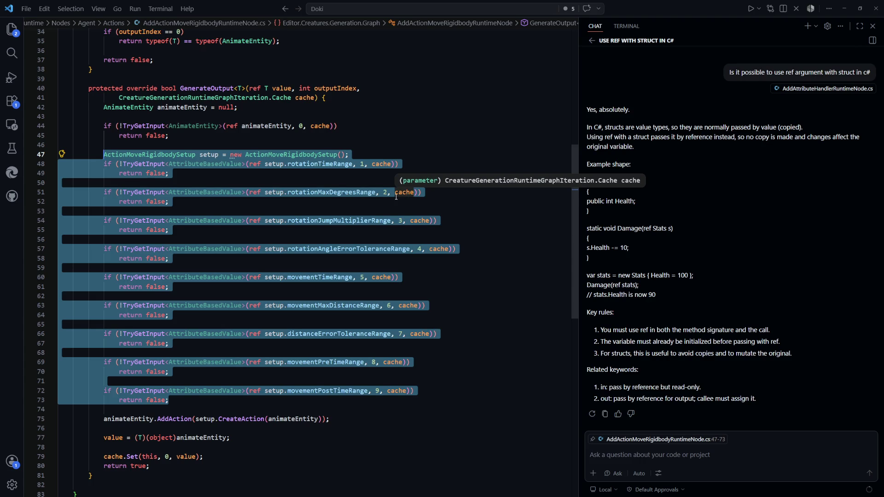
Inspect the input reads on lines 63–67 and the input compatibility check.
click(58, 324)
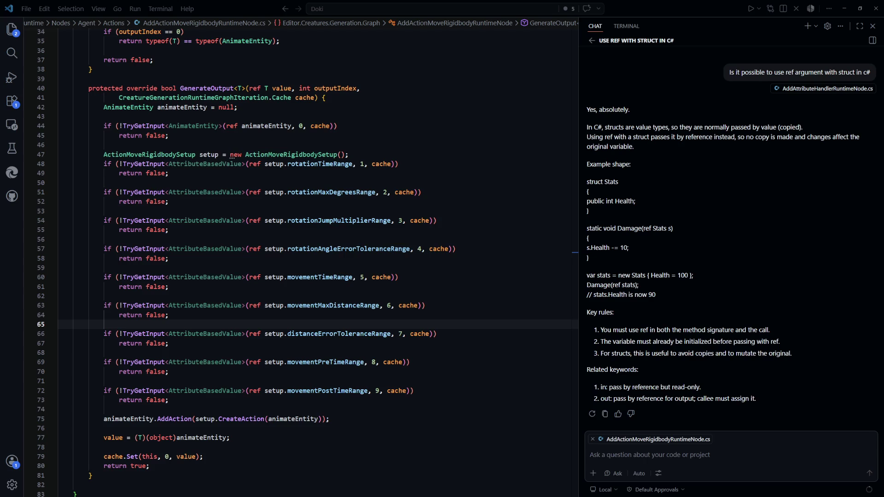
click(441, 308)
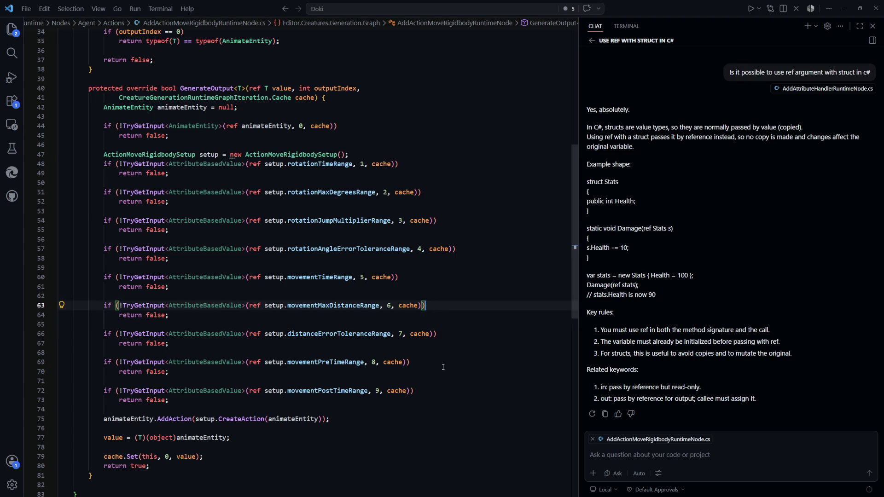
scroll(368, 357, up, 6)
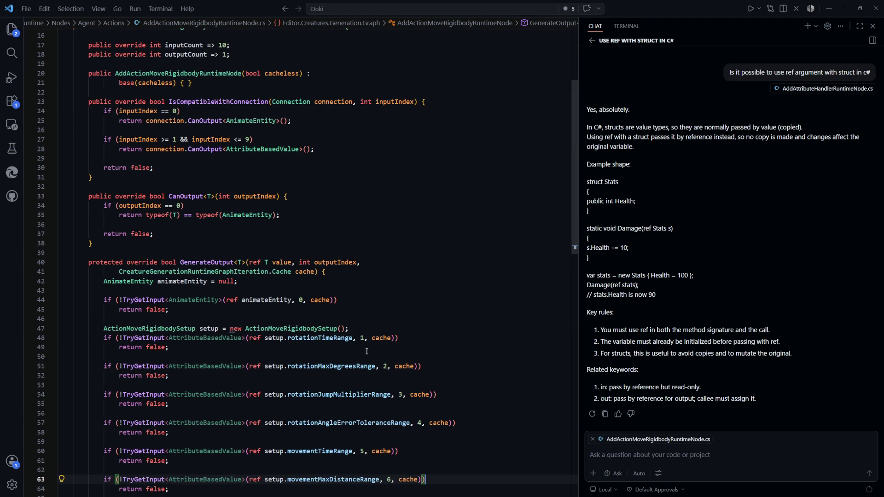
mouse_move(400, 188)
mouse_down()
mouse_move(106, 138)
mouse_move(133, 111)
mouse_move(124, 101)
mouse_up()
click(307, 168)
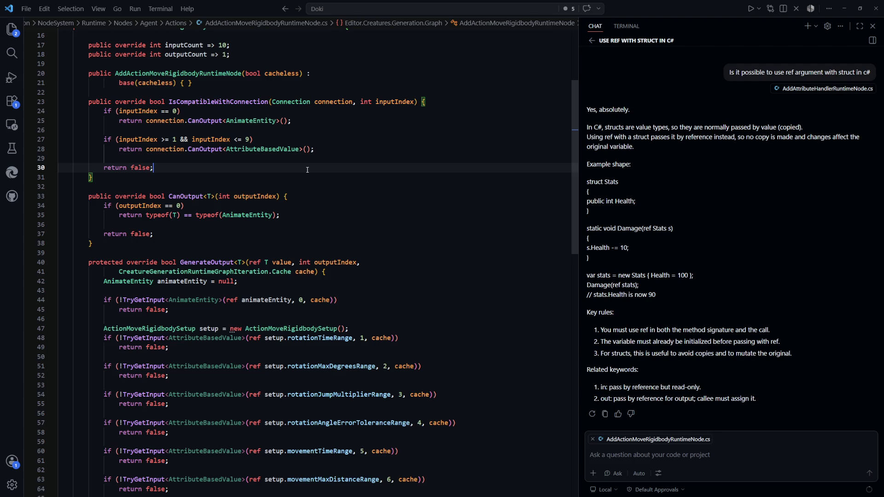
scroll(307, 170, up, 3)
drag(216, 175, 153, 160)
click(349, 236)
scroll(414, 258, down, 10)
click(457, 313)
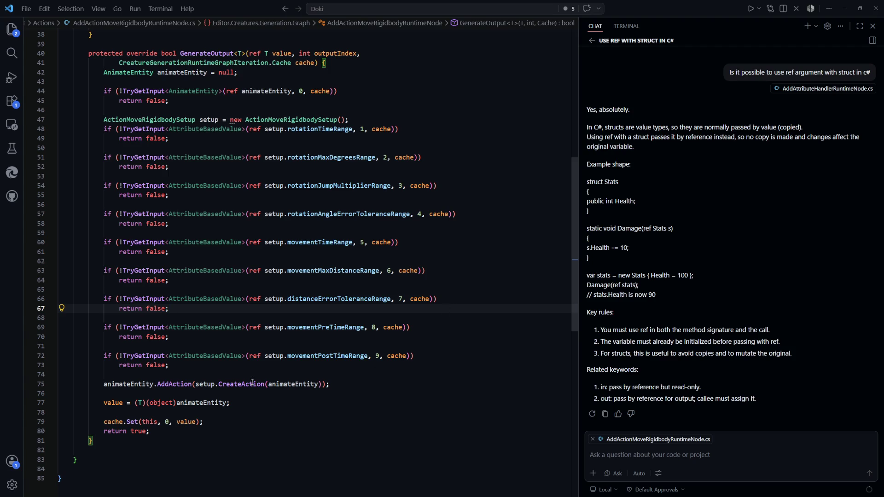
Select the block reading all nine setup inputs and highlight every AttributeBasedValue use.
mouse_move(178, 365)
mouse_down()
mouse_move(110, 345)
mouse_move(105, 121)
mouse_up()
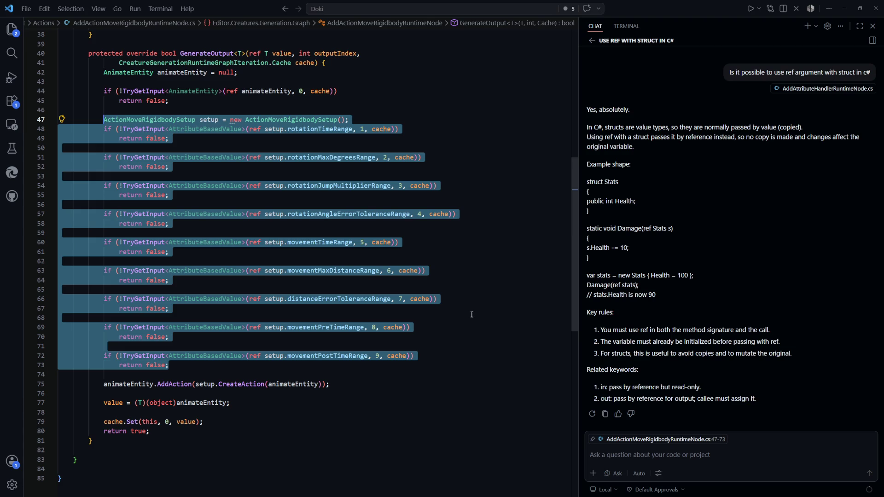
click(471, 314)
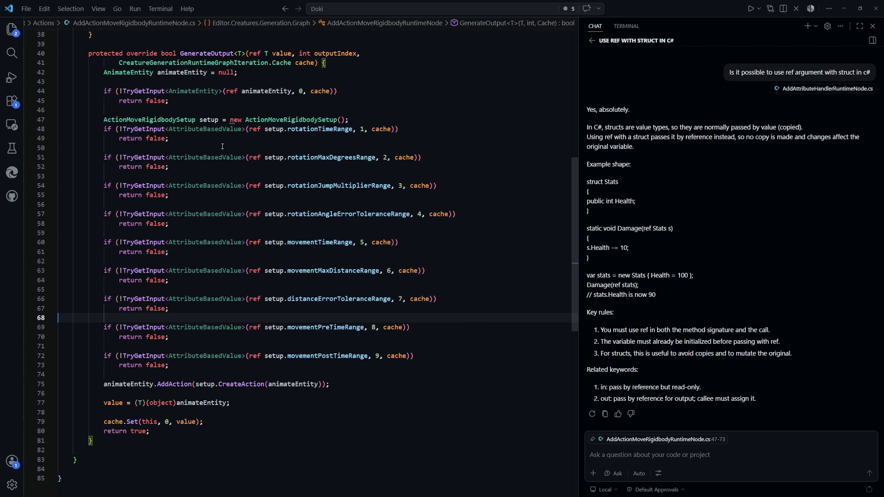
click(451, 257)
scroll(341, 323, up, 2)
scroll(341, 323, up, 5)
scroll(343, 308, down, 3)
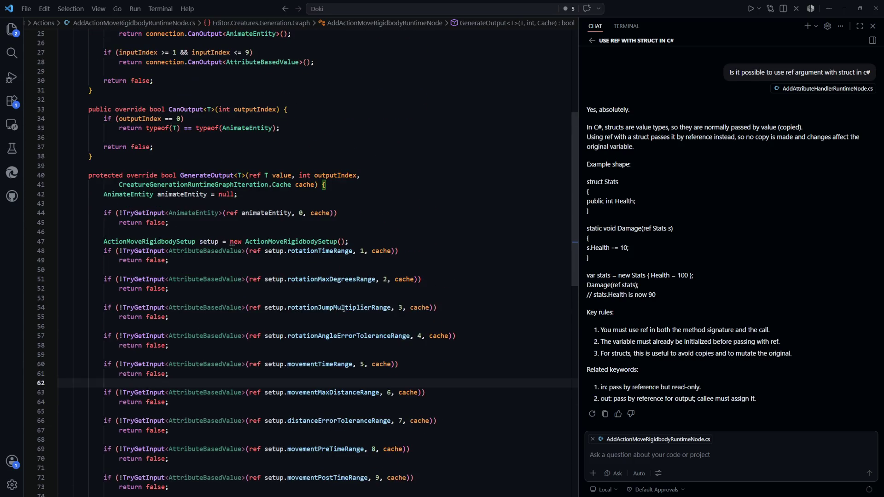
mouse_move(343, 308)
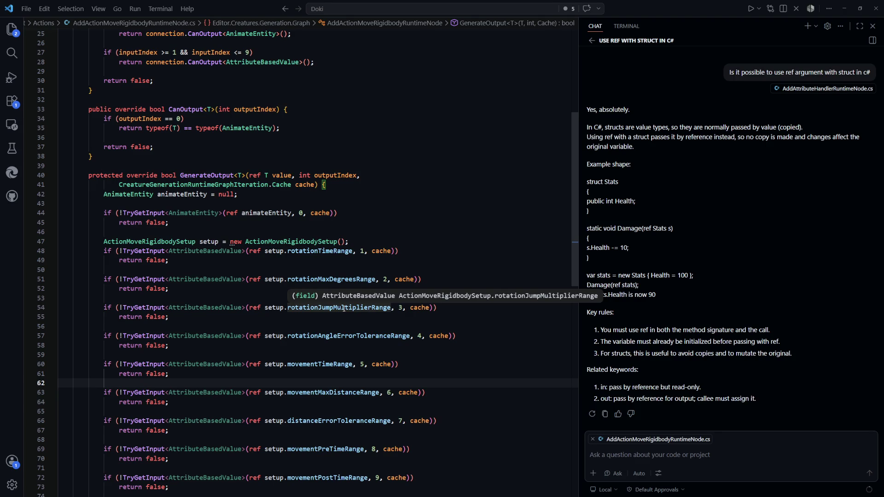
Open CreatureGenerationEditorGraphExporter.cs from Quick Open with 'exporter'.
key(ctrl+p)
text(exporter)
key(Return)
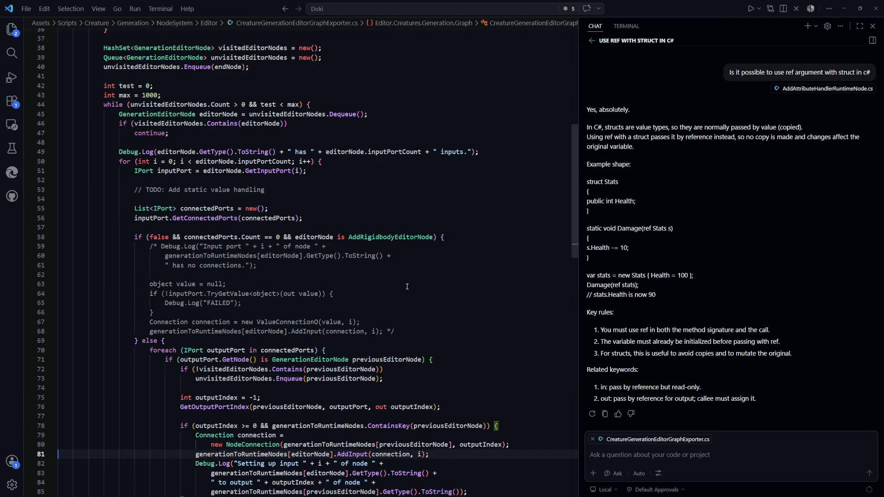
scroll(404, 288, down, 5)
scroll(275, 258, down, 1)
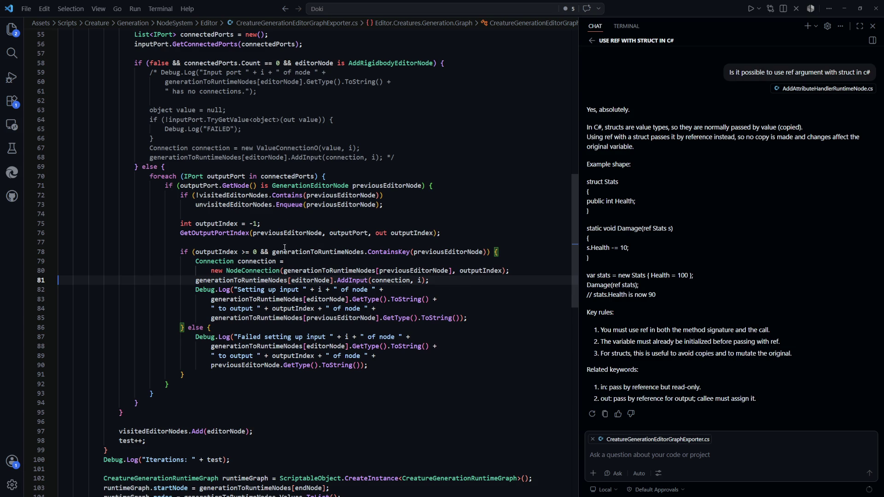
Trace previousEditorNode through the failure log message and the connected-port check.
click(444, 346)
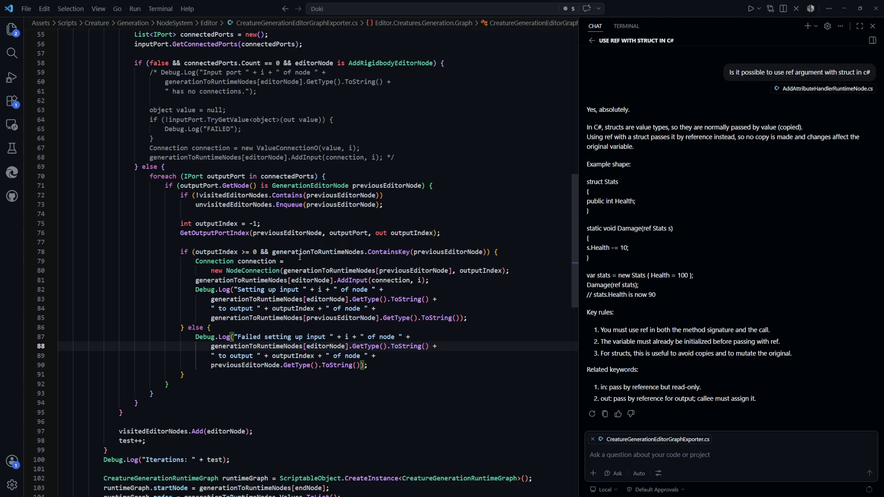
click(443, 252)
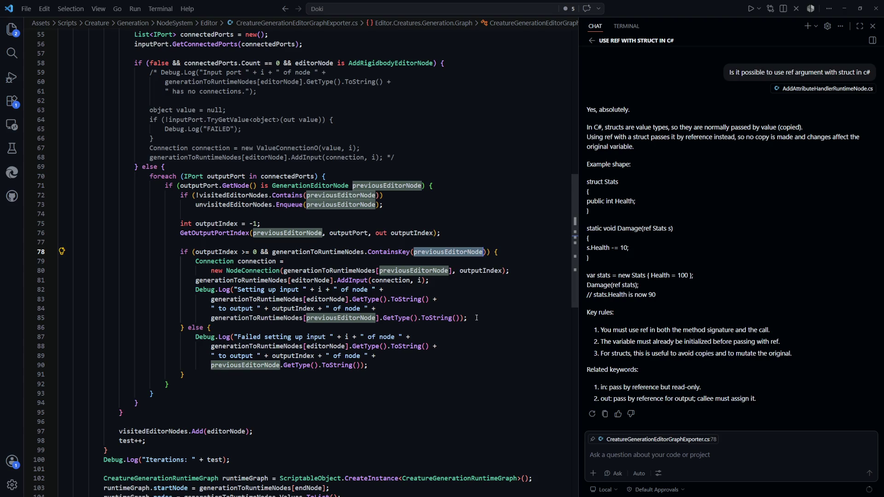
scroll(460, 295, up, 3)
click(449, 255)
scroll(449, 276, up, 5)
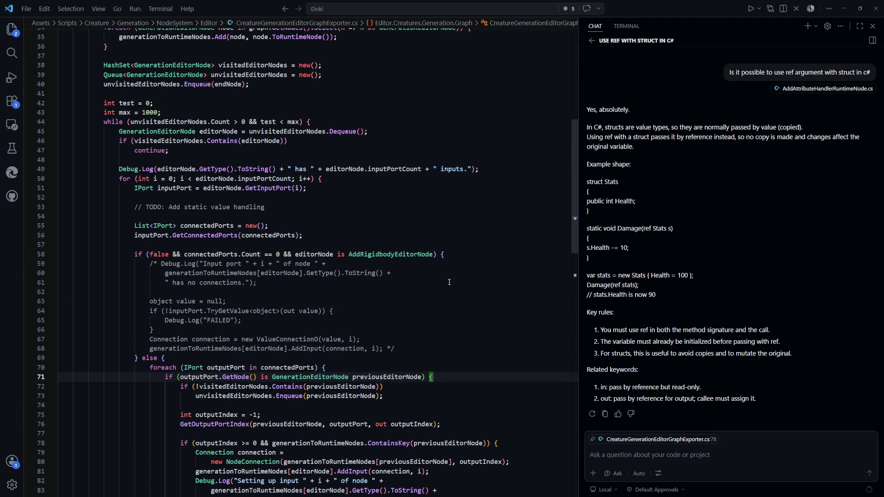
scroll(295, 244, up, 1)
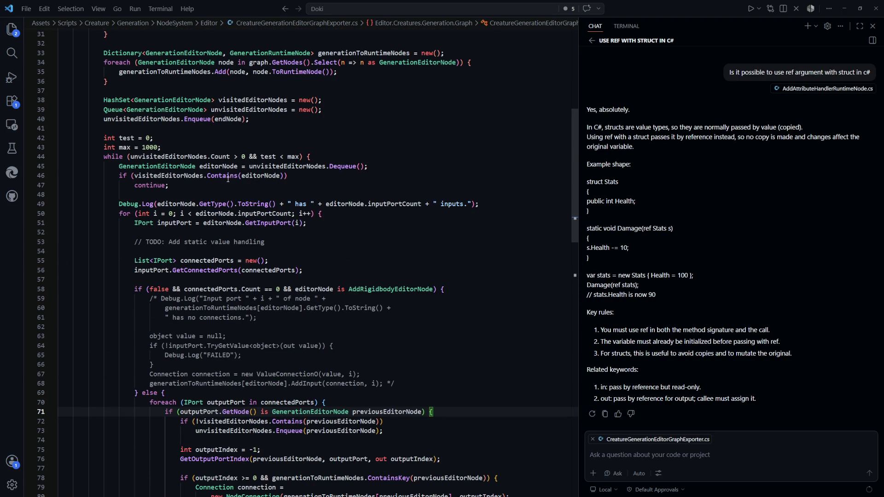
scroll(188, 176, down, 2)
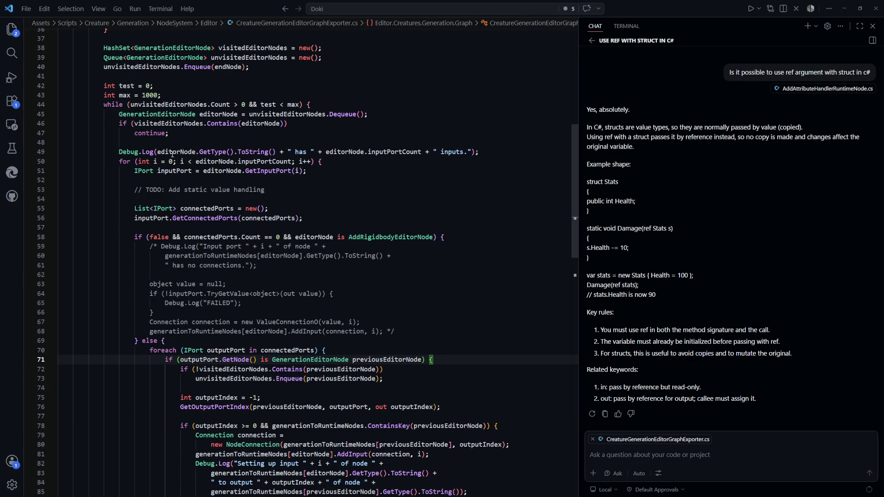
scroll(259, 205, up, 1)
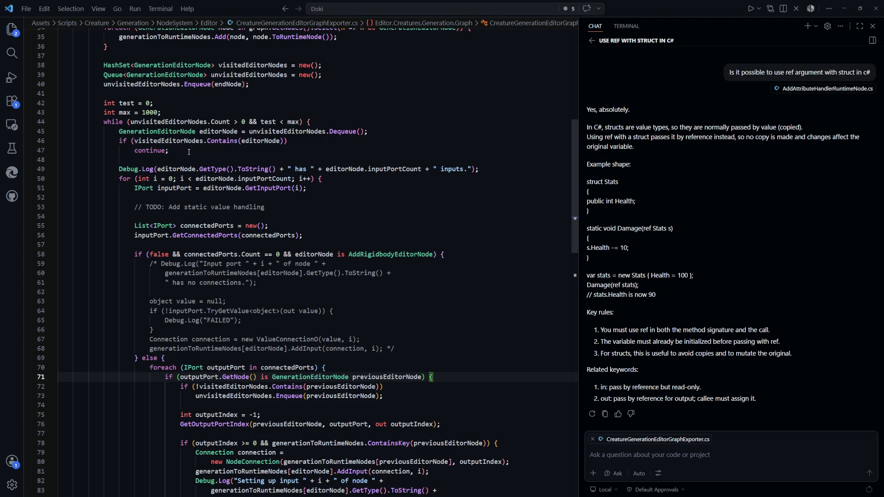
Highlight the uses of unvisitedEditorNodes and endNode in OnImportAsset.
click(303, 132)
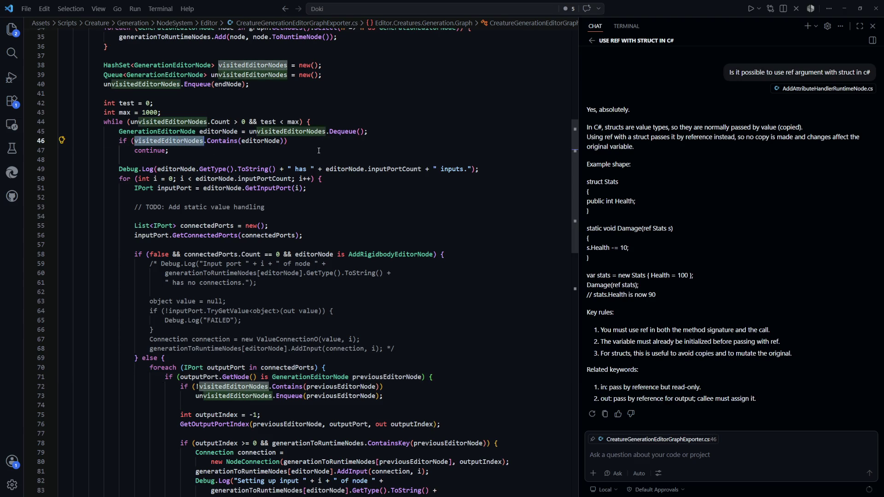
scroll(304, 161, up, 4)
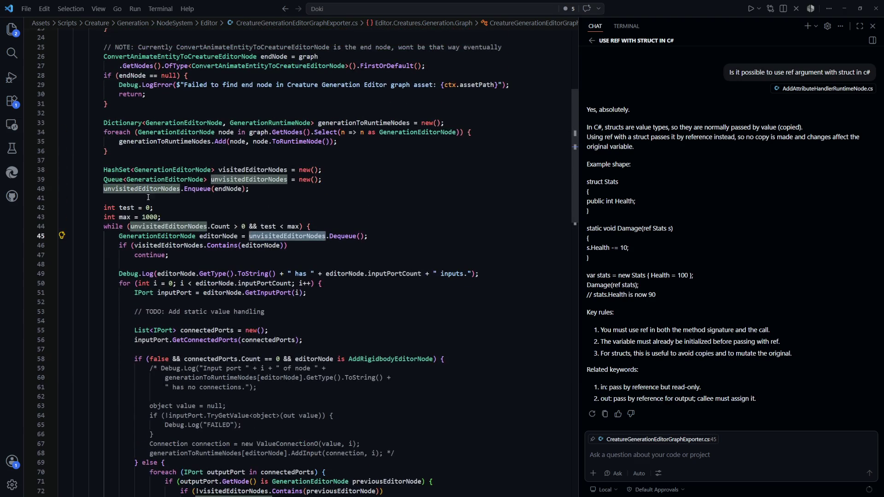
click(306, 188)
drag(306, 189, 104, 188)
click(225, 189)
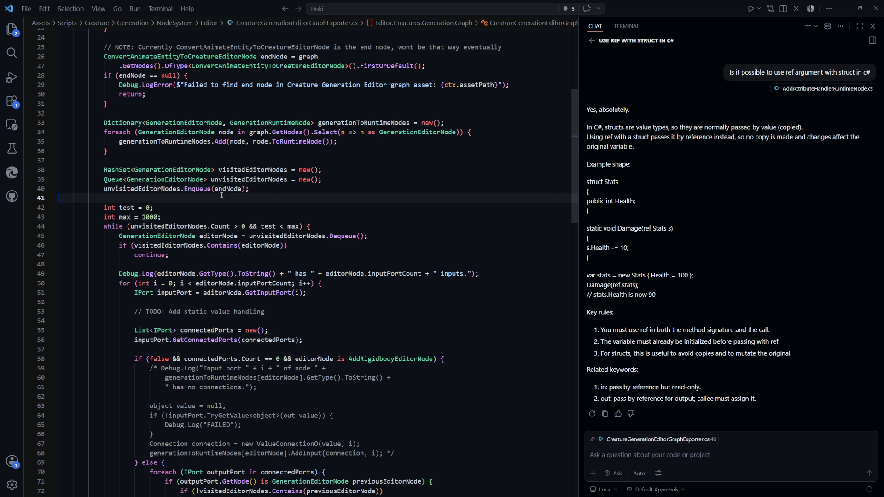
double_click(226, 188)
scroll(140, 183, up, 3)
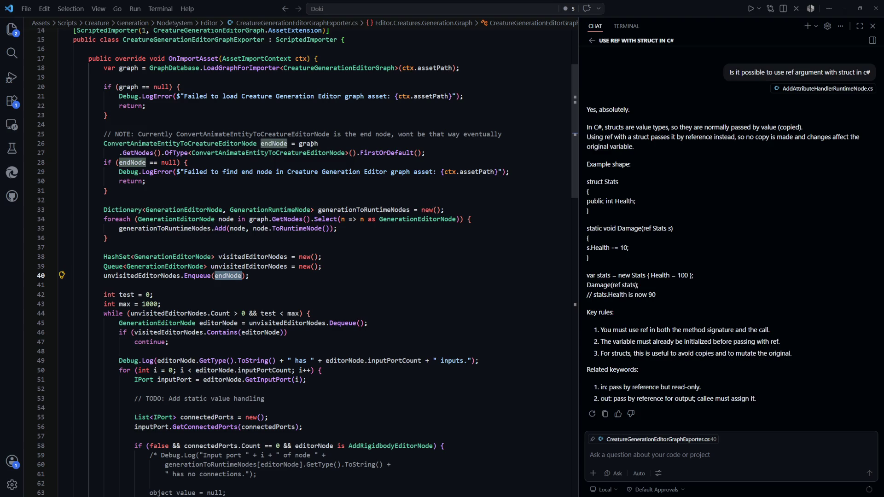
scroll(342, 223, down, 2)
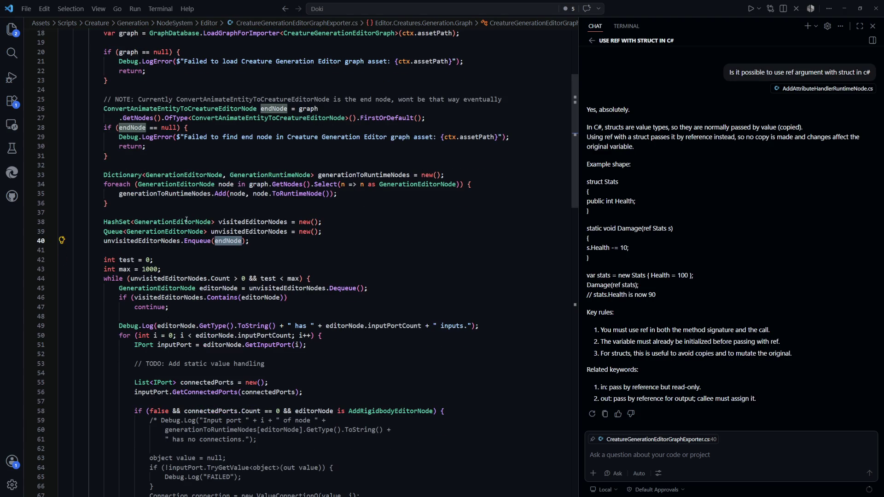
mouse_move(187, 220)
mouse_move(293, 176)
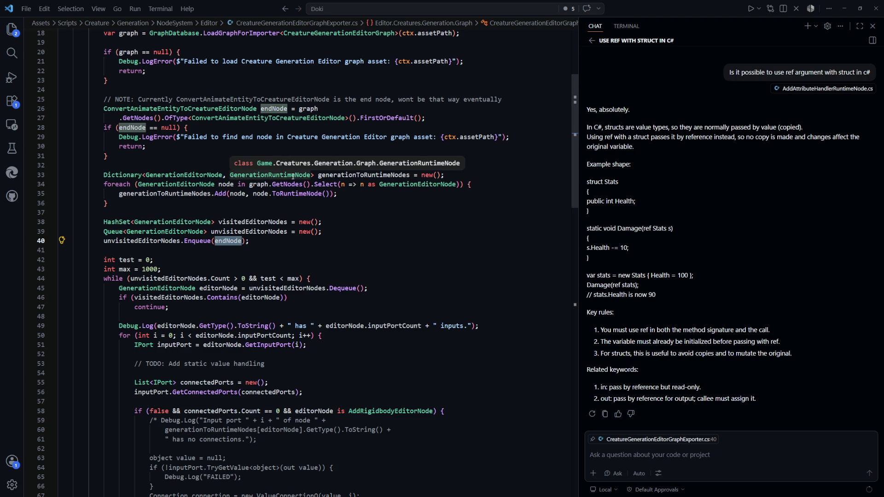
click(363, 175)
scroll(373, 268, down, 5)
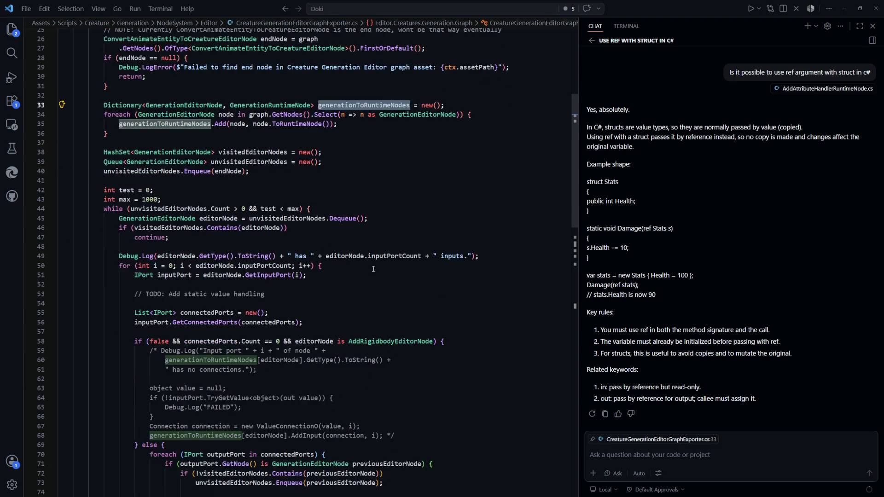
scroll(373, 268, down, 5)
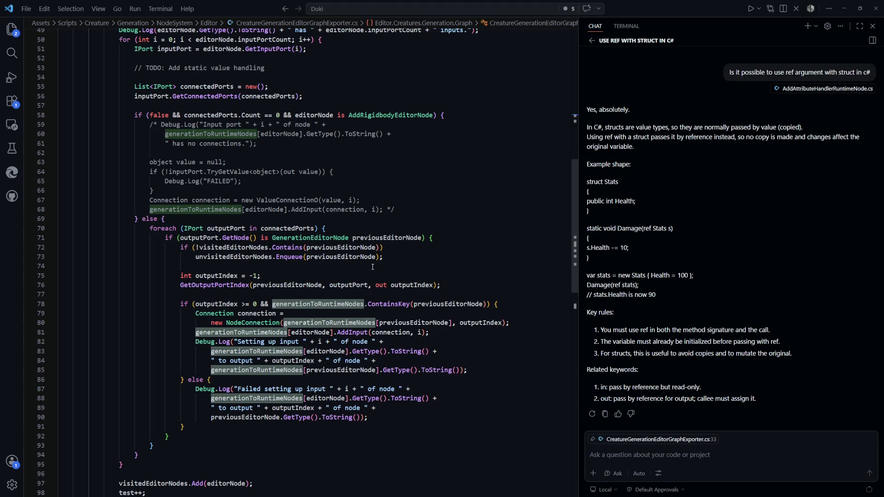
scroll(373, 267, up, 8)
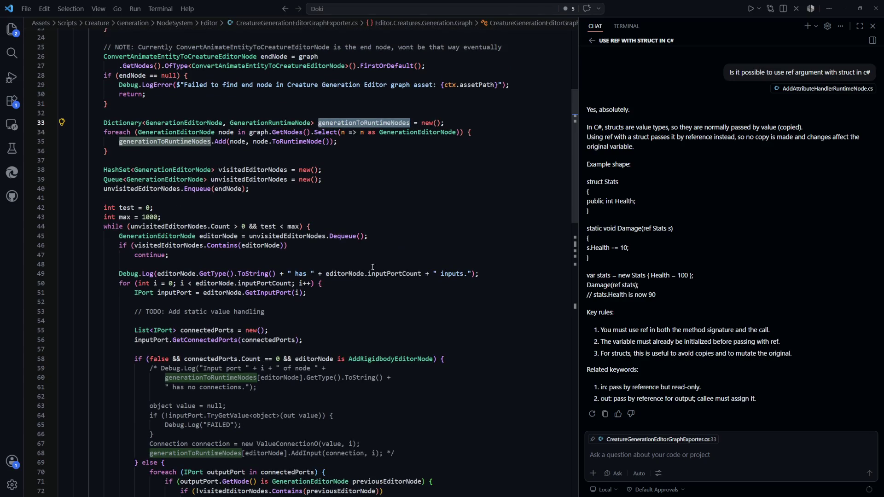
scroll(373, 267, down, 7)
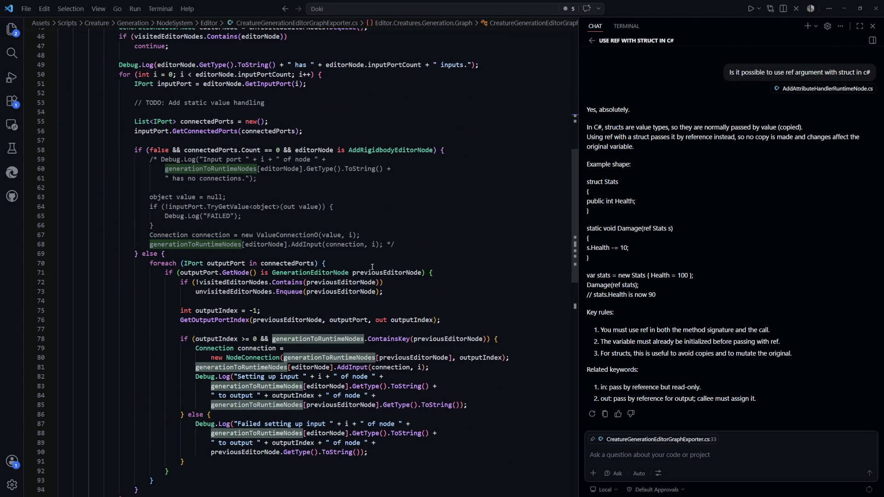
scroll(372, 267, up, 5)
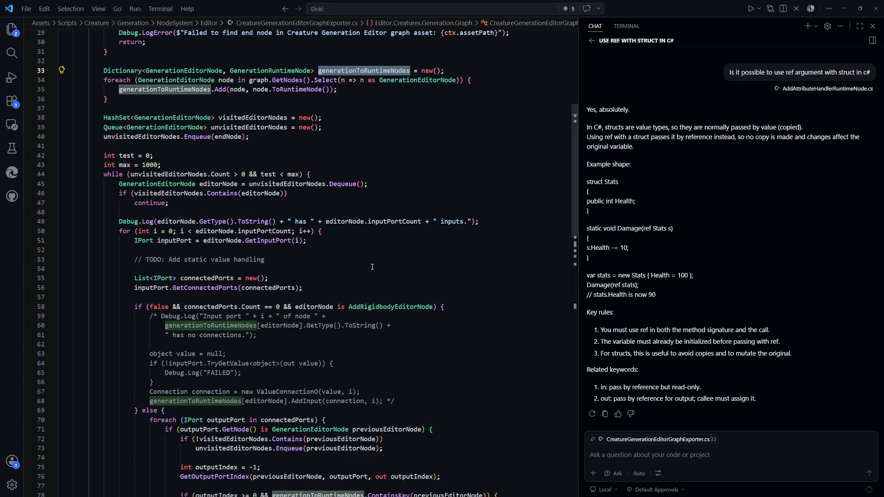
scroll(372, 267, up, 1)
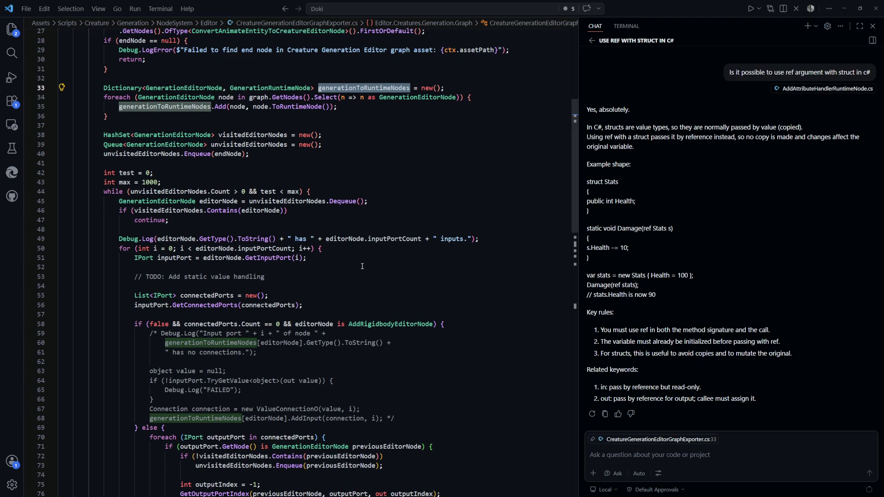
scroll(362, 266, down, 2)
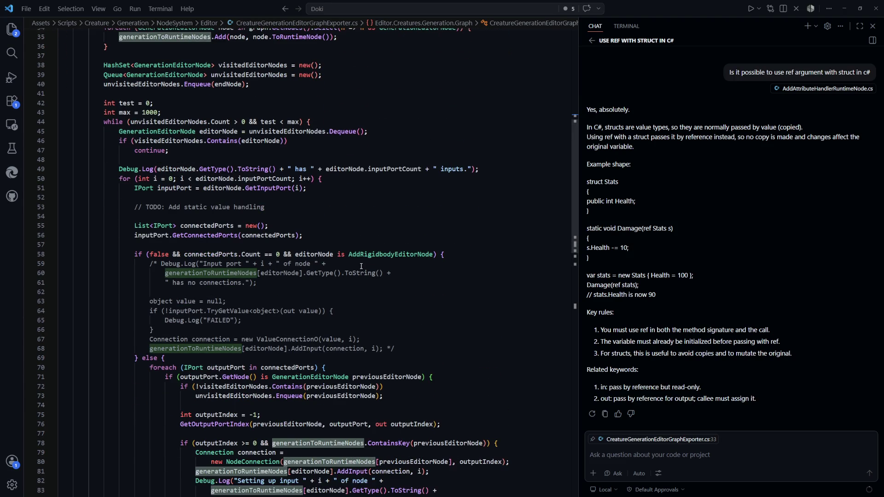
scroll(361, 266, down, 5)
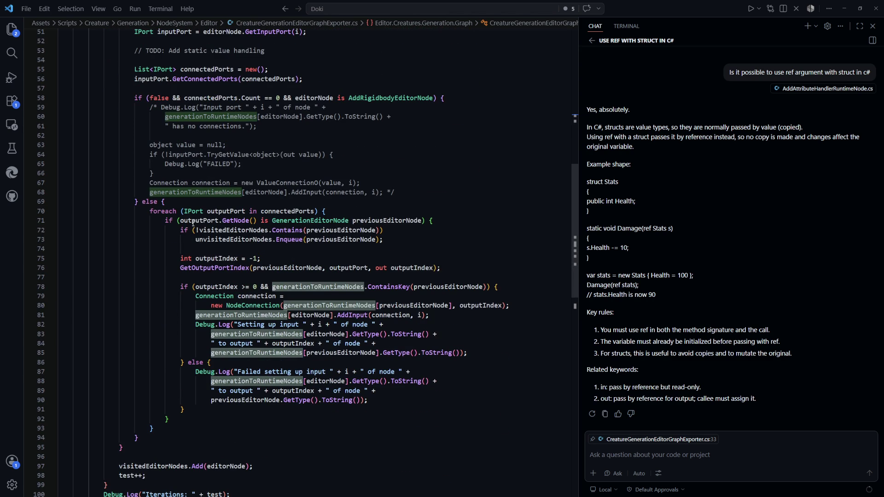
click(450, 204)
click(198, 220)
scroll(380, 294, up, 4)
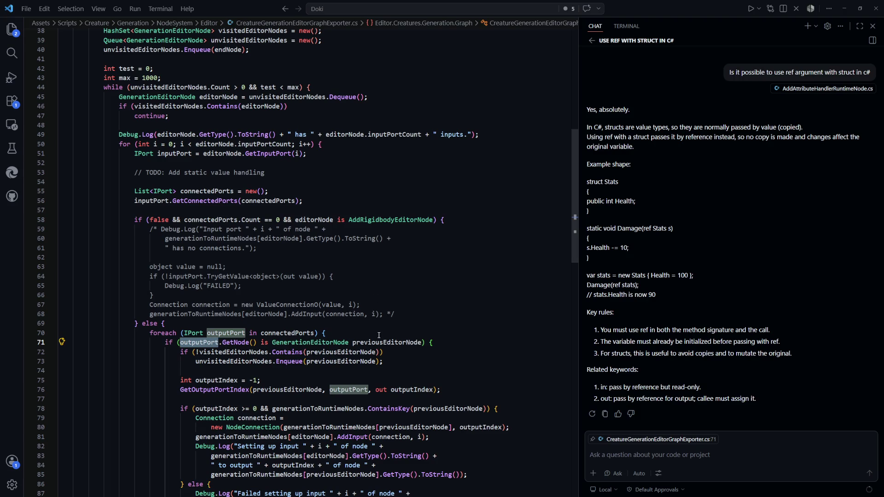
mouse_move(377, 342)
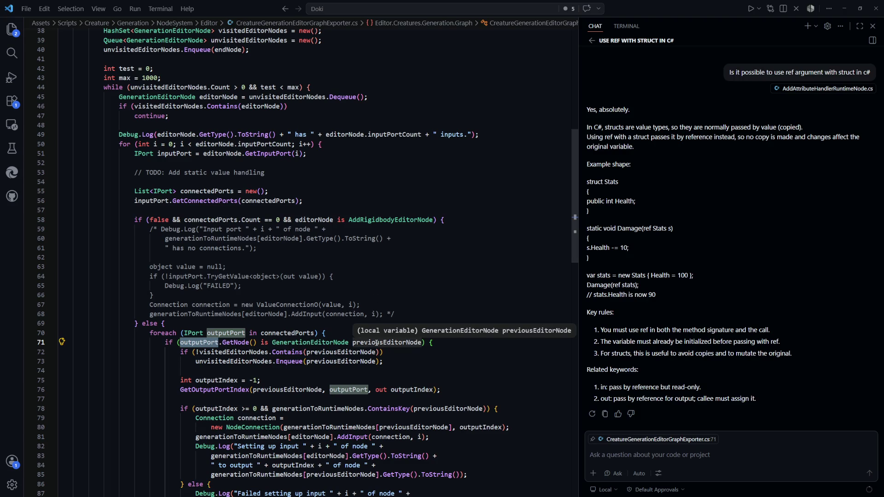
scroll(323, 311, down, 4)
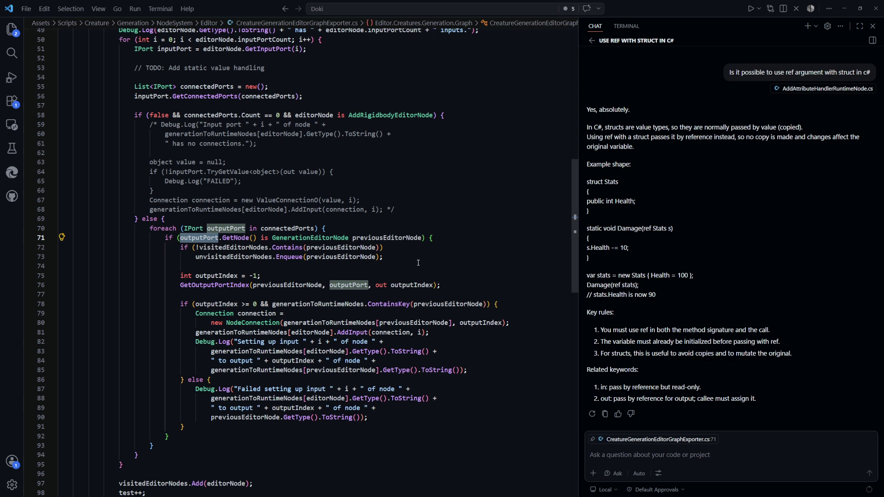
click(438, 256)
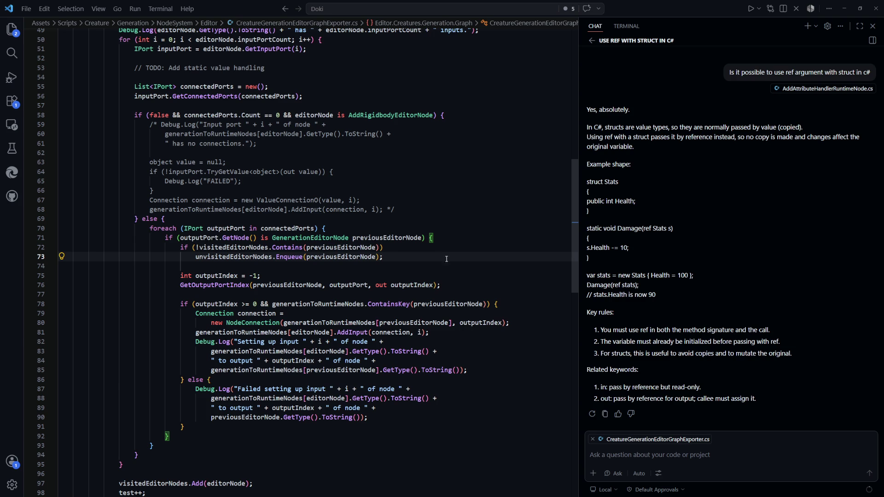
Add the node-mapping lines 33–36 to the Copilot chat context.
scroll(328, 277, up, 5)
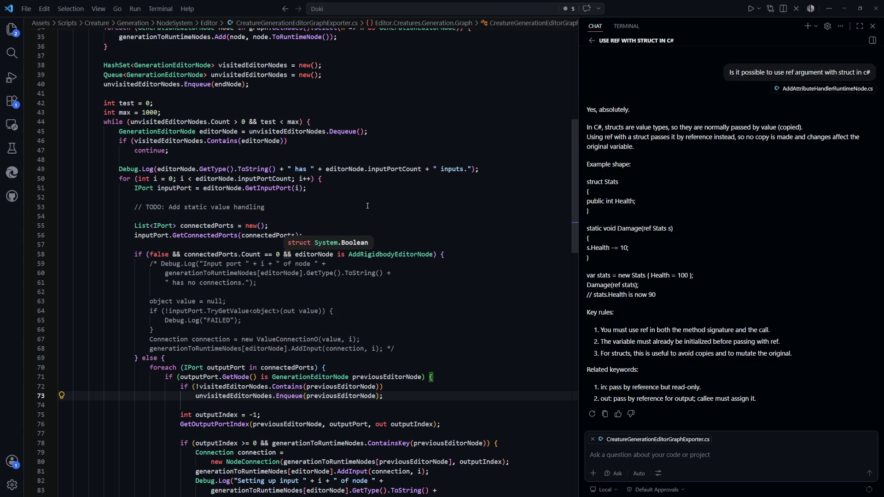
scroll(367, 204, down, 3)
scroll(367, 204, down, 7)
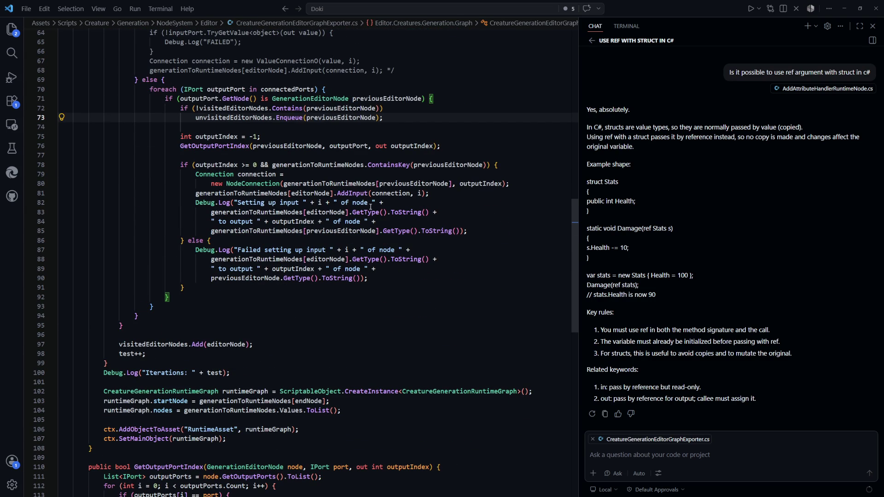
scroll(383, 221, up, 8)
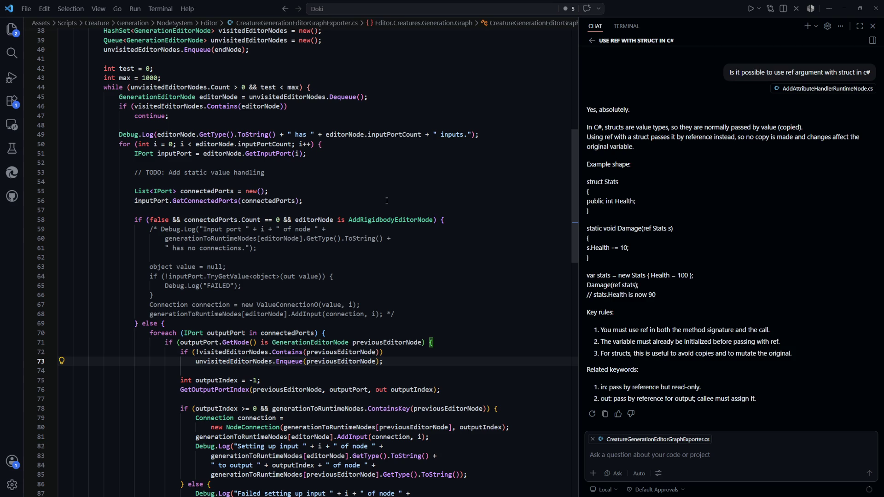
scroll(387, 201, up, 3)
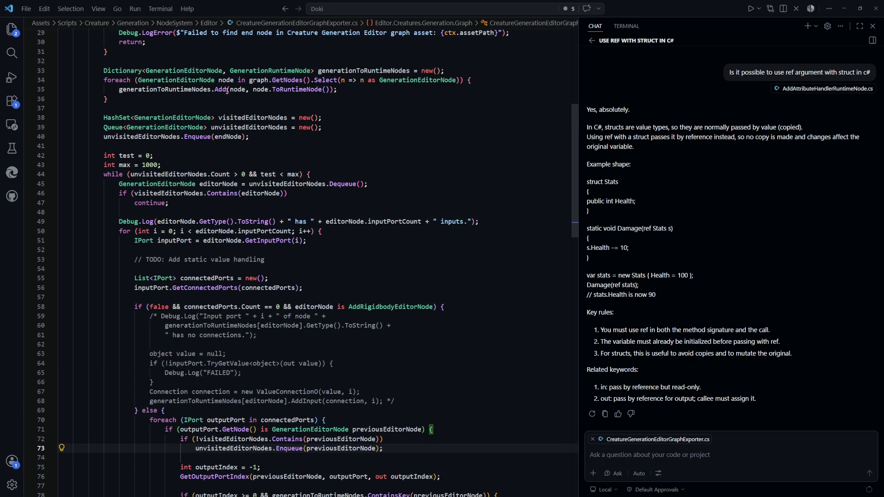
drag(108, 99, 112, 74)
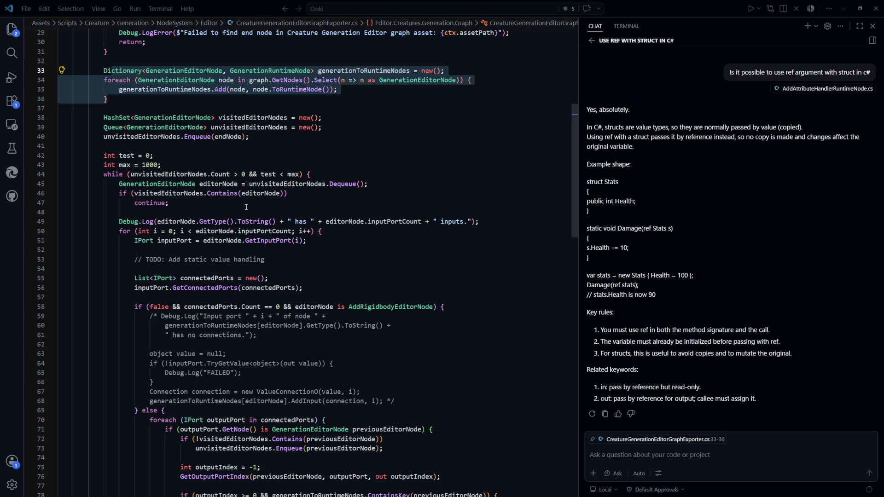
click(383, 164)
Review the unvisited-nodes queue declaration, then bring up the recent-files list with Ctrl+Tab.
scroll(428, 228, up, 2)
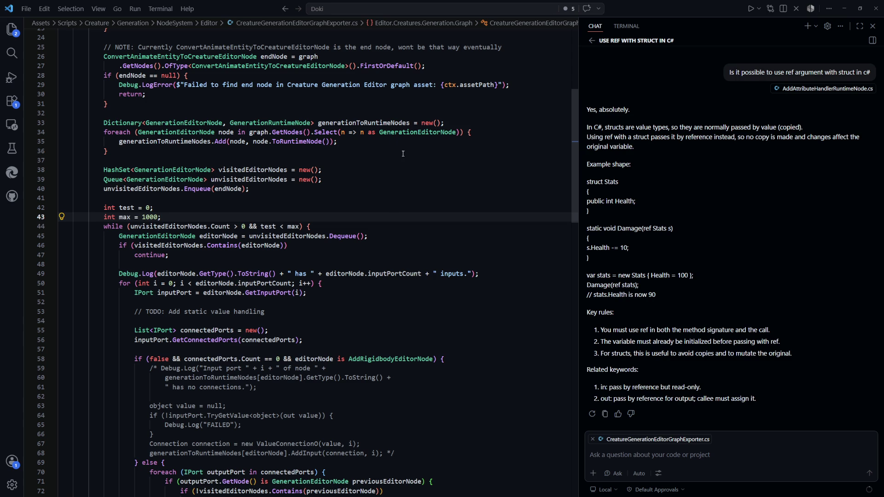
click(395, 179)
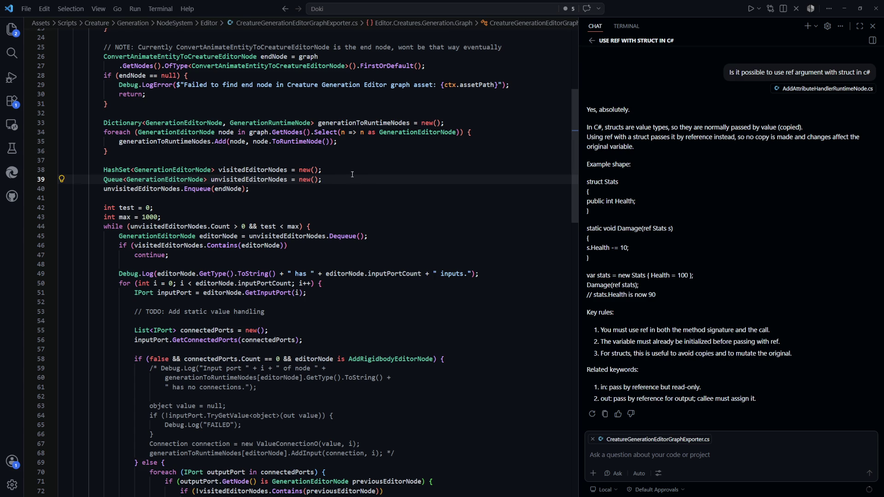
scroll(353, 174, down, 8)
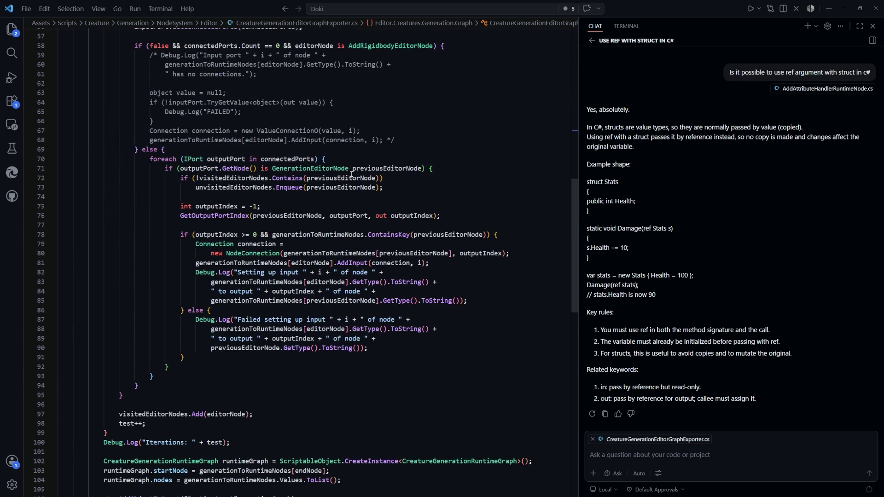
scroll(351, 175, up, 8)
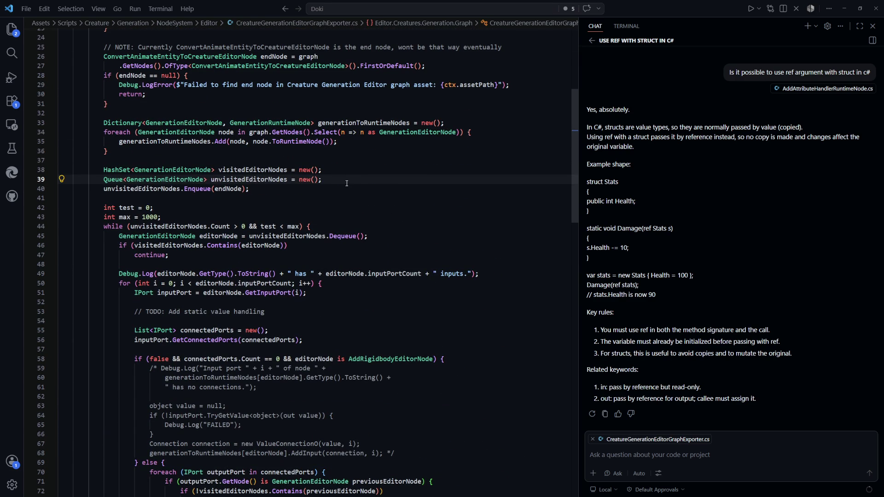
click(432, 210)
key(ctrl+Tab)
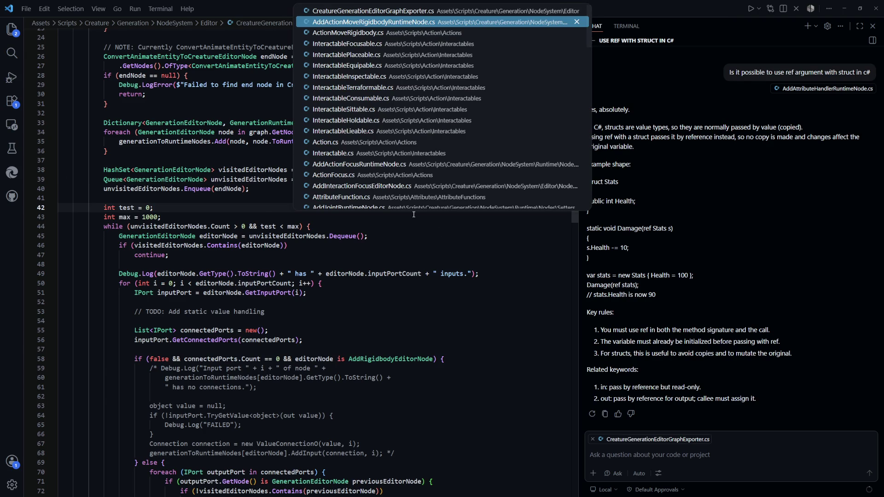
scroll(353, 265, down, 1)
Start a comment above the setup line: '// NOTE: The current implementation recreates setup'.
scroll(353, 265, up, 5)
scroll(344, 266, down, 7)
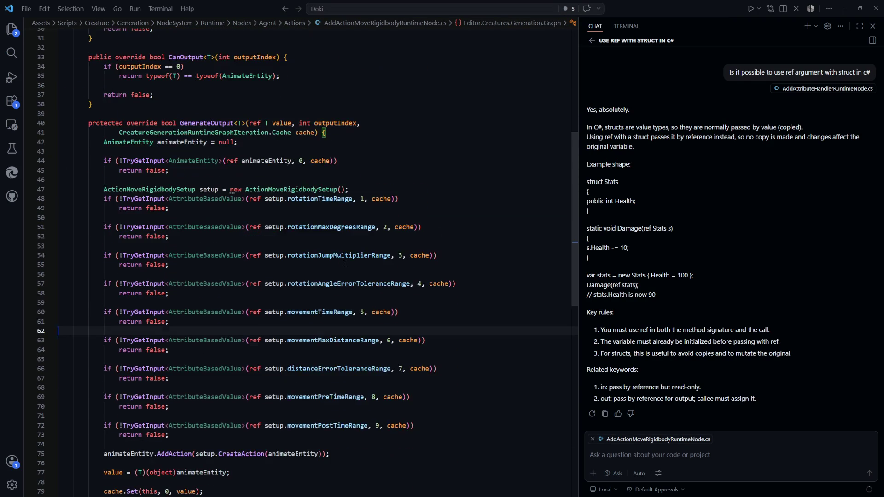
click(357, 129)
key(End)
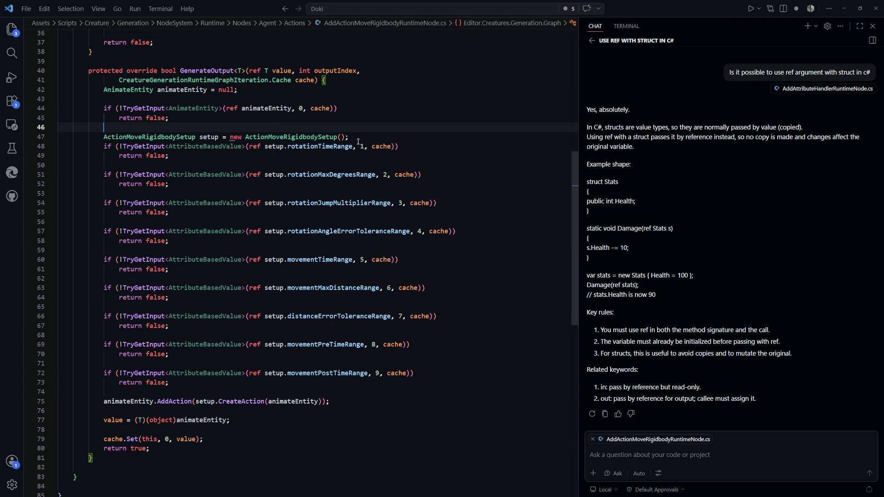
key(Return)
text(// NOT)
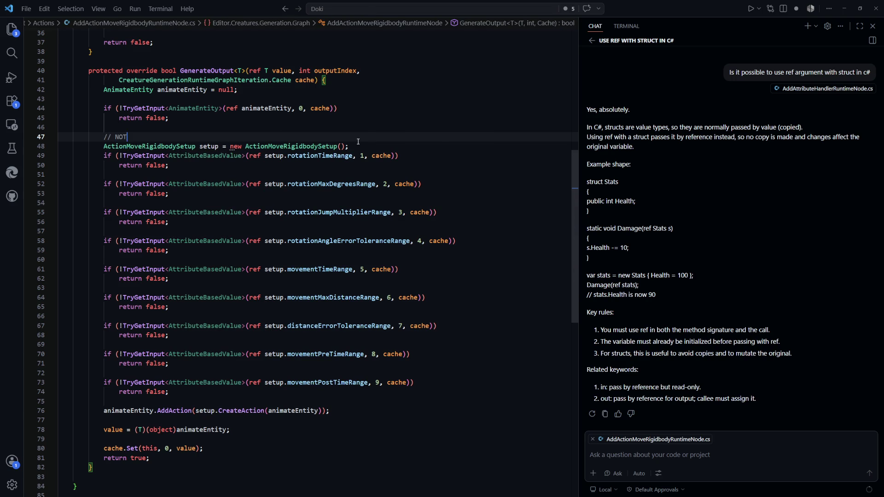
text(E: The )
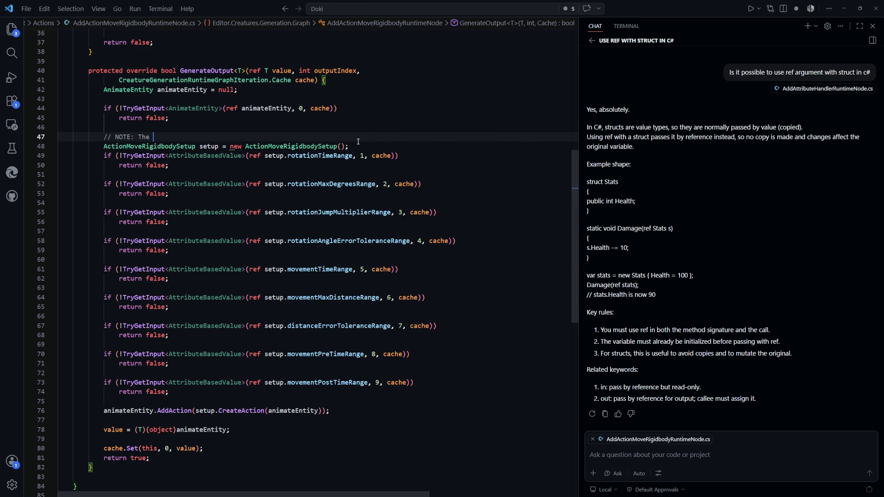
text(current implementation)
text( recreaes s)
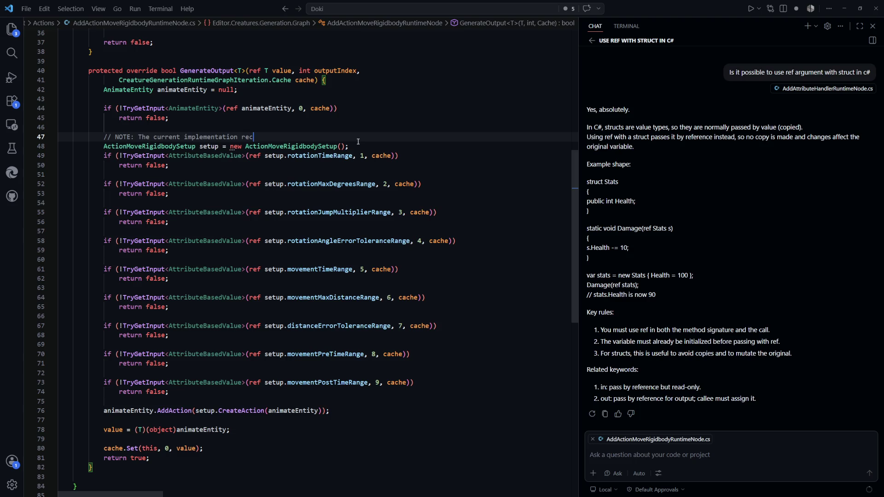
key(BackSpace)
key(BackSpace)
key(BackSpace)
text(tes setup)
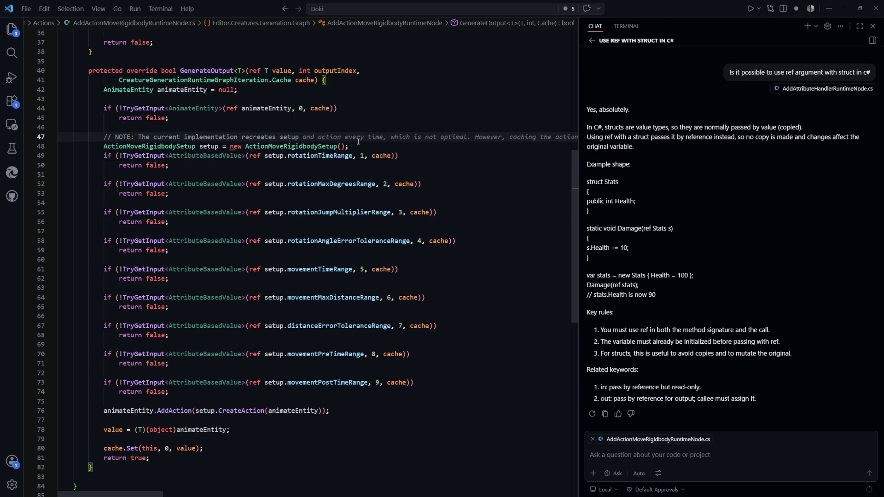
Turn it into a block comment continuing 'everytime a new entity is generated, although it's going to…' and close it with */.
click(112, 136)
key(BackSpace)
text(*A)
key(BackSpace)
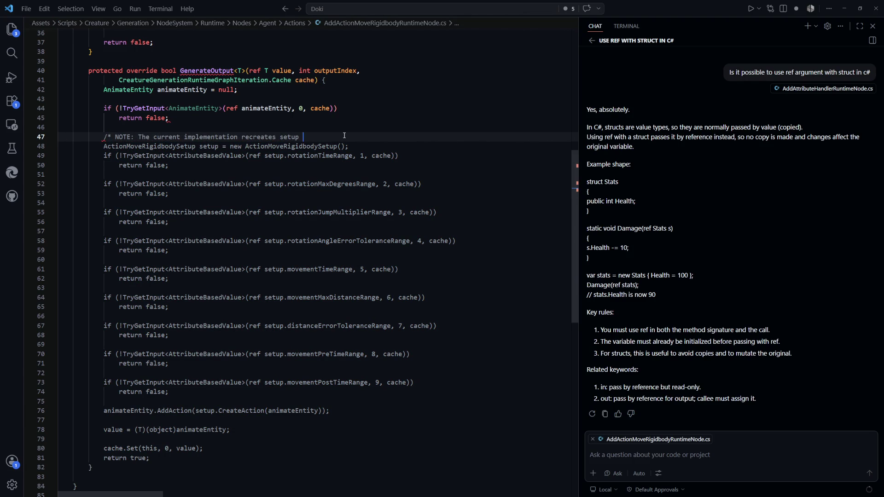
key(Return)
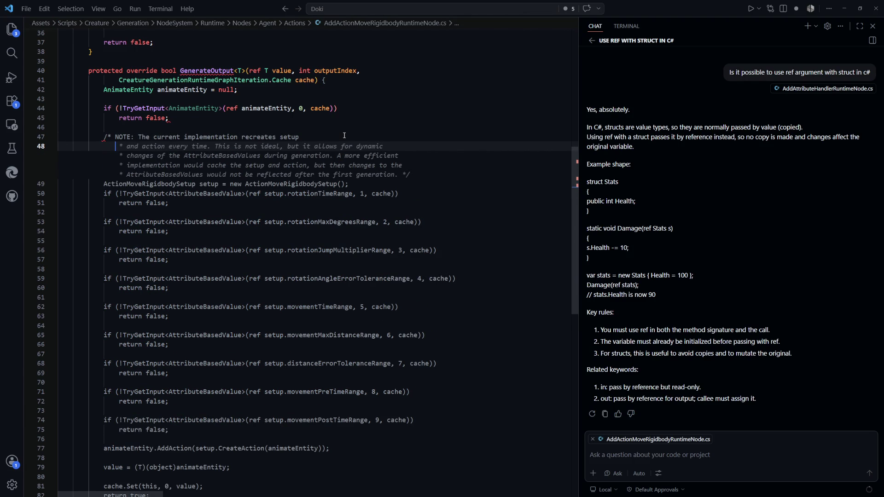
text(* )
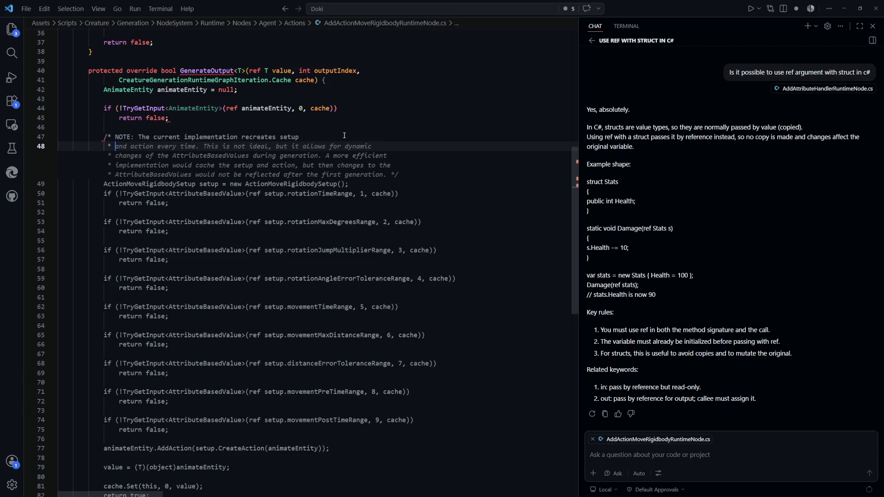
text(everytime a )
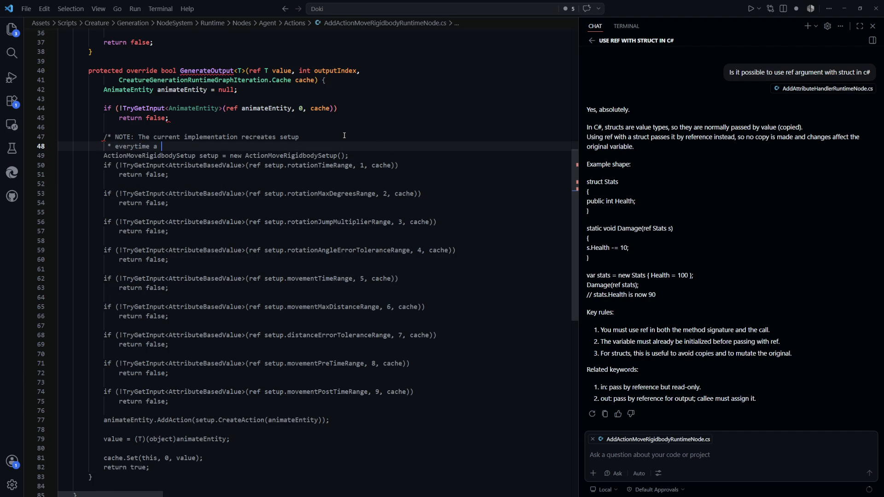
text(new entity is generated, although)
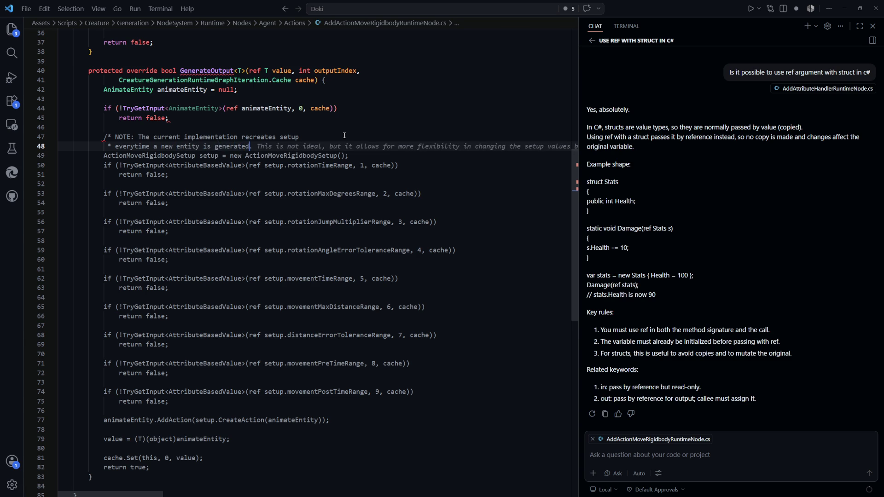
text( it's)
text( going)
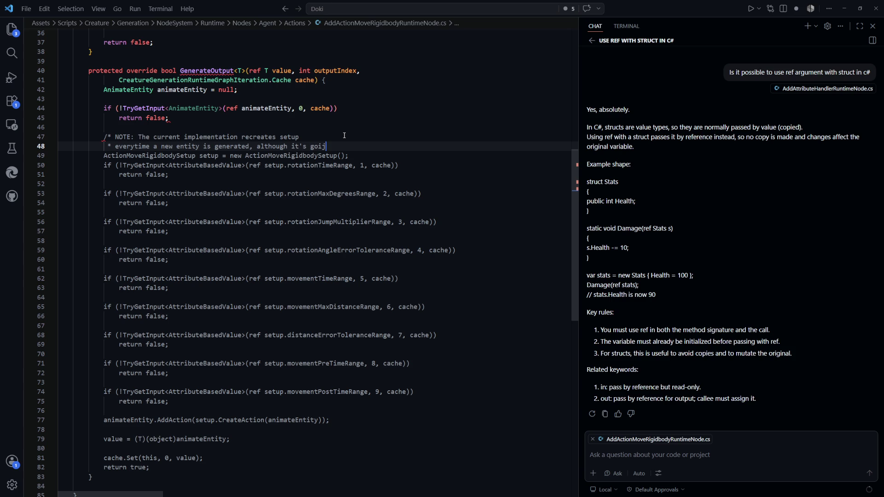
key(Return)
text(* to)
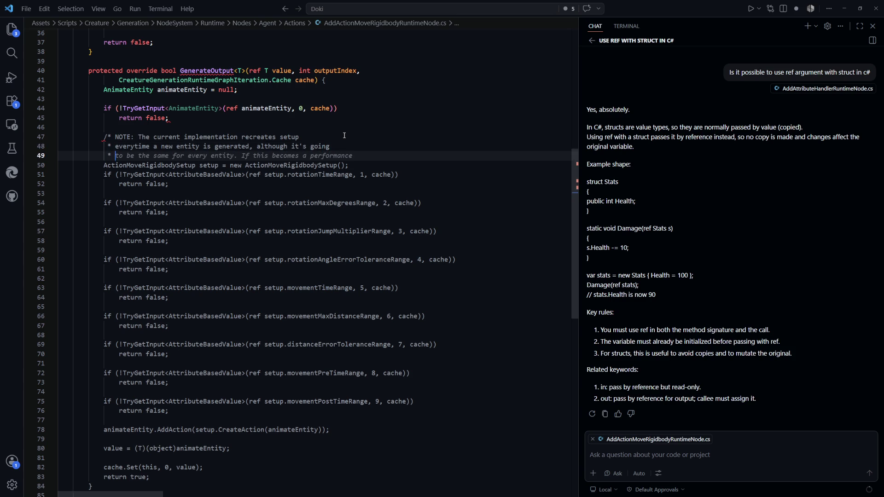
key(Tab)
key(BackSpace)
key(BackSpace)
key(BackSpace)
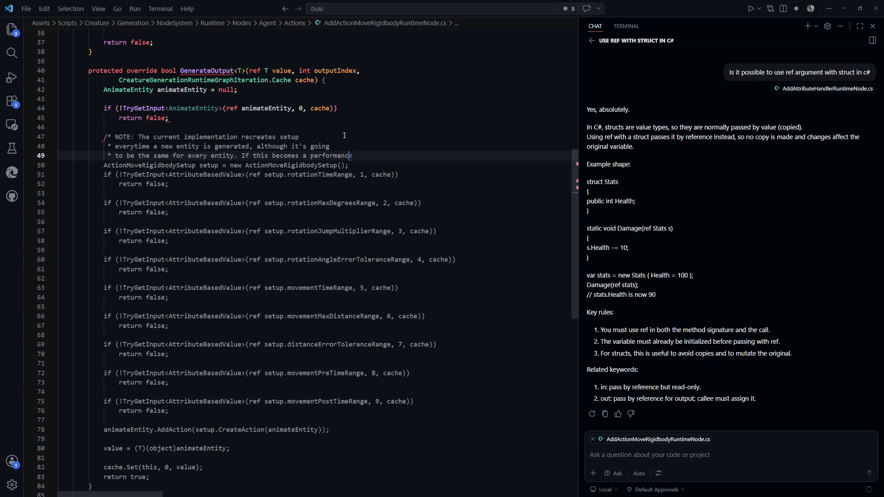
text(*/)
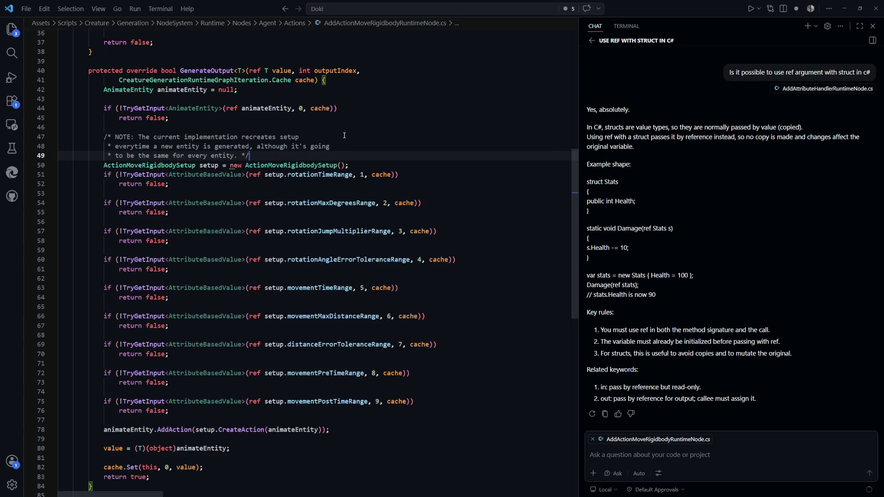
click(363, 165)
scroll(449, 176, down, 3)
click(448, 259)
scroll(446, 254, up, 2)
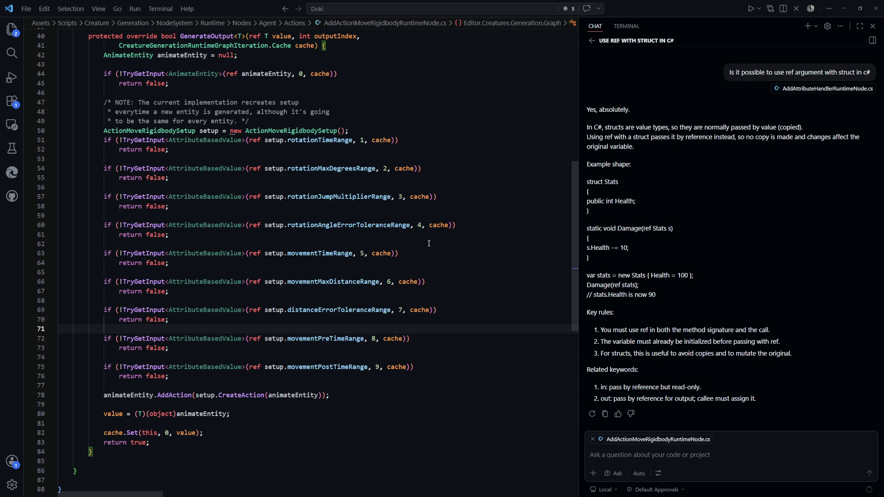
scroll(428, 243, up, 5)
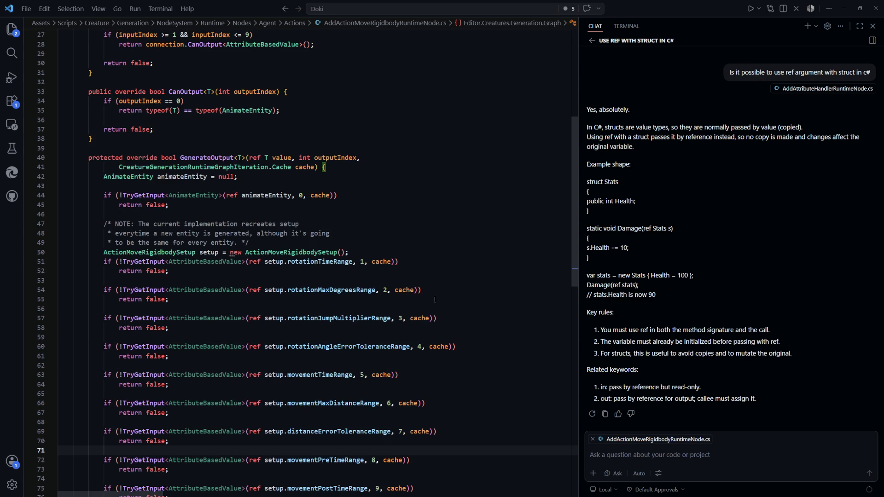
scroll(432, 302, down, 4)
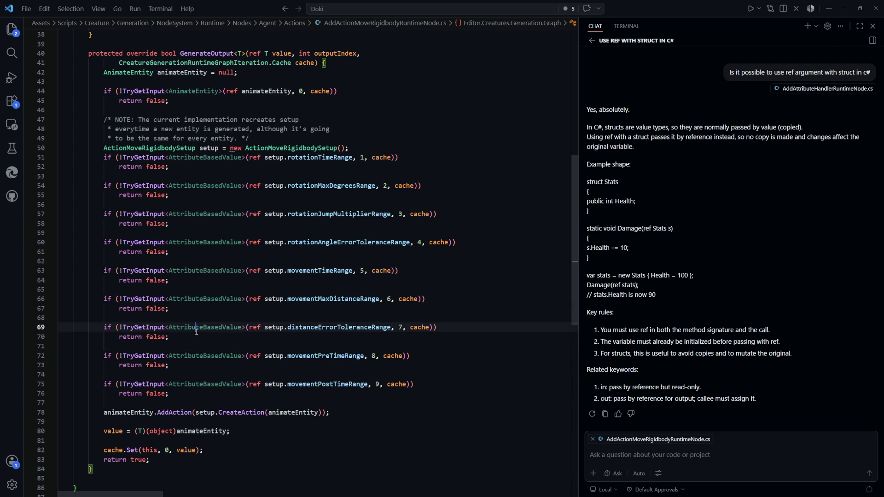
key(ctrl+z)
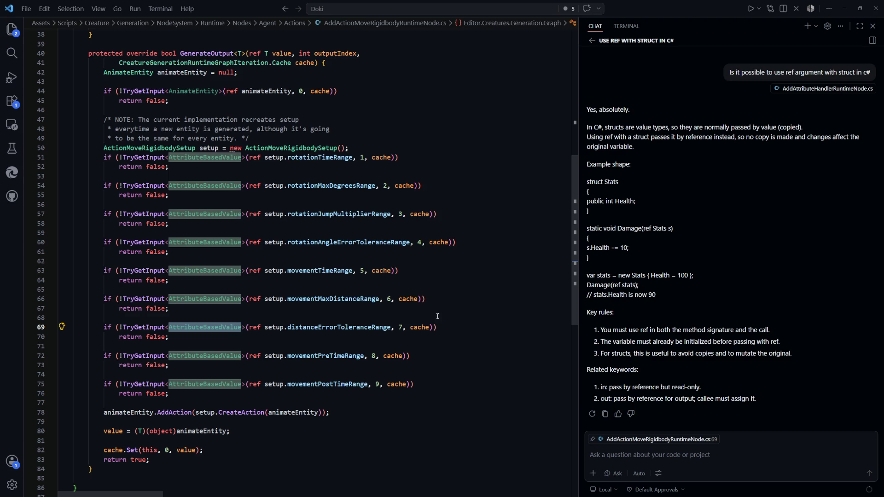
click(438, 316)
Open AttributeBasedValue.cs from Quick Open with 'attributebas'.
key(ctrl+p)
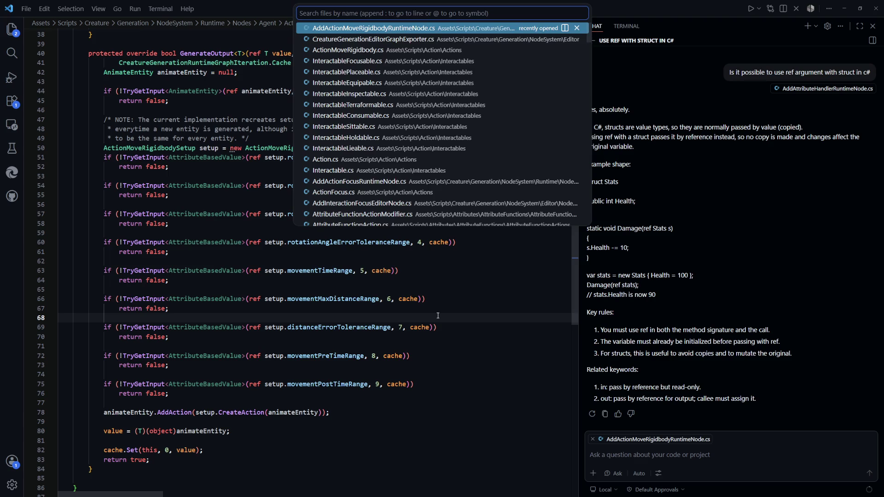
text(attributebas)
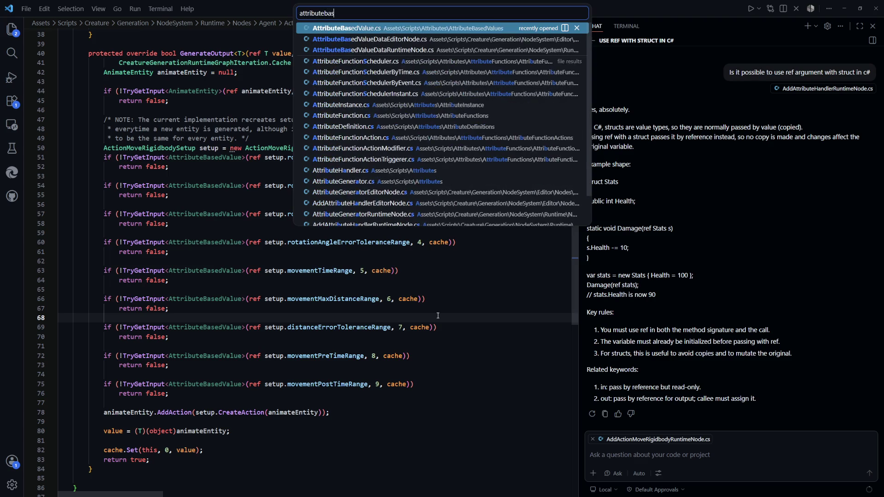
key(Return)
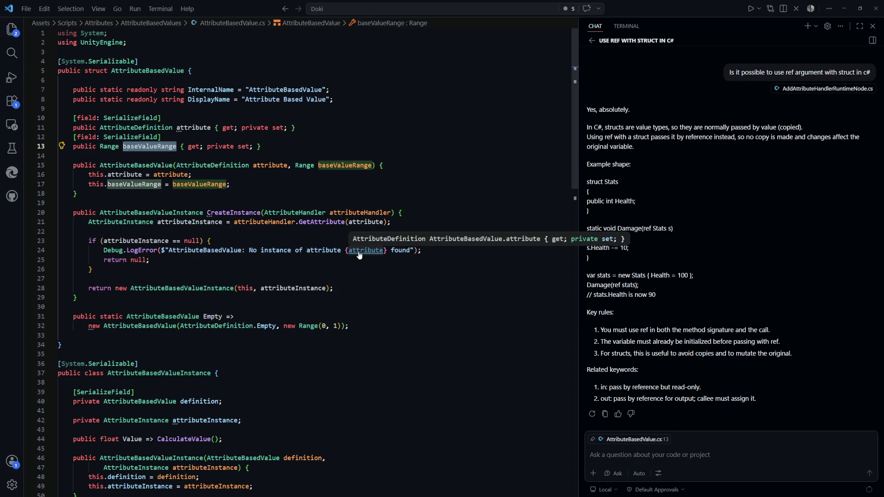
Open AttributeBasedValueDataRuntimeNode.cs from the 'attributebasedV' search results.
key(ctrl+p)
text(attributebasedV)
key(Down)
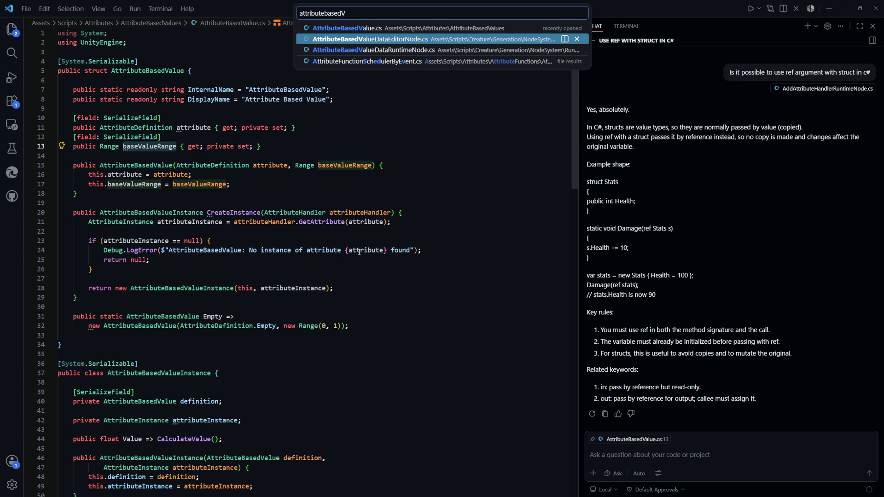
key(Down)
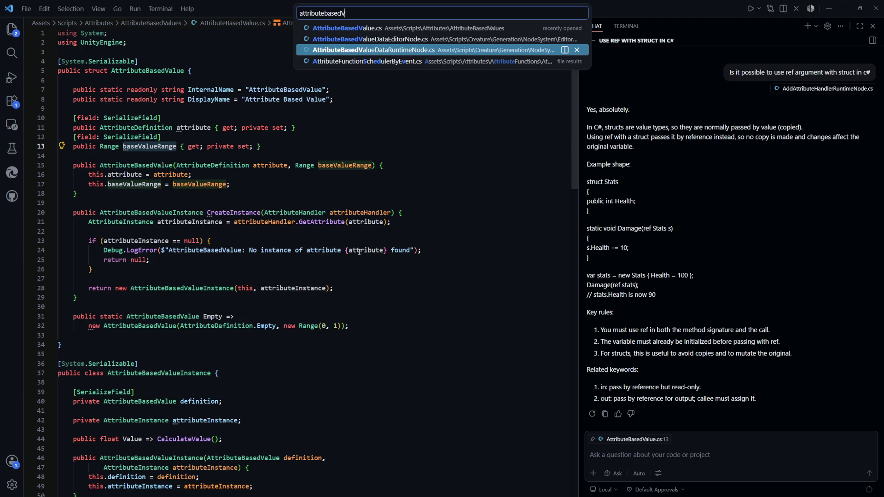
key(Return)
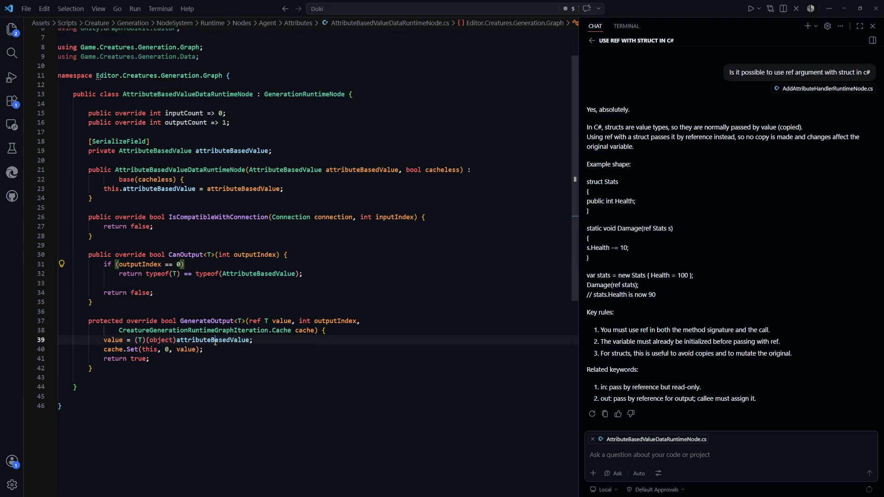
Check the attributeBasedValue field and the line 32 CanOutput check, then search Quick Open for 'interac'.
click(215, 341)
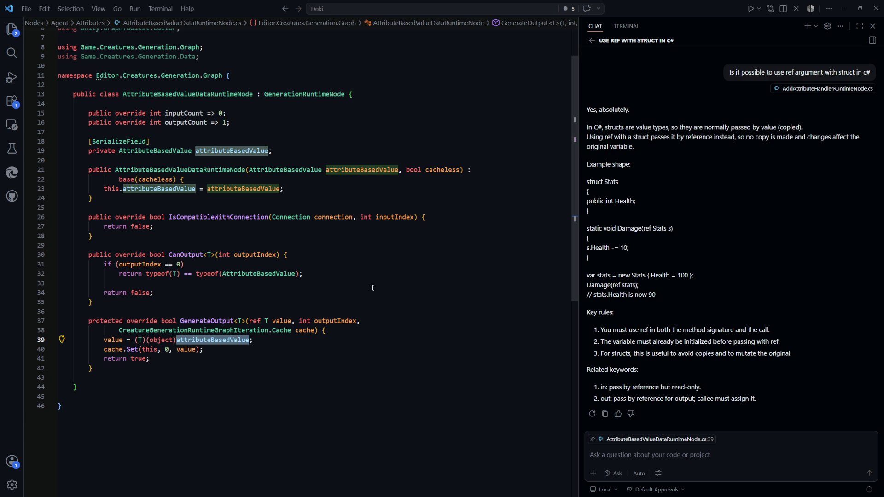
click(386, 273)
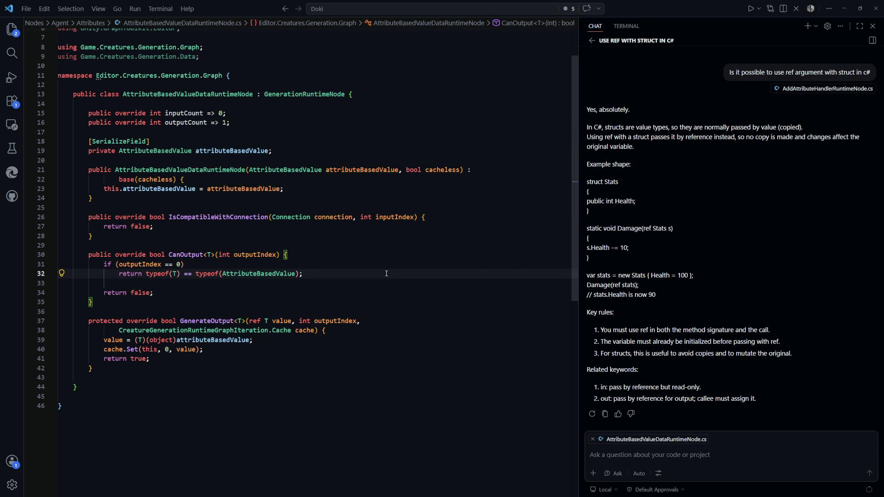
key(ctrl+p)
text(in)
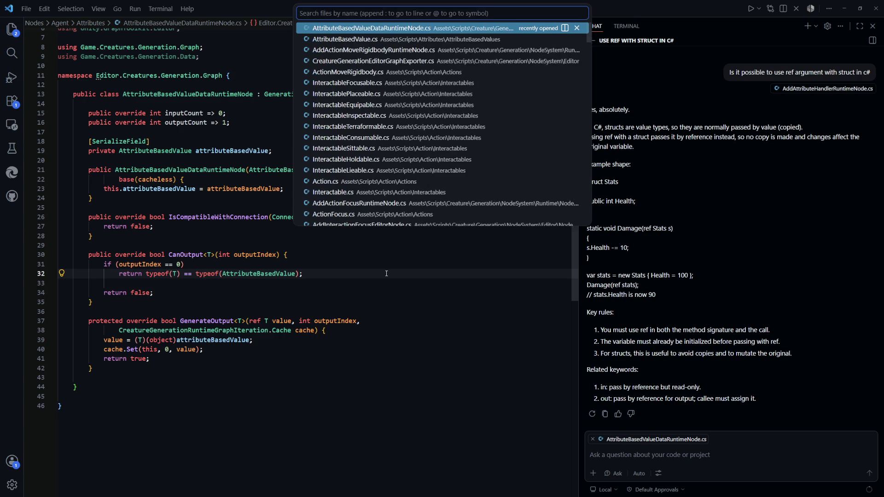
text(terac)
key(Down)
key(Down)
key(Down)
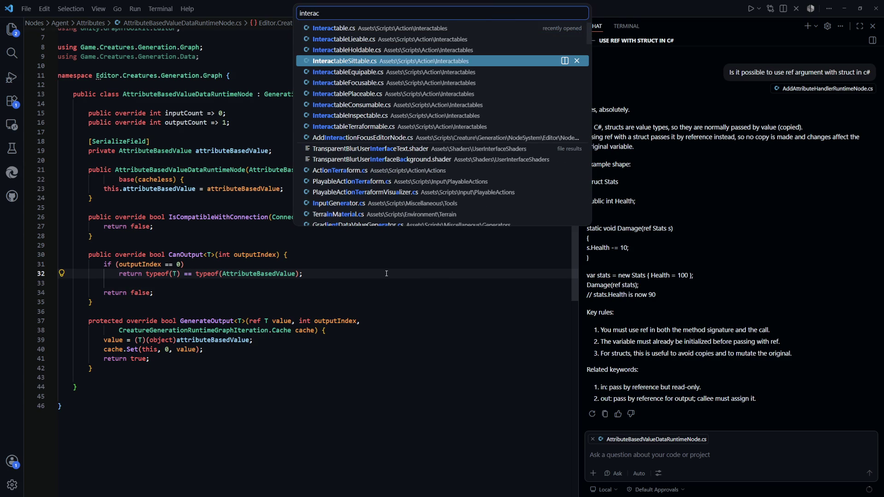
Open InteractableFocusable.cs from the Interactable file matches.
key(Up)
key(Down)
key(Down)
key(Return)
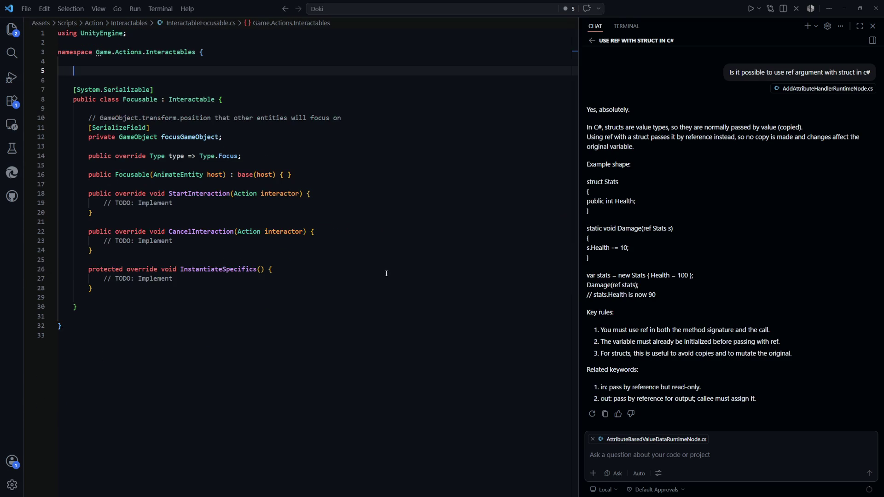
click(309, 279)
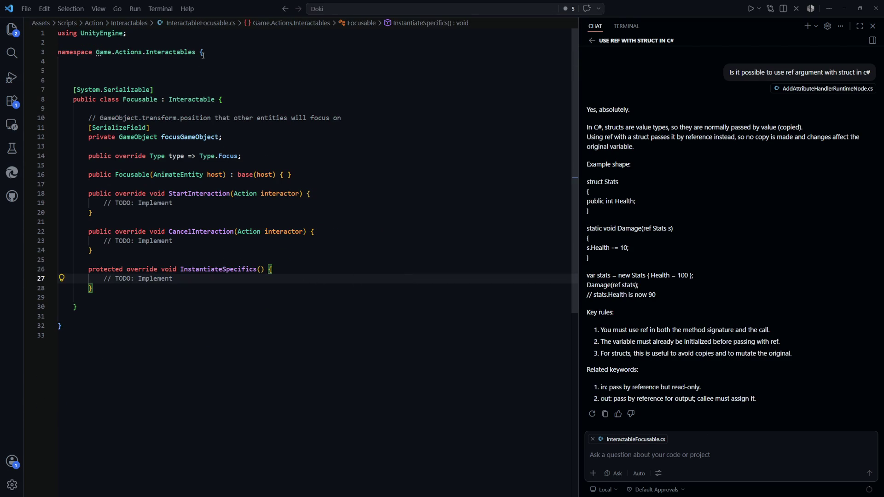
Add a [System.Serializable] public struct FocusableSetup with a focusGameObject field on line 5.
click(233, 71)
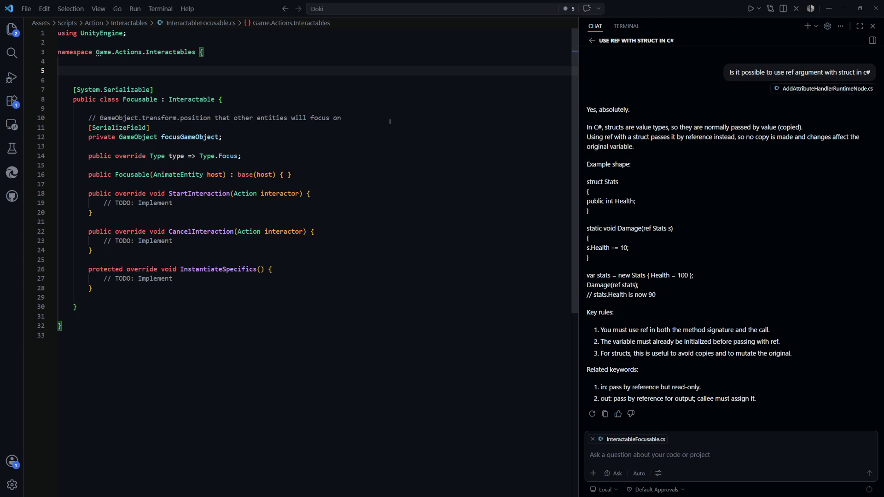
text([Syst)
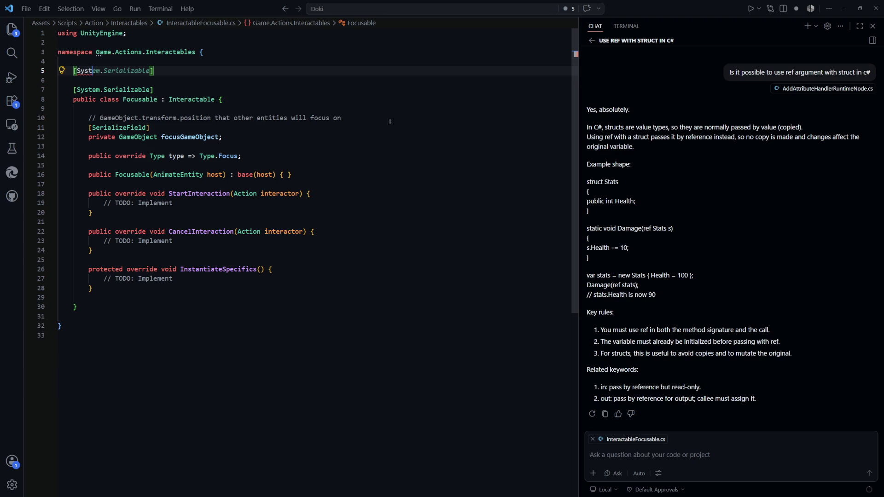
key(Tab)
key(Return)
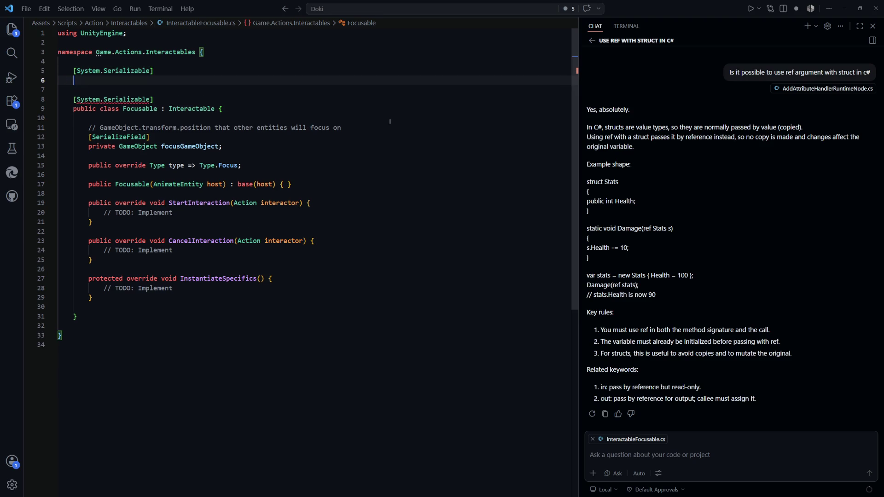
text(public stric)
text(t)
key(BackSpace)
key(BackSpace)
key(BackSpace)
text(u)
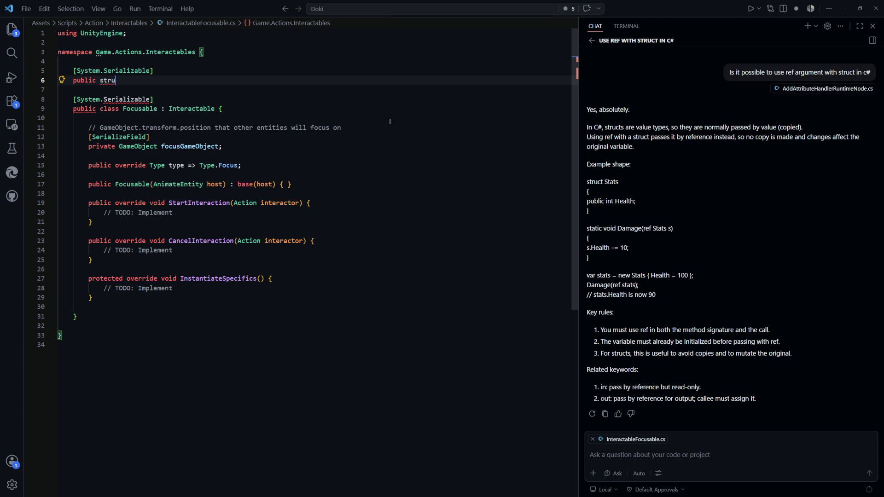
key(Tab)
drag(97, 97, 73, 72)
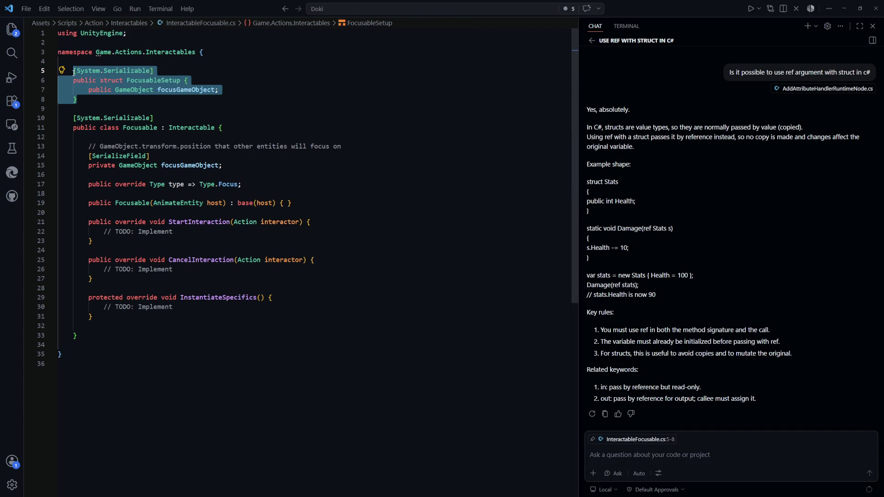
click(248, 96)
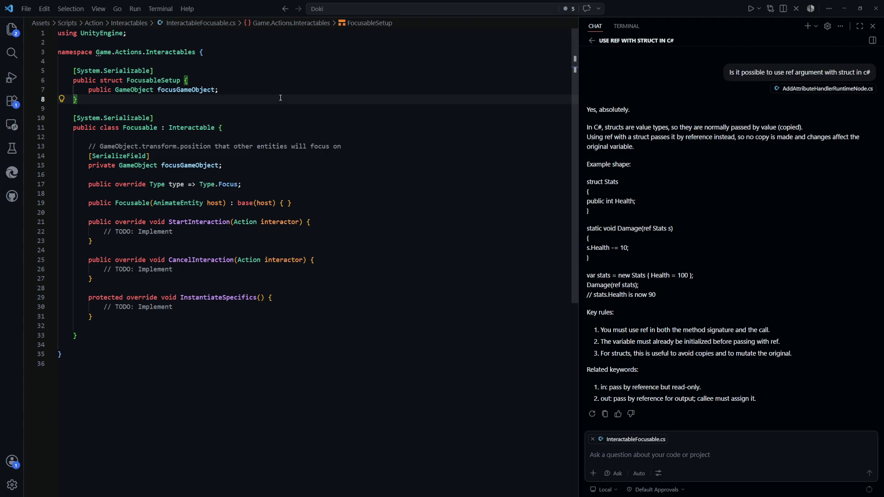
key(ctrl+p)
Open AddActionMoveRigidbodyRuntimeNode.cs from Quick Open with 'actionmove'.
text(actionmove)
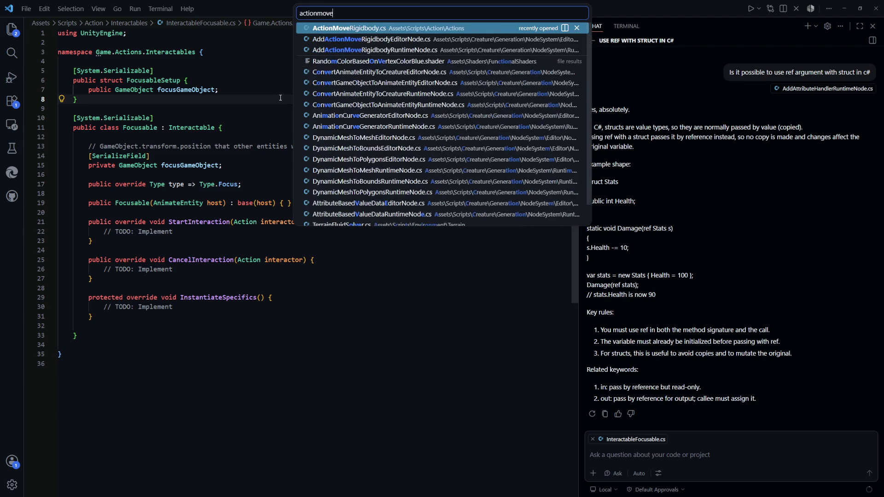
key(Down)
key(Down)
key(Return)
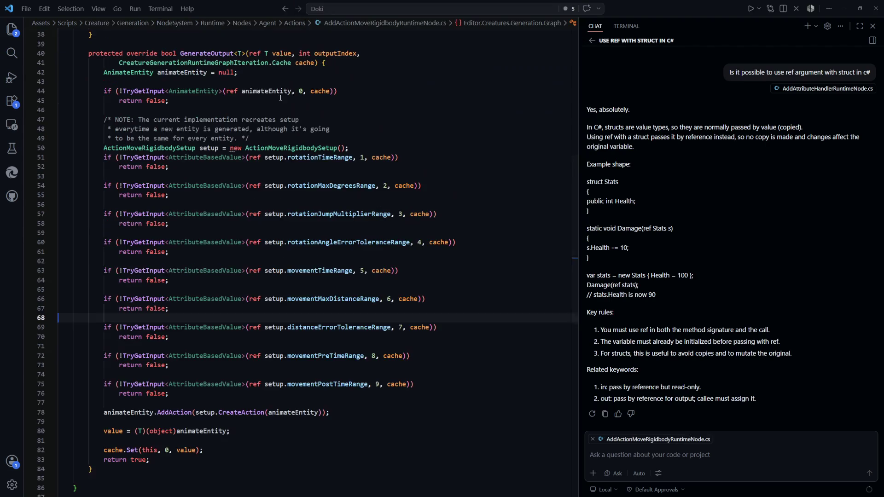
Open ActionMoveRigidbody.cs and look through its ActionMoveRigidbodySetup fields.
key(ctrl+p)
text(moveri)
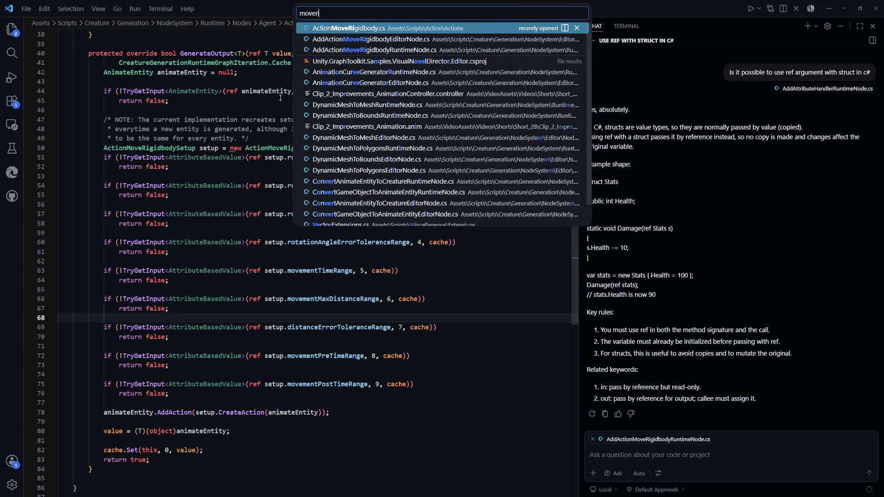
key(Return)
scroll(388, 162, up, 10)
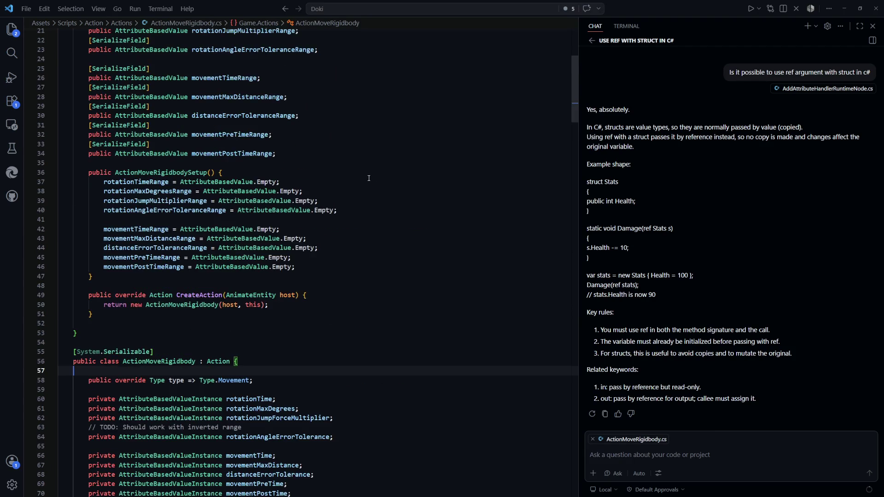
scroll(366, 178, down, 2)
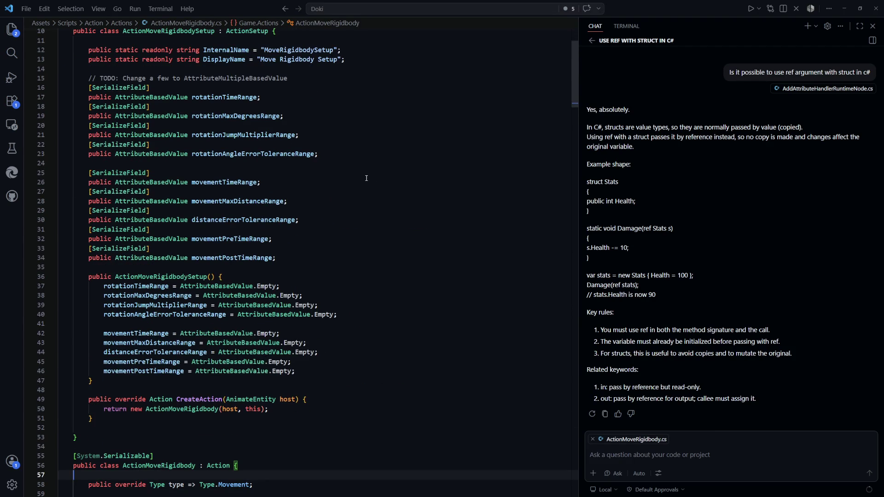
scroll(366, 178, down, 8)
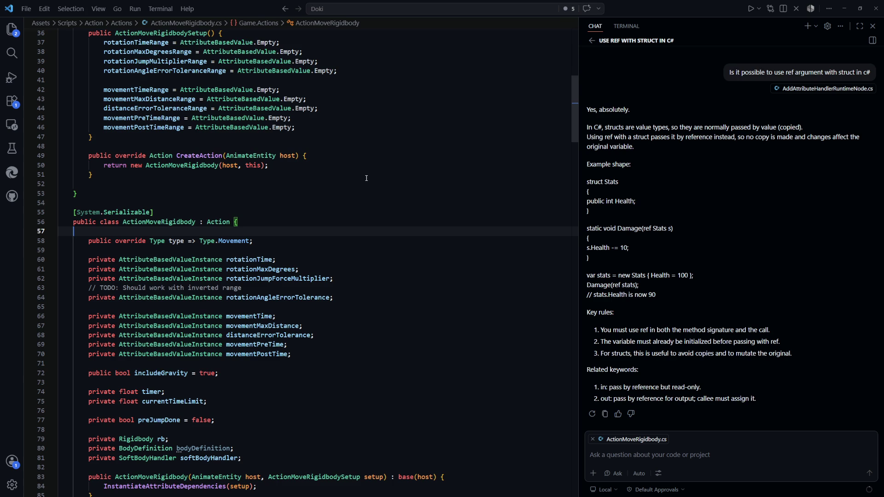
scroll(366, 178, up, 8)
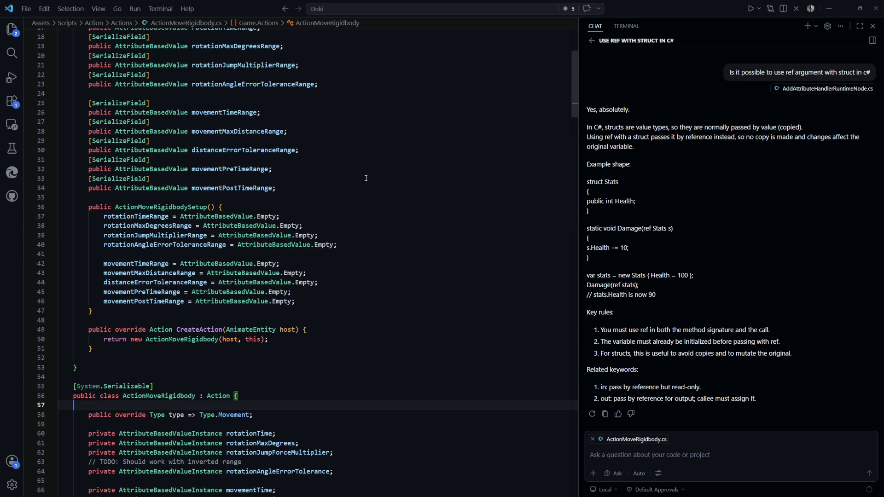
scroll(366, 178, up, 2)
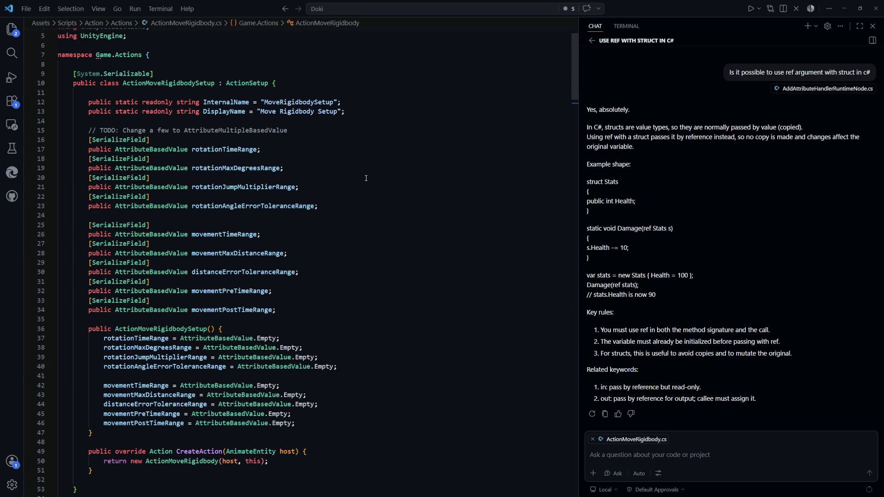
scroll(366, 178, down, 12)
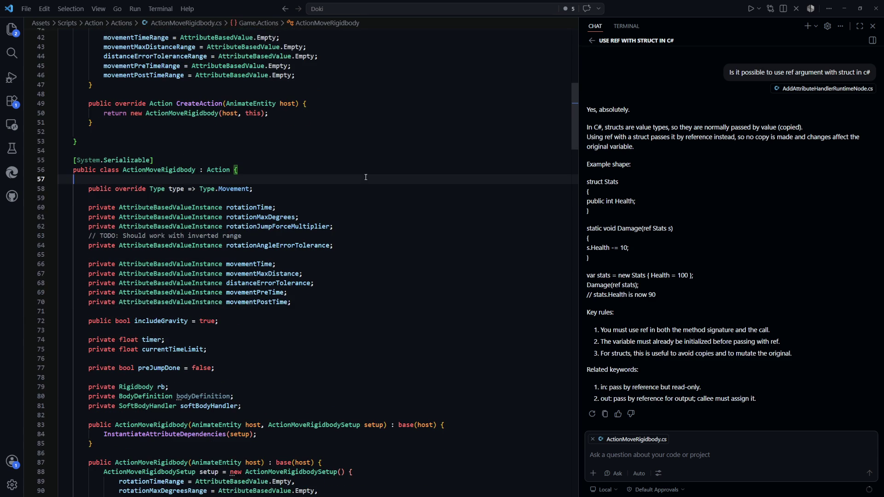
scroll(365, 178, down, 2)
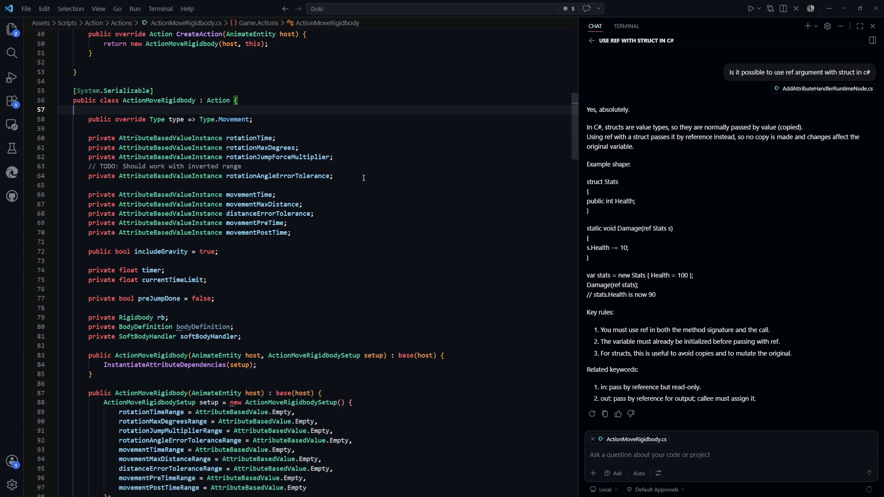
scroll(364, 177, up, 15)
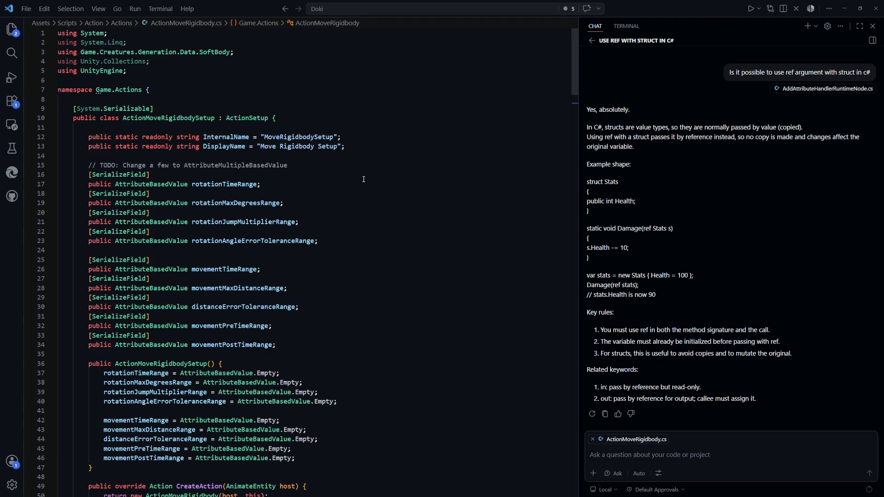
scroll(364, 179, down, 10)
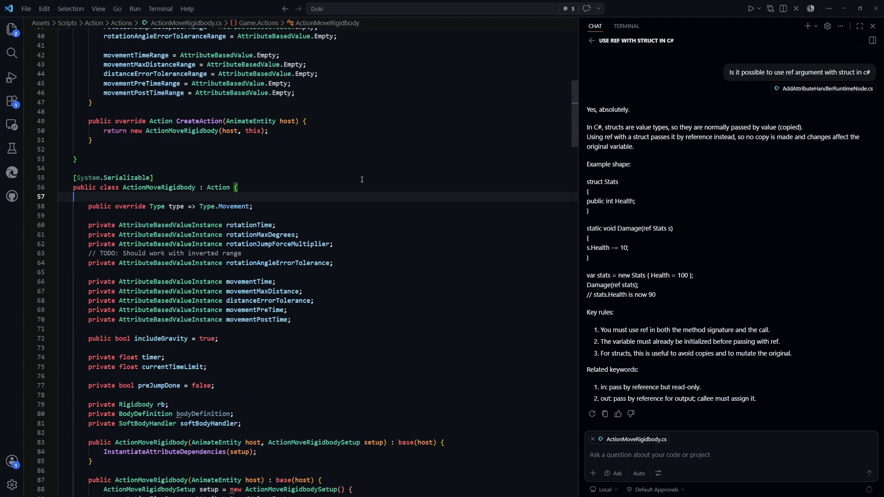
scroll(361, 179, down, 4)
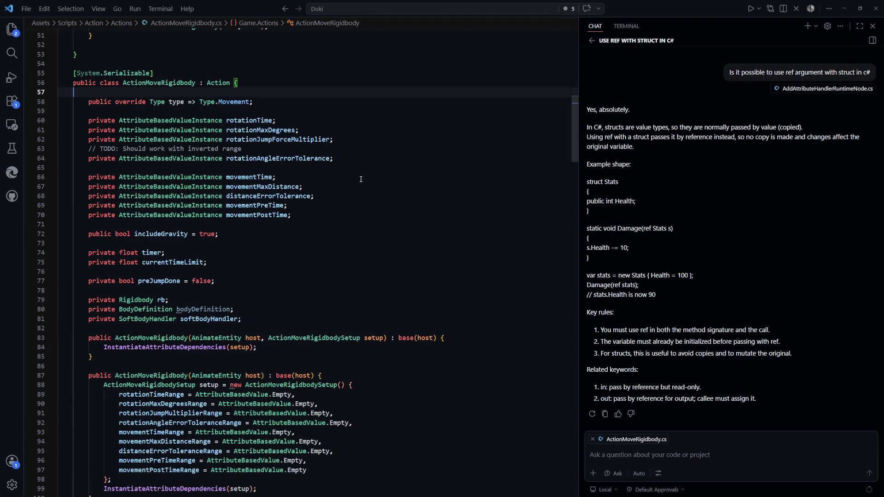
scroll(360, 180, down, 7)
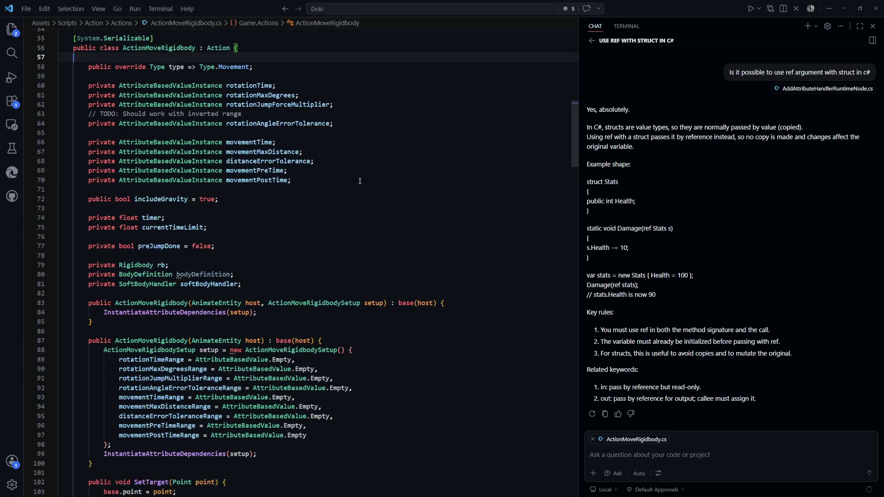
scroll(360, 180, down, 1)
scroll(359, 179, up, 13)
scroll(359, 180, up, 10)
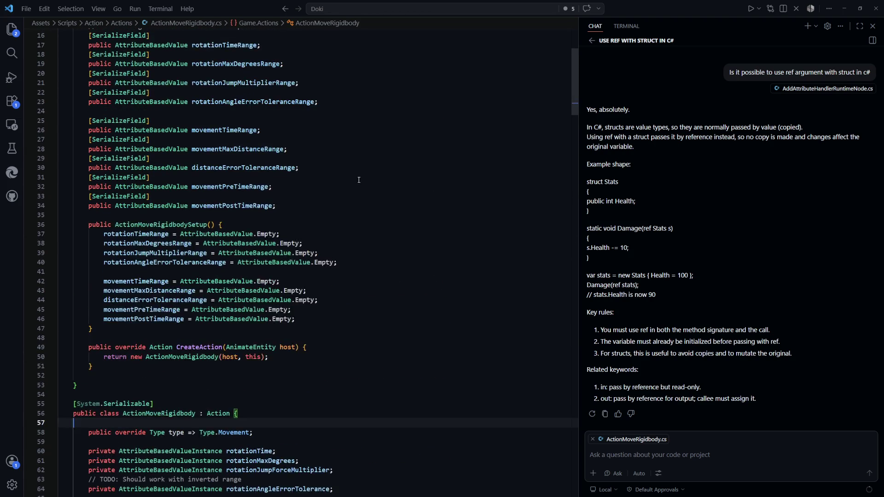
Jump back from the setup class to AddActionMoveRigidbodyRuntimeNode.cs.
click(407, 225)
key(alt+Left)
key(alt+Left)
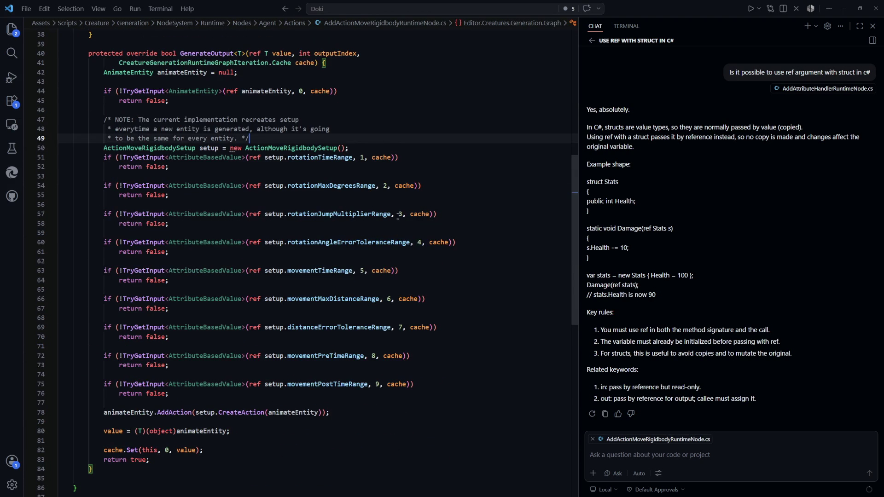
scroll(391, 215, up, 9)
key(ctrl+p)
Open InteractableFocusable.cs and inspect the FocusableSetup struct's focusGameObject field.
text(Interactable)
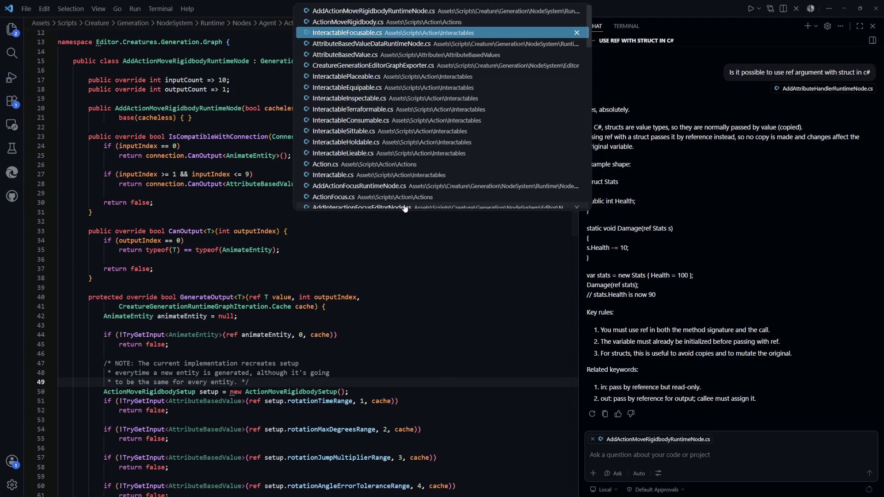
key(Return)
drag(240, 93, 89, 92)
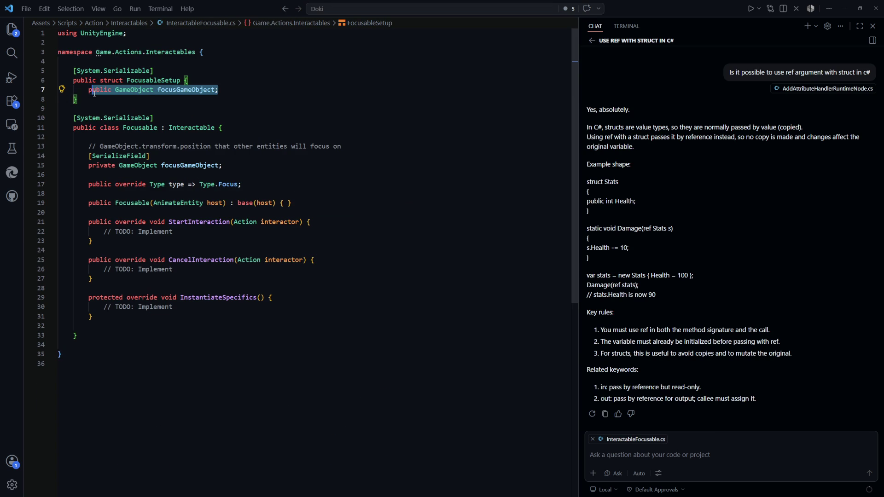
click(246, 90)
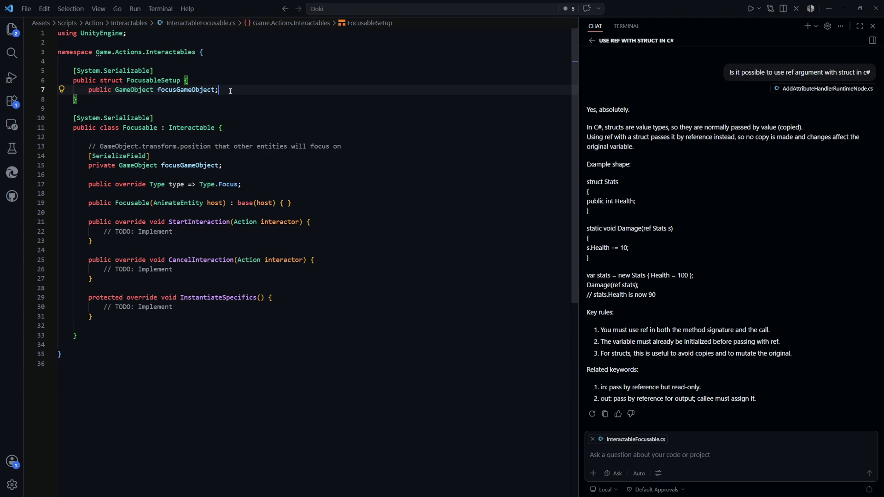
key(shift+Home)
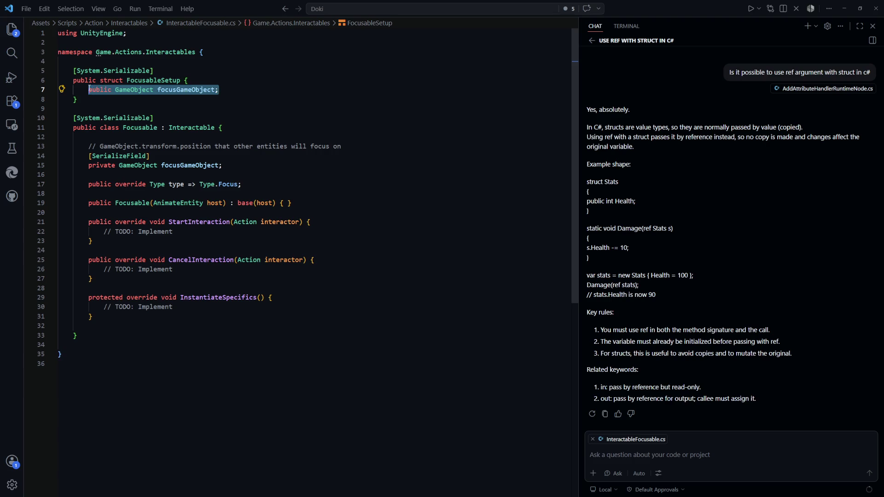
key(End)
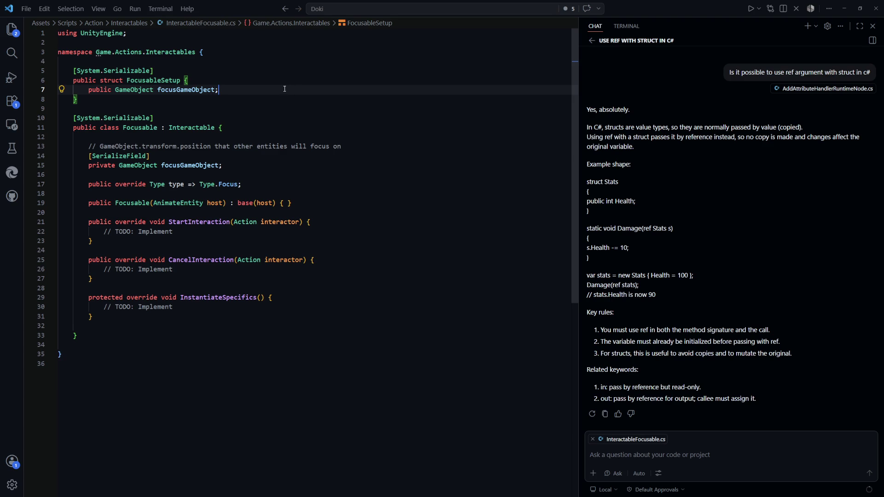
Select the whole FocusableSetup struct on lines 5–8 and delete it.
drag(285, 87, 89, 91)
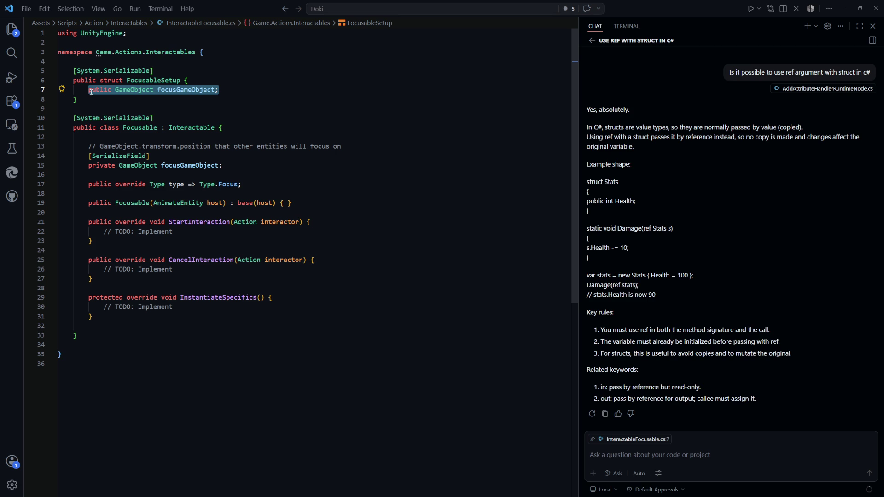
click(247, 87)
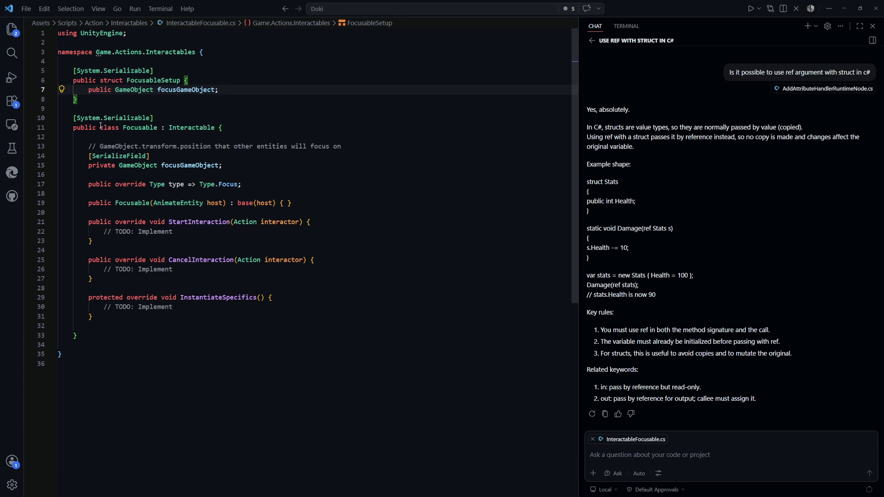
mouse_move(218, 90)
mouse_down()
mouse_move(81, 80)
mouse_move(112, 90)
mouse_move(58, 70)
mouse_up()
click(77, 99)
key(BackSpace)
key(BackSpace)
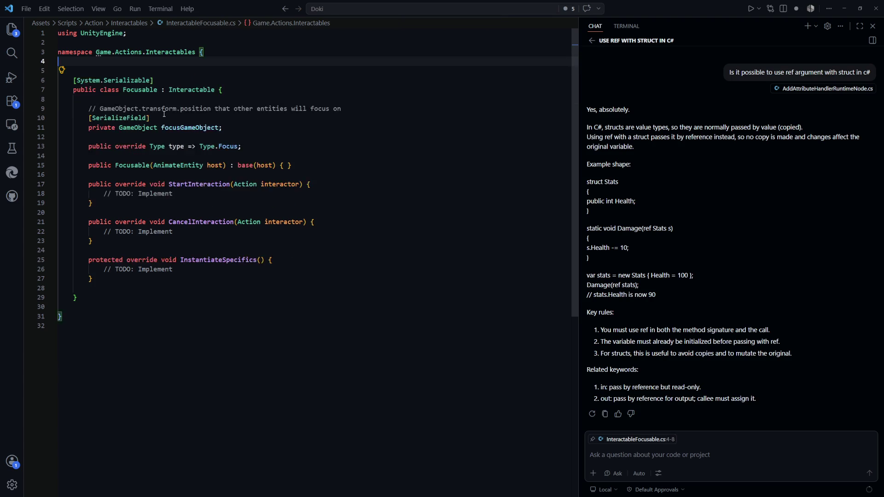
Delete the FocusableSetup struct and add a GameObject focusGameObject parameter to the Focusable constructor.
key(BackSpace)
click(376, 141)
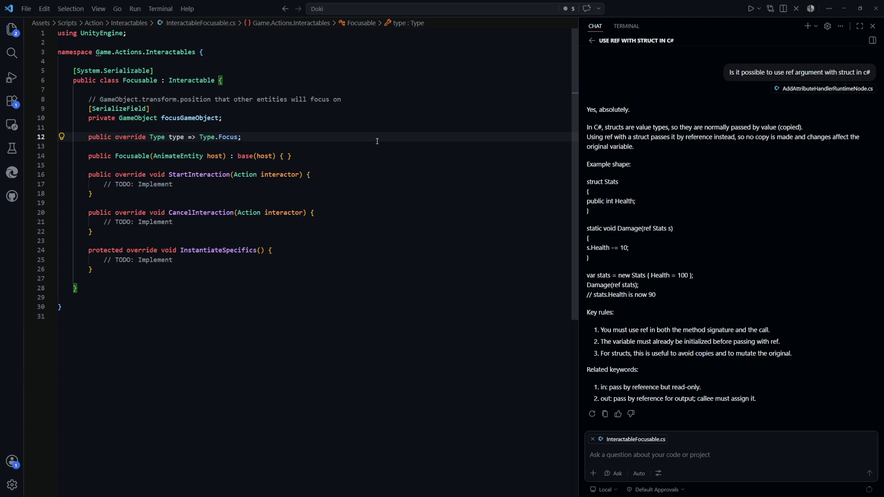
triple_click(234, 118)
key(Escape)
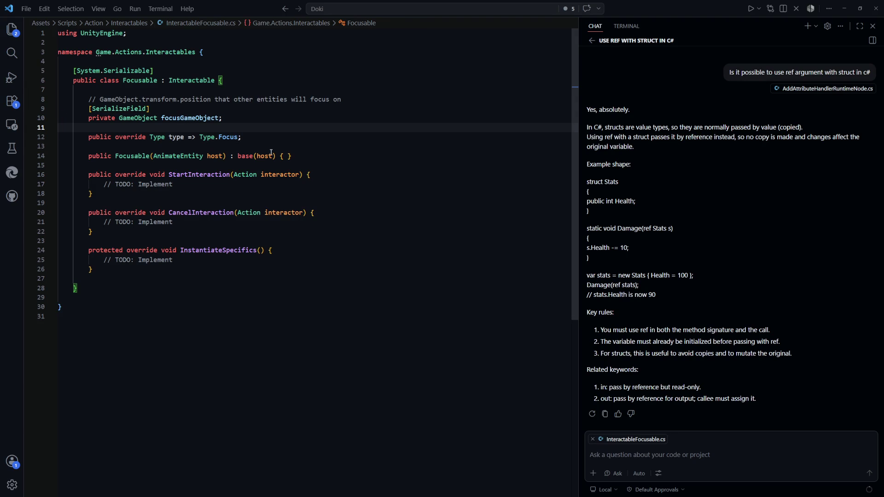
click(153, 157)
key(shift+End)
key(Down)
key(Down)
key(Down)
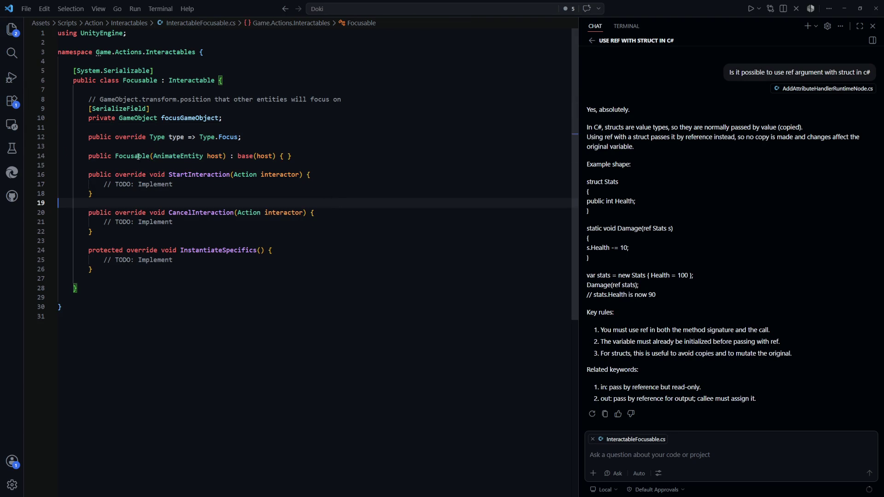
click(152, 157)
text(GameObject focusGameObject)
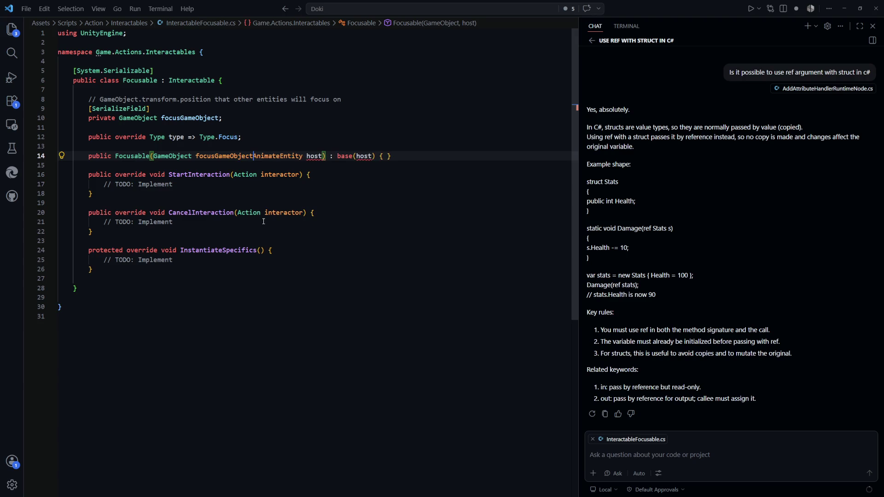
text(,)
click(322, 212)
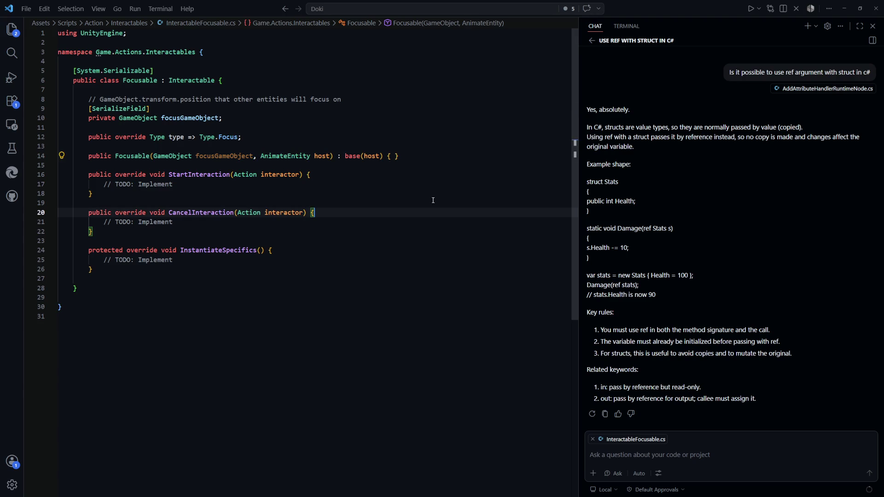
Retype the field as Transform focusablePoint and accept suggestions updating the constructor parameter and assignment.
double_click(136, 118)
text(Transform)
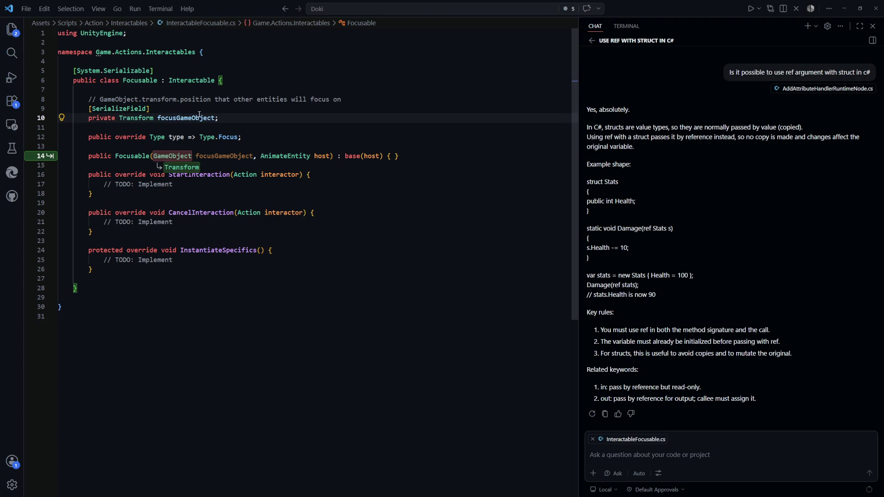
double_click(185, 118)
text(focusable)
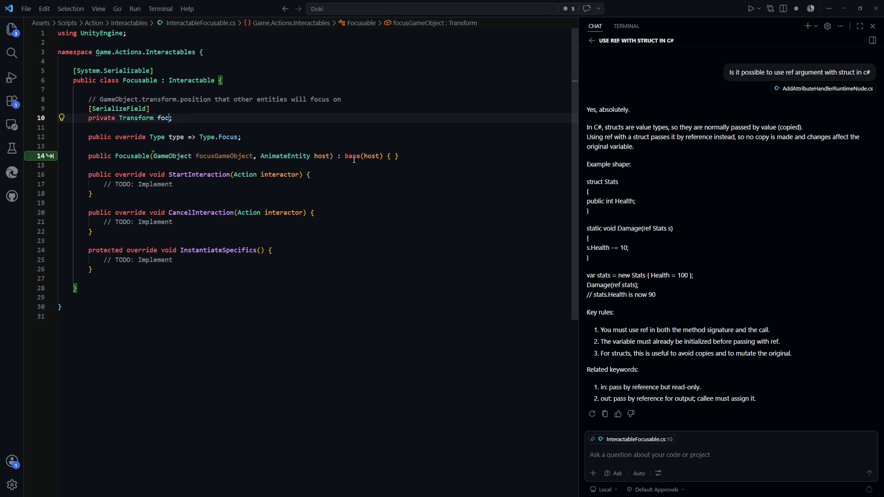
text(Point)
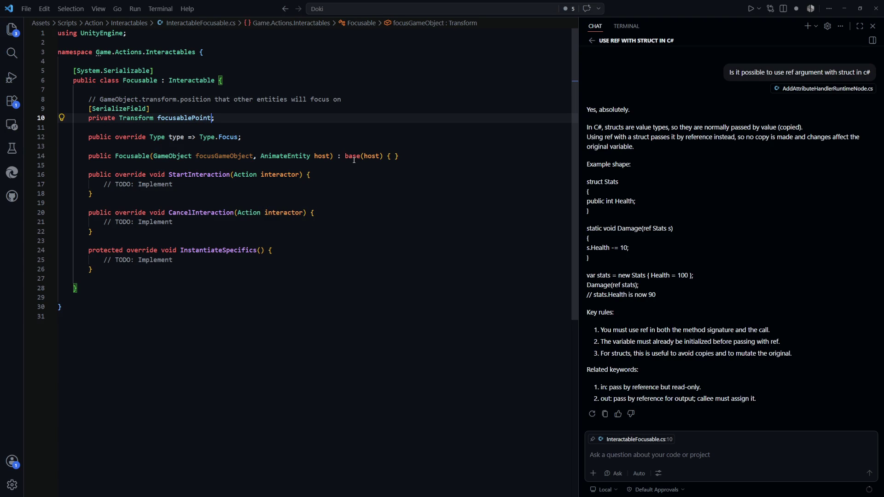
key(Tab)
key(Tab)
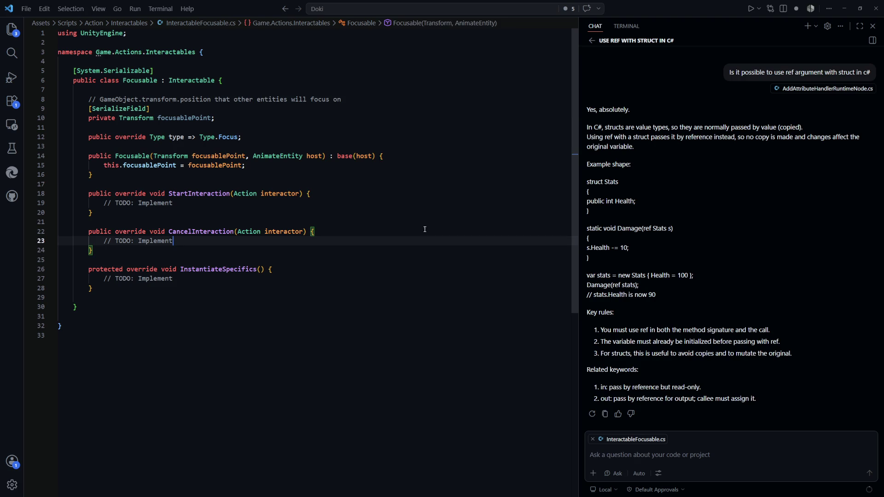
key(Tab)
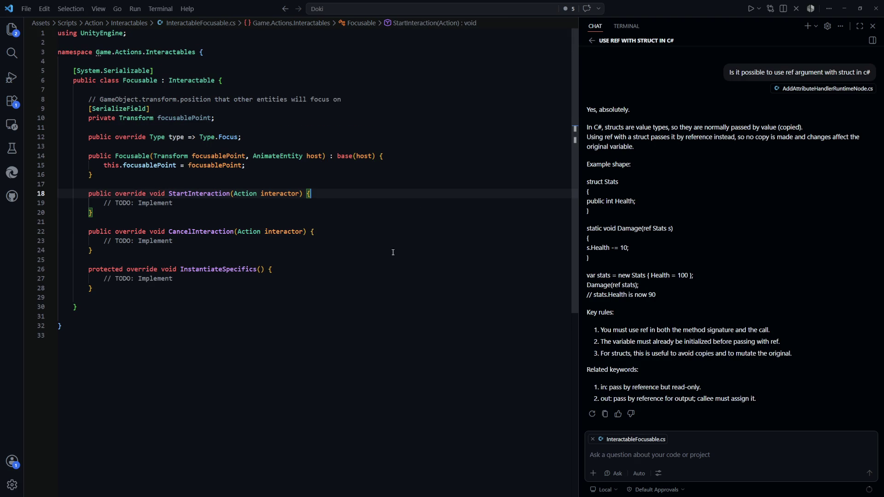
click(393, 251)
key(Up)
key(Up)
key(Up)
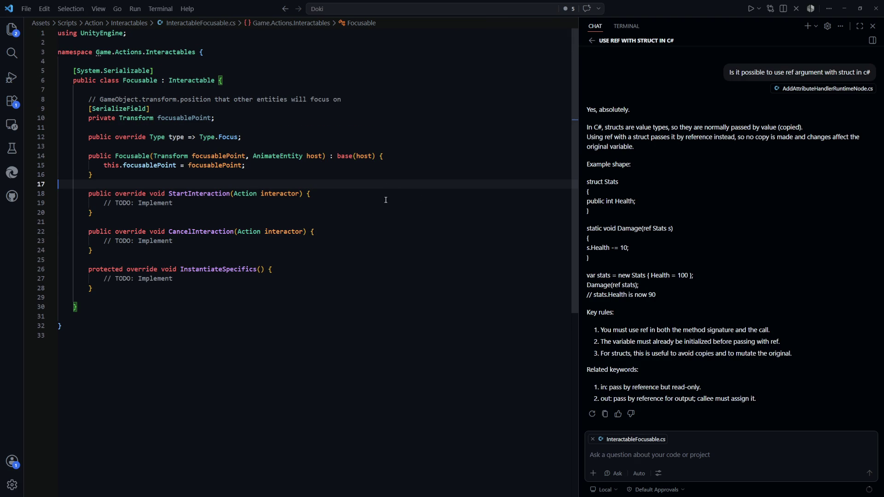
key(shift+Up)
key(shift+Up)
key(shift+Up)
key(shift+Down)
key(shift+Down)
key(shift+Down)
key(ctrl+p)
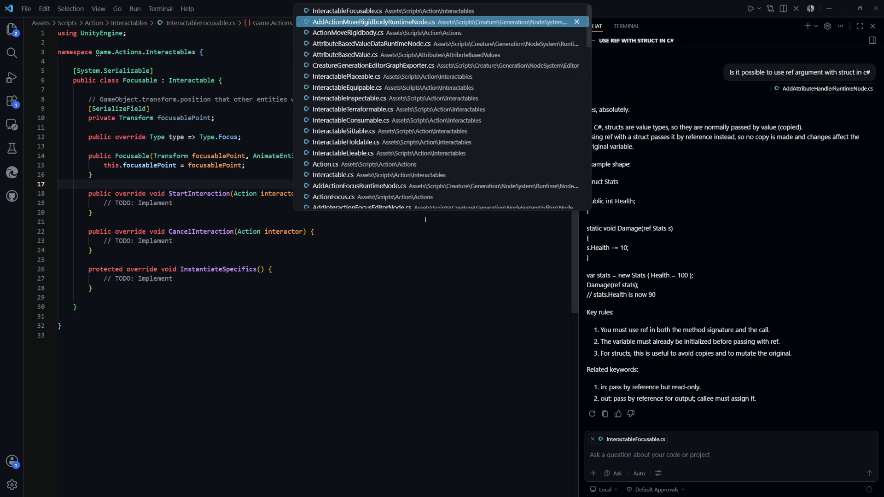
Open AddInteractionFocusEditorNode.cs through quick file search with 'addinter'.
key(Escape)
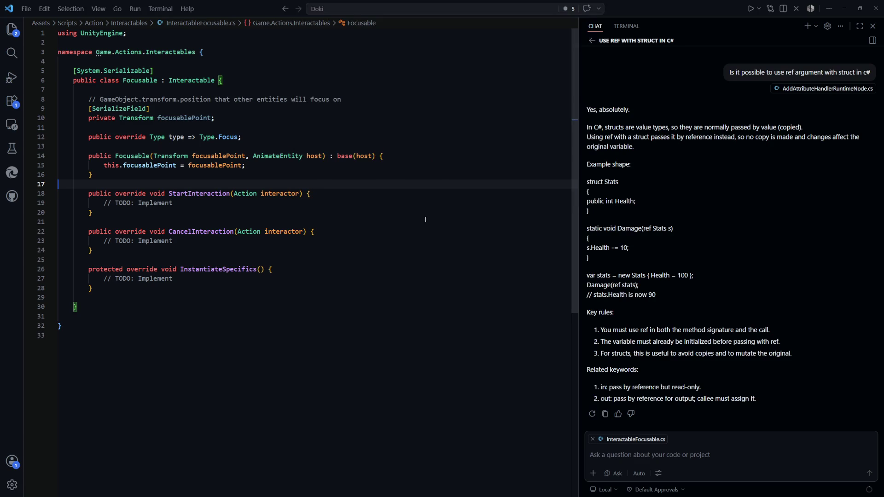
key(ctrl+p)
text(addinter)
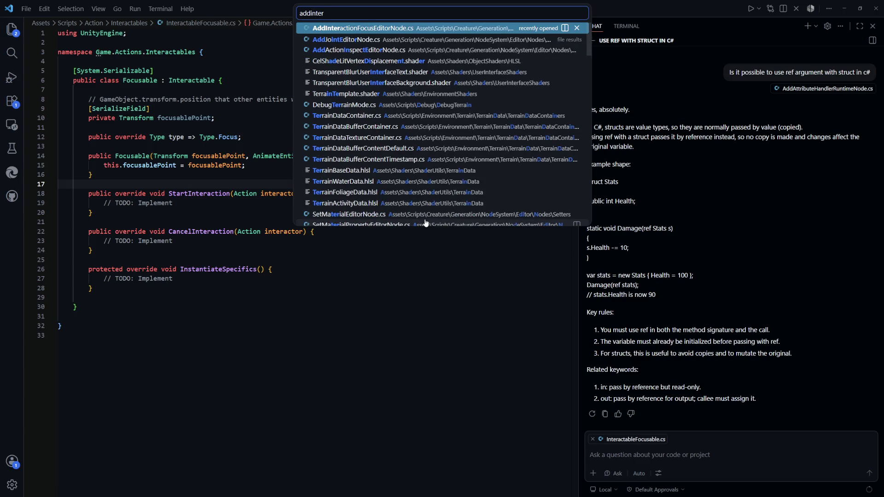
key(Return)
click(430, 315)
scroll(430, 314, up, 2)
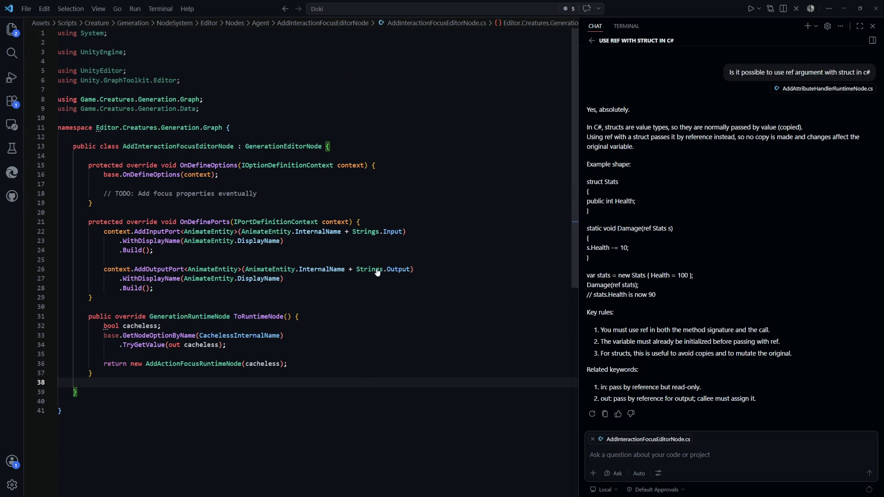
scroll(202, 234, down, 1)
key(Up)
key(Up)
key(Up)
scroll(202, 234, up, 2)
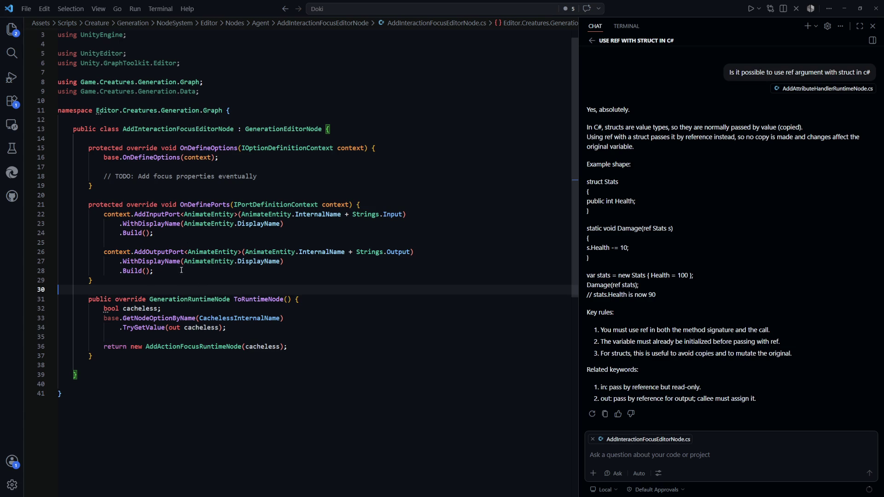
Add an AddInputPort<GameObject> named Strings.GameObjectInternalName, displayed as Strings.GameObjectDisplayName, below the existing port.
drag(103, 214, 176, 236)
click(176, 237)
scroll(138, 237, down, 2)
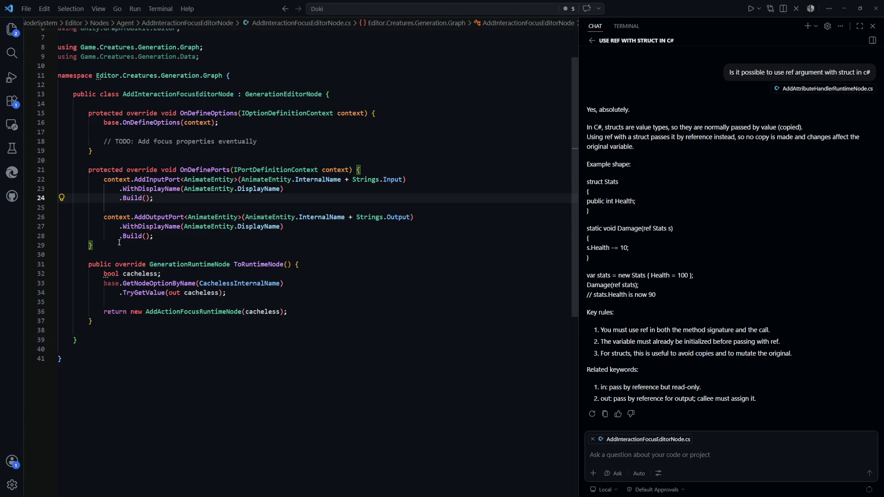
key(Down)
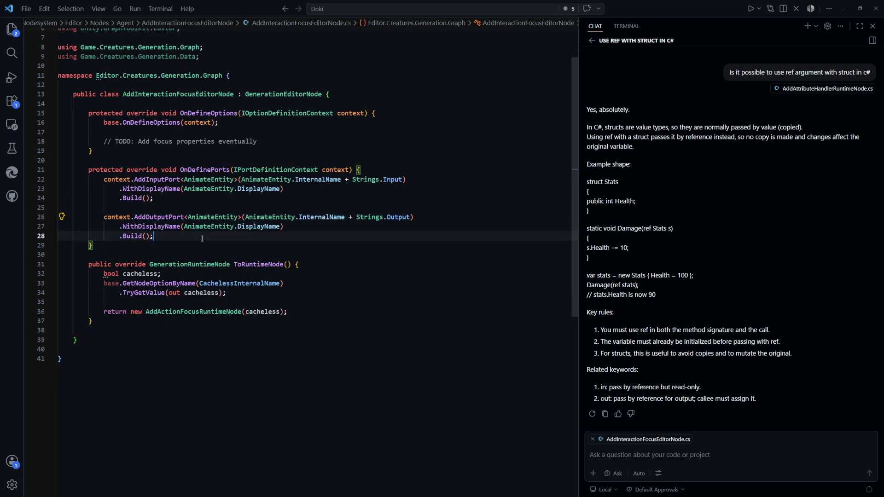
key(Up)
key(Return)
key(Return)
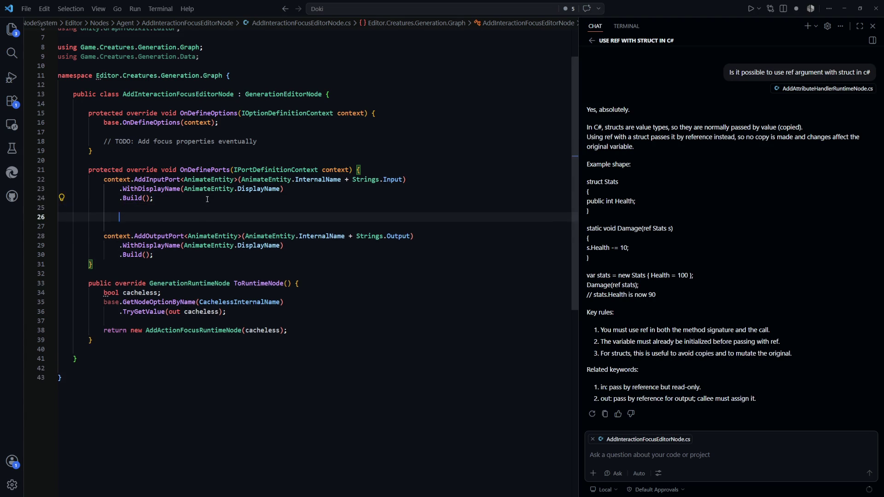
text(context.)
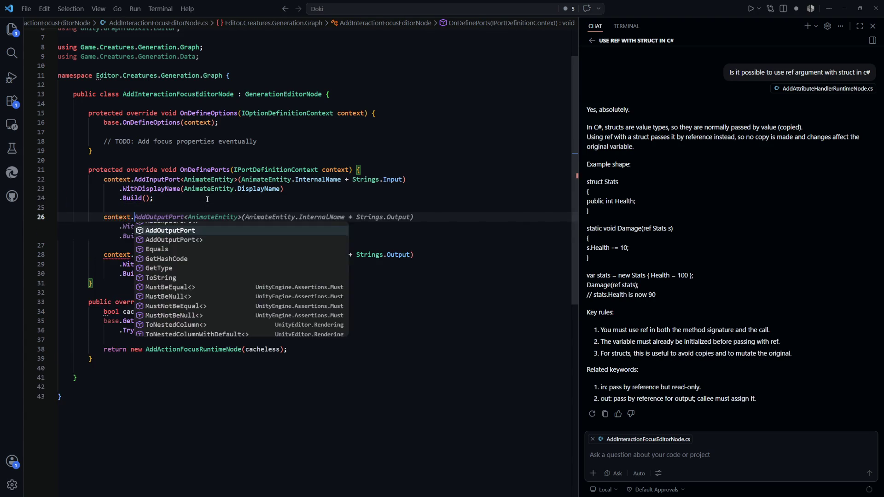
text(AddIn)
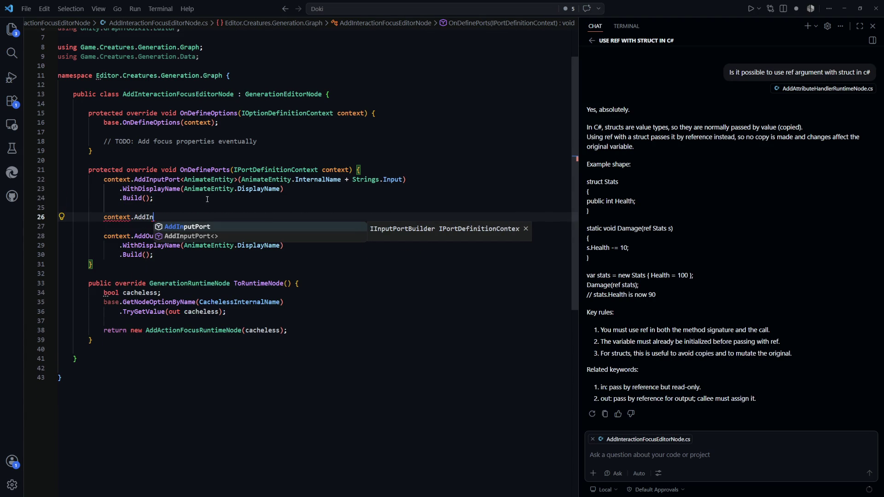
key(Tab)
text(<Game)
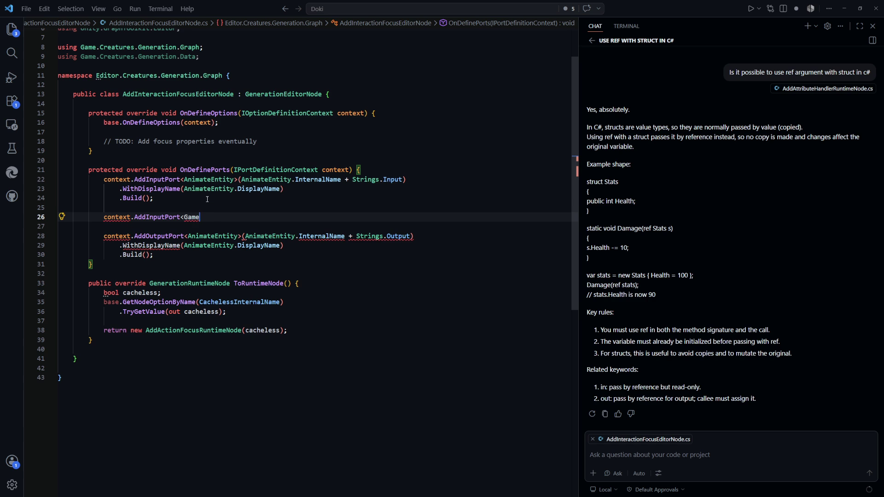
text(Object>(Strein)
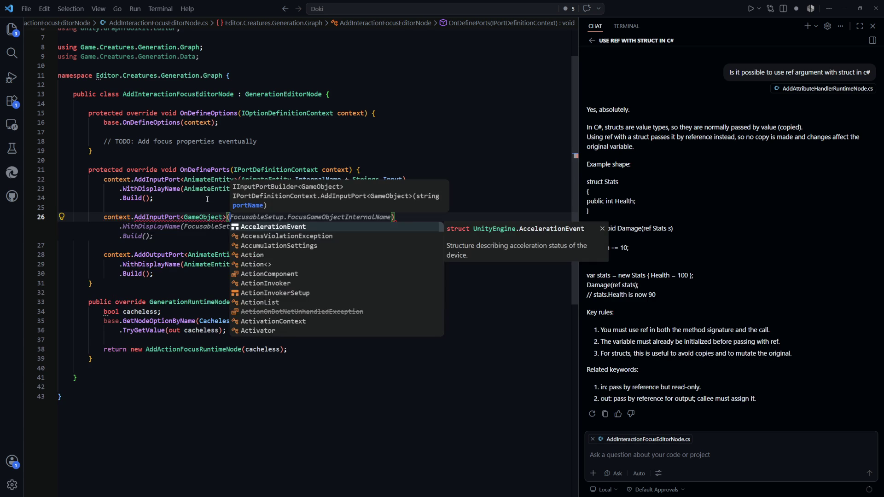
key(BackSpace)
key(BackSpace)
key(BackSpace)
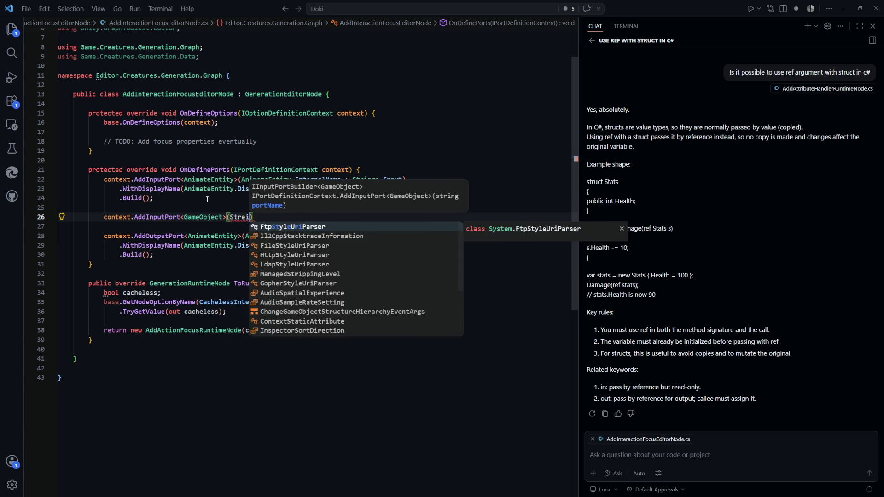
text(ings.Gam)
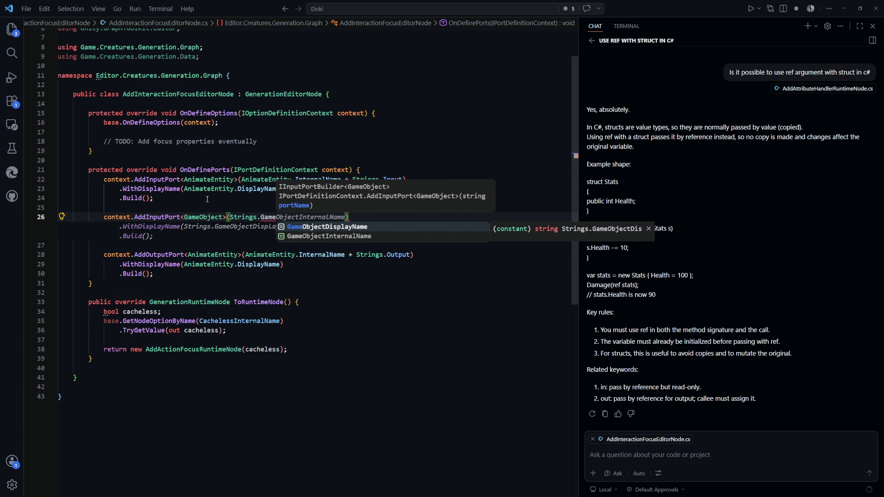
key(Down)
key(Tab)
key(Escape)
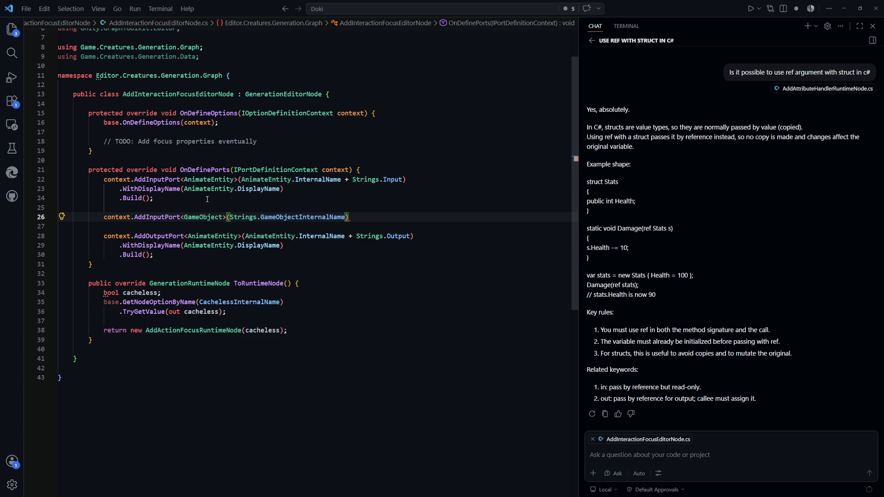
key(Return)
key(Tab)
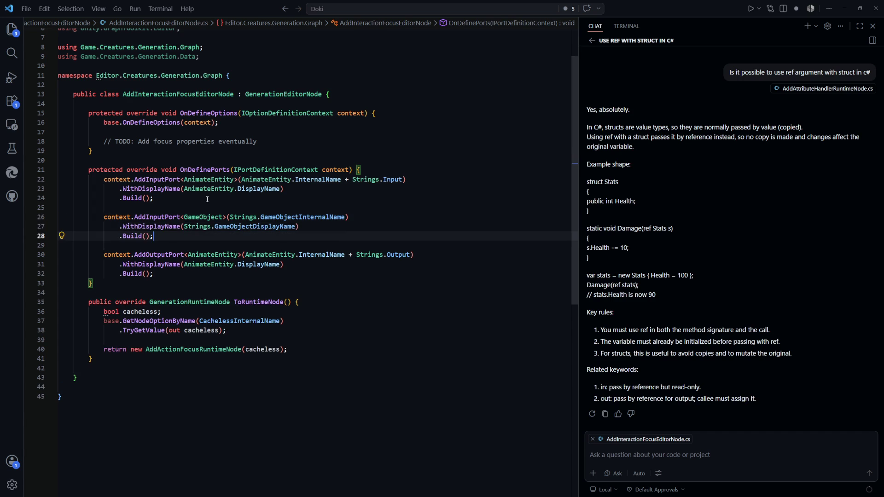
Save the editor node file and switch over to Unity.
key(ctrl+s)
click(387, 381)
scroll(300, 302, down, 4)
scroll(323, 260, up, 3)
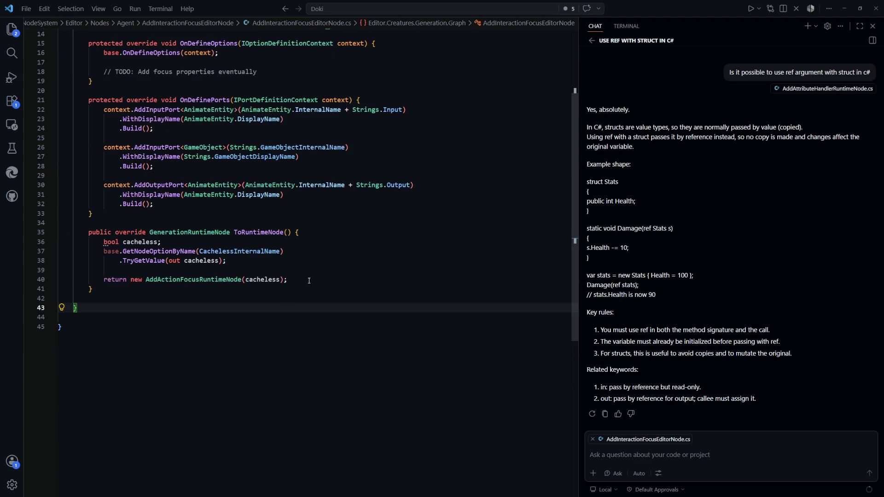
drag(295, 289, 88, 243)
click(342, 299)
scroll(342, 325, up, 3)
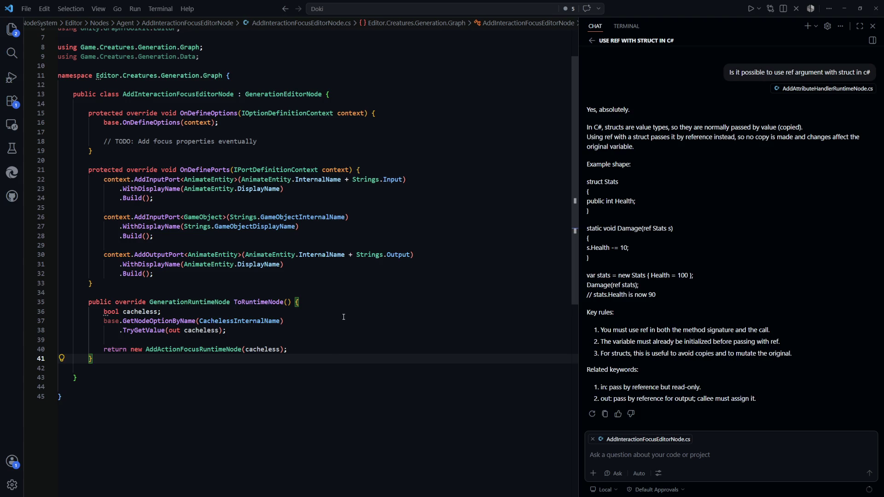
key(alt+Tab)
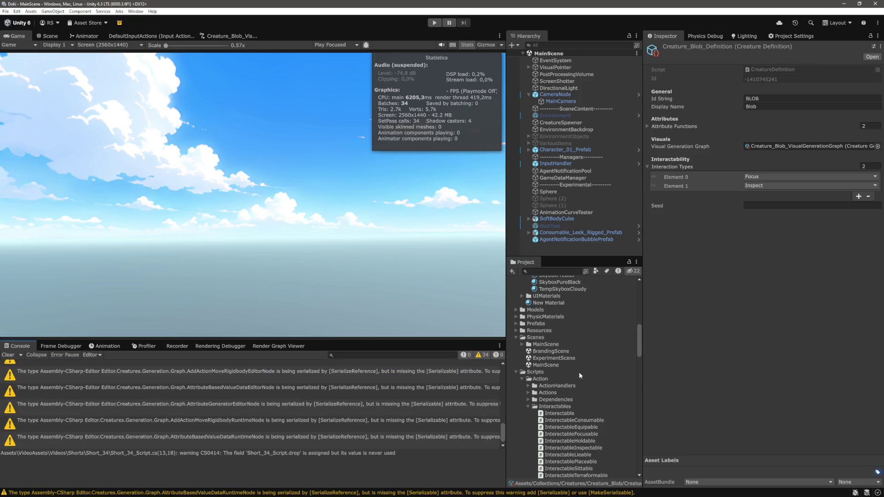
Create a new folder named 'Interactions' inside the runtime Nodes/Agent folder.
scroll(582, 374, up, 5)
scroll(584, 374, down, 20)
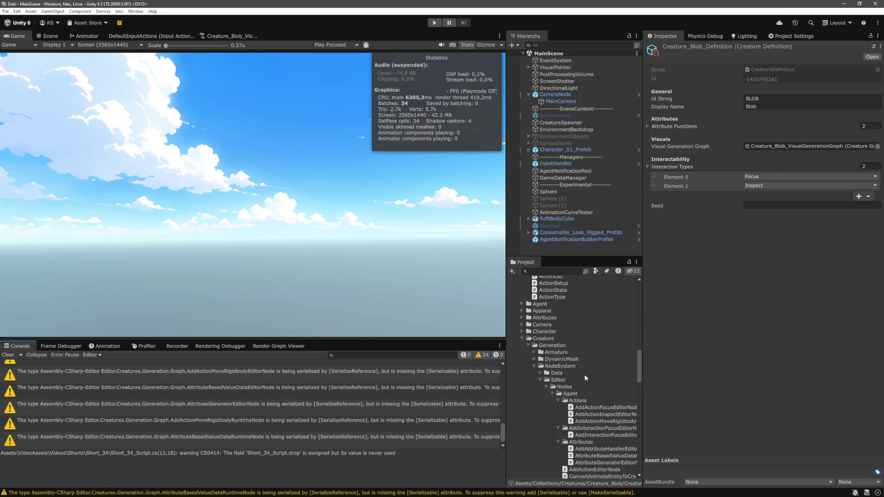
scroll(585, 377, down, 6)
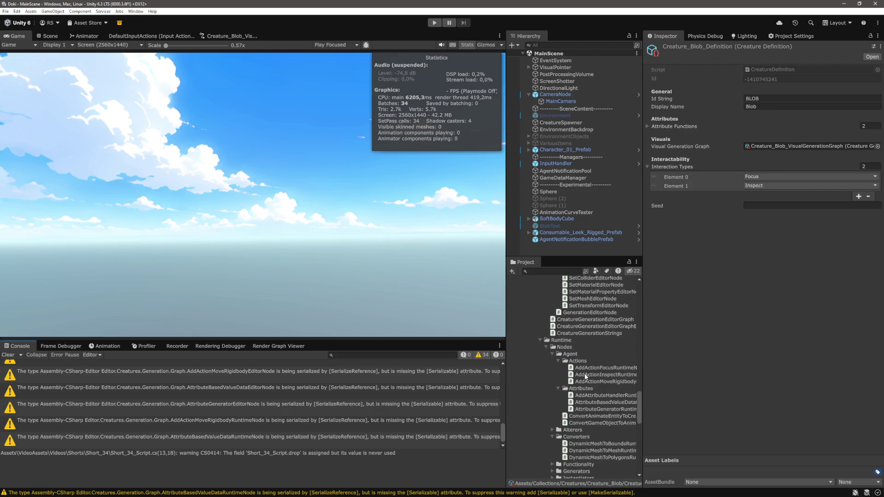
right_click(571, 328)
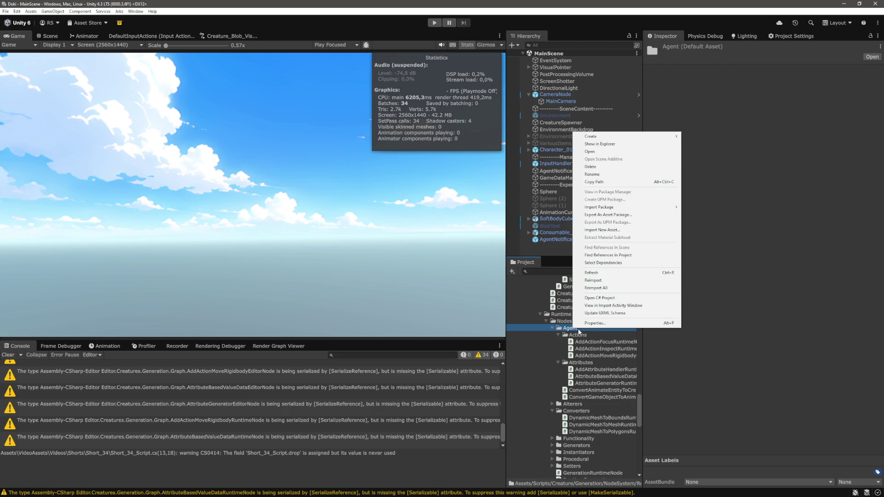
mouse_move(646, 137)
click(698, 136)
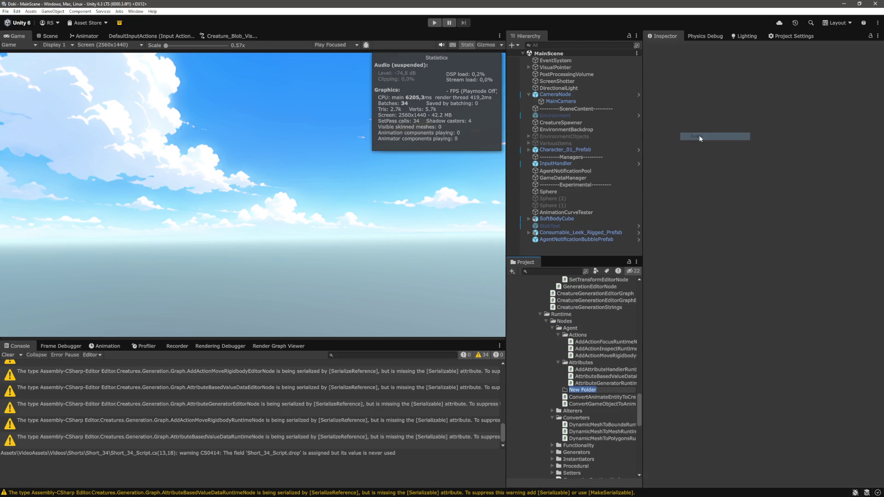
text(Interactions)
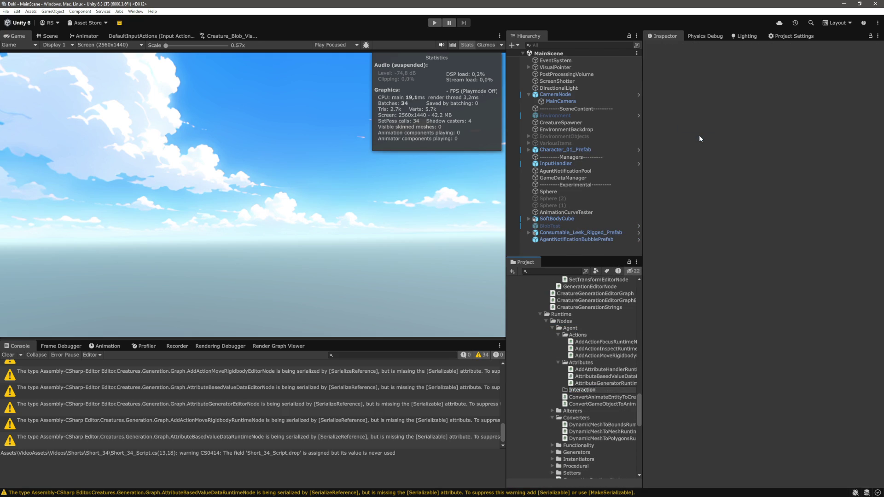
key(Return)
Duplicate AddActionFocusRuntimeNode into Interactions and rename the copy AddInteractionFocusRuntimeNode.
click(595, 343)
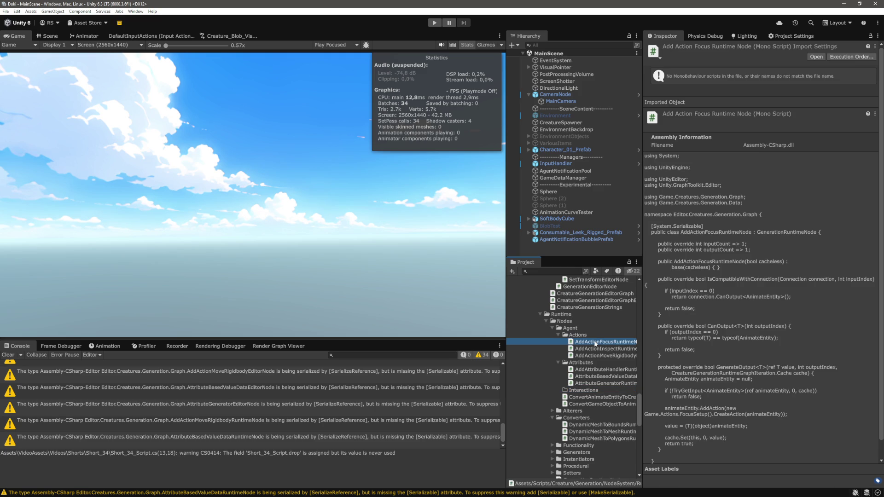
key(ctrl+d)
drag(583, 396, 583, 397)
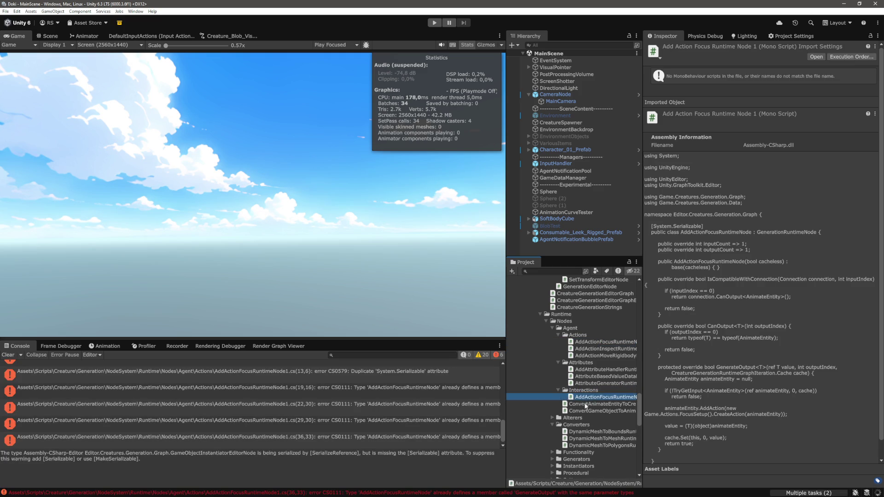
click(595, 397)
text(AddInteractionF)
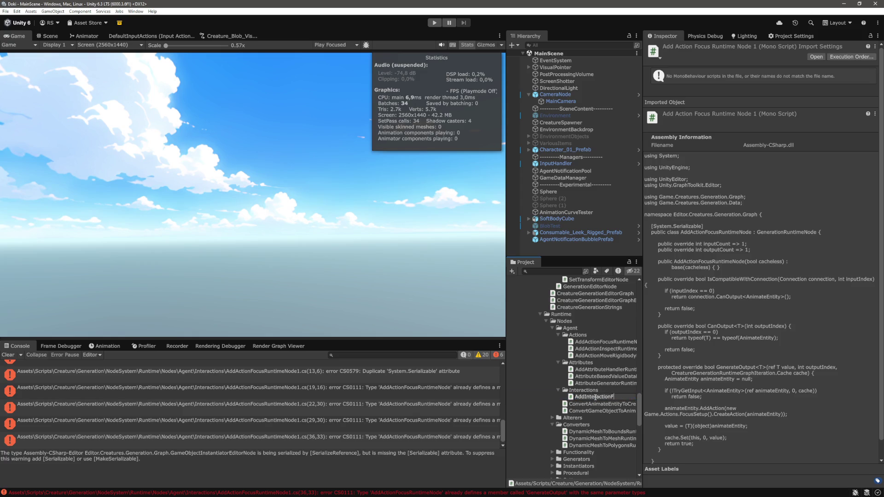
text(RuntimeNode)
key(Return)
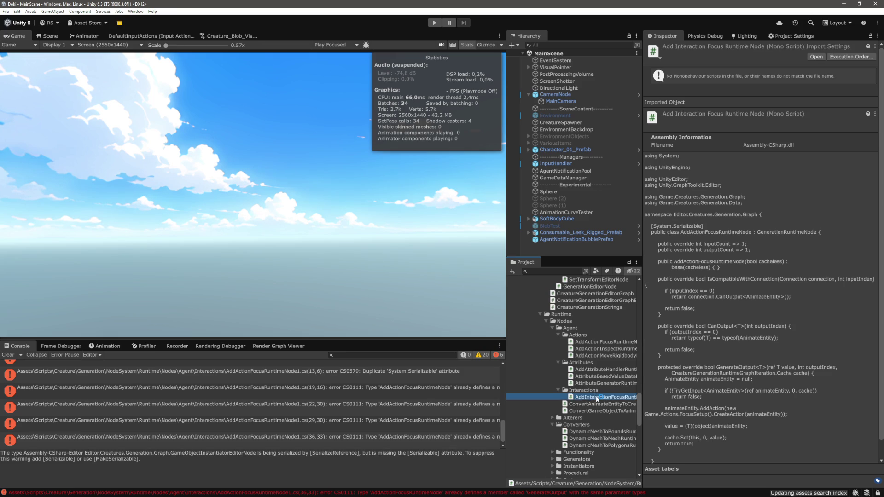
In the copied script, retype the class name as AddInteractionFocusRuntimeNode, accepting the completion.
key(alt+Tab)
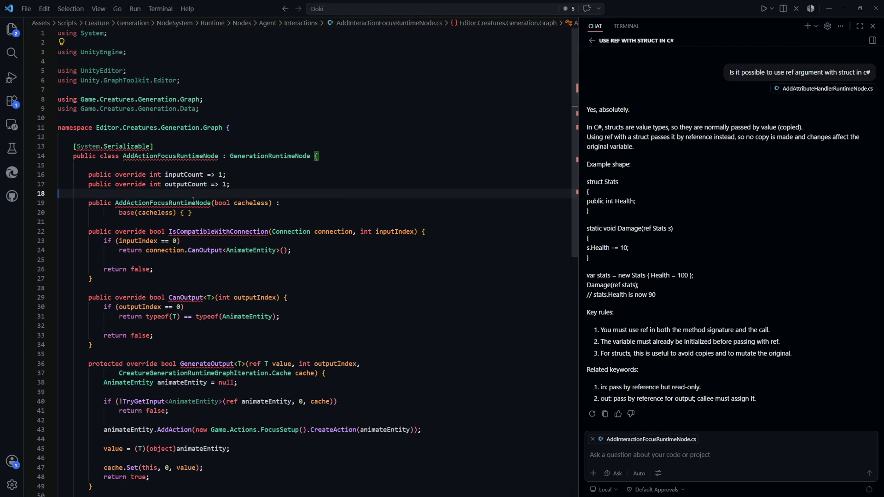
text(AddI)
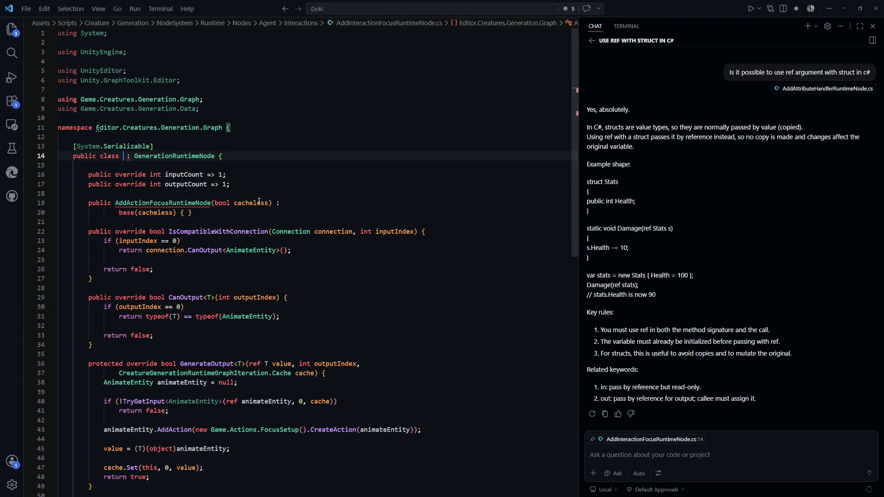
text(nter)
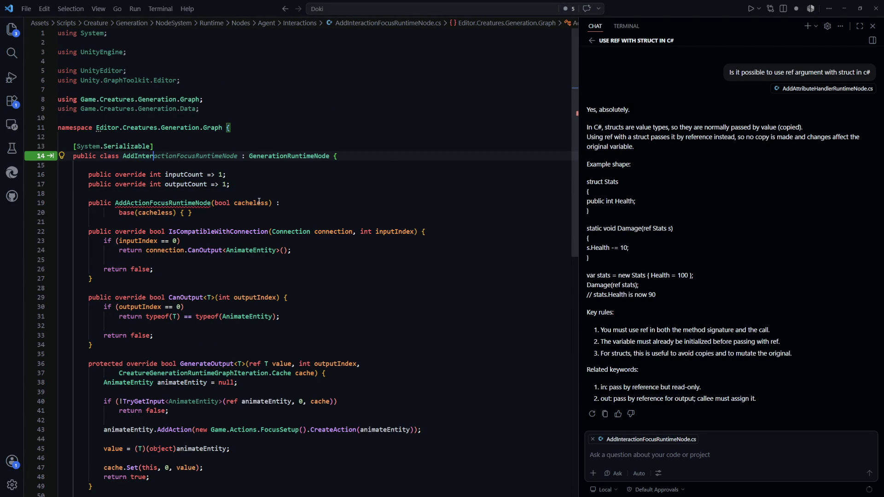
key(Tab)
key(Tab)
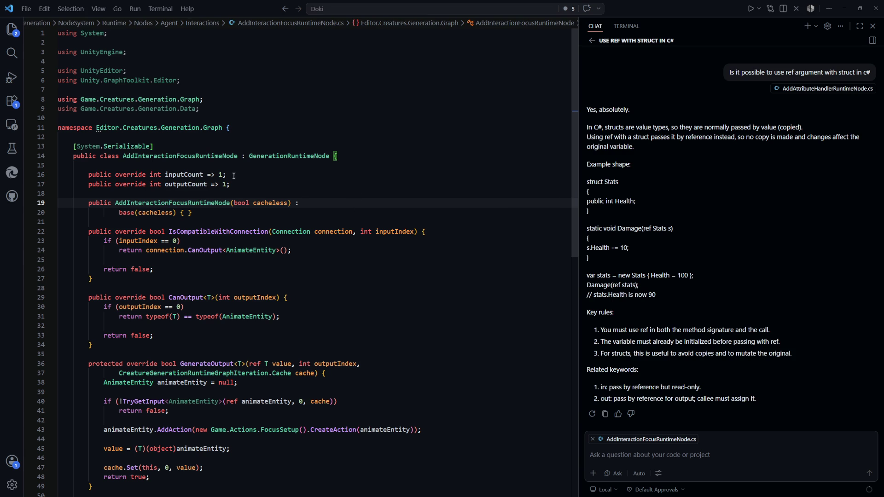
scroll(228, 208, down, 2)
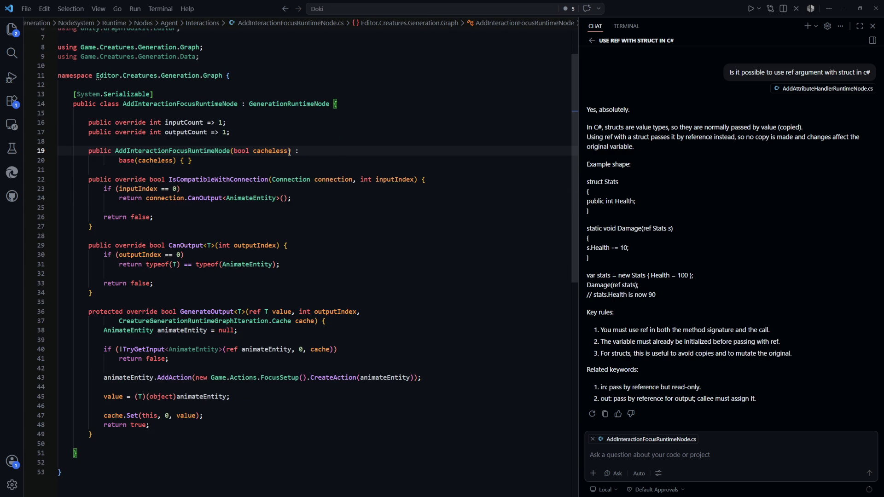
scroll(289, 152, up, 2)
scroll(222, 214, down, 2)
Change the node's input count from 1 to 2, leaving the output count unchanged.
double_click(225, 133)
text(2)
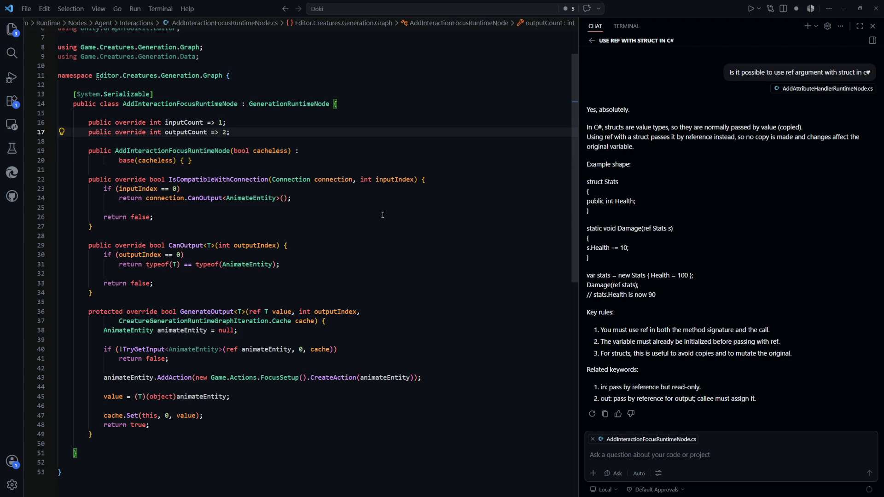
key(ctrl+z)
key(Up)
key(BackSpace)
text(2)
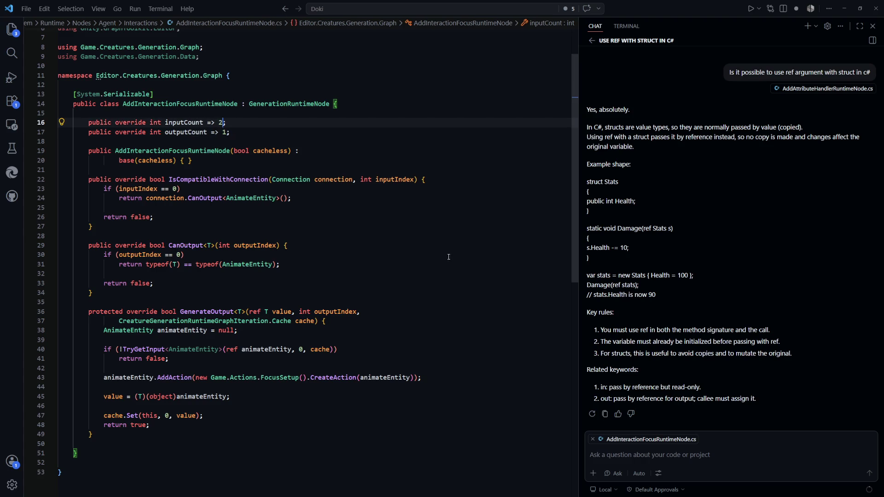
Add the suggested inputIndex == 1 GameObject check, separating the input checks with blank lines.
click(431, 252)
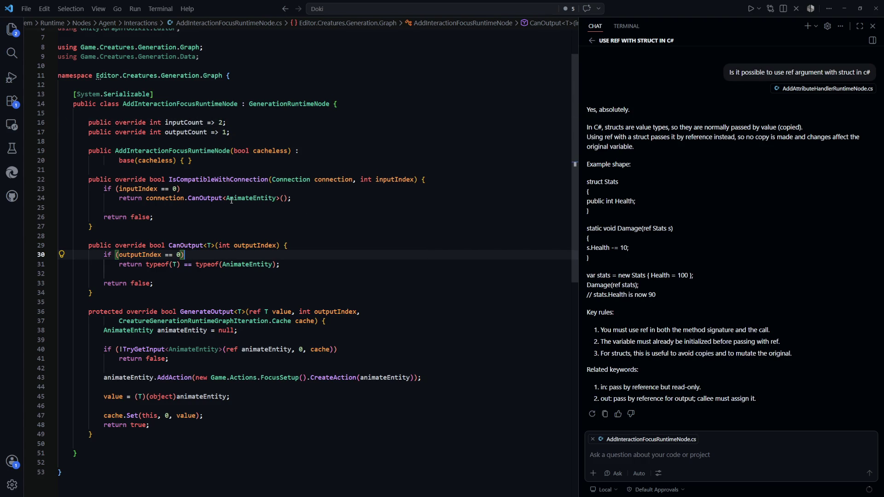
scroll(143, 159, down, 1)
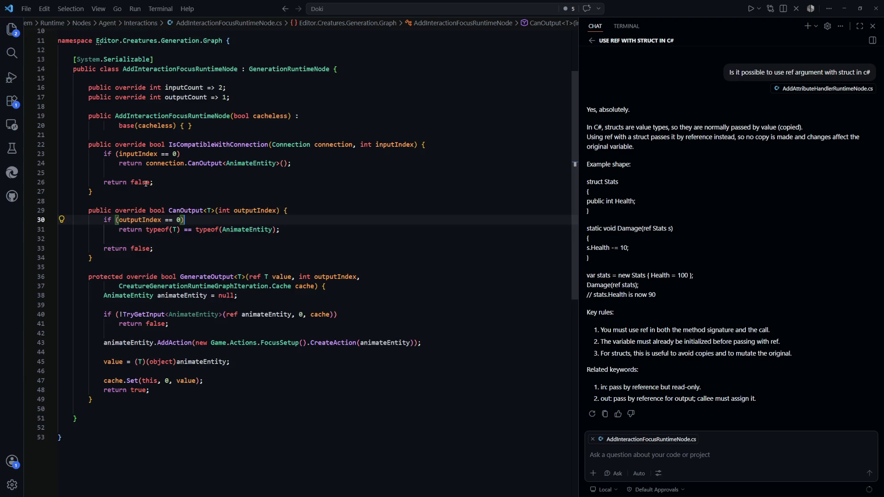
click(250, 173)
scroll(292, 181, down, 1)
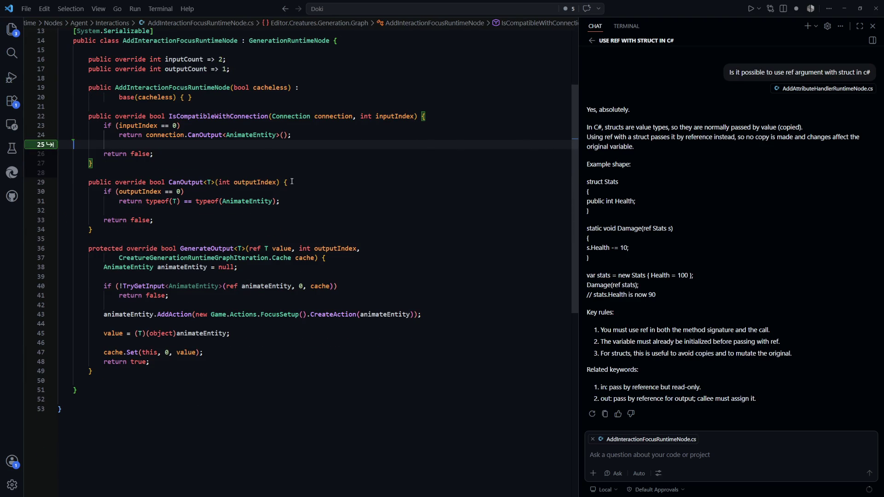
key(Tab)
key(Tab)
click(292, 182)
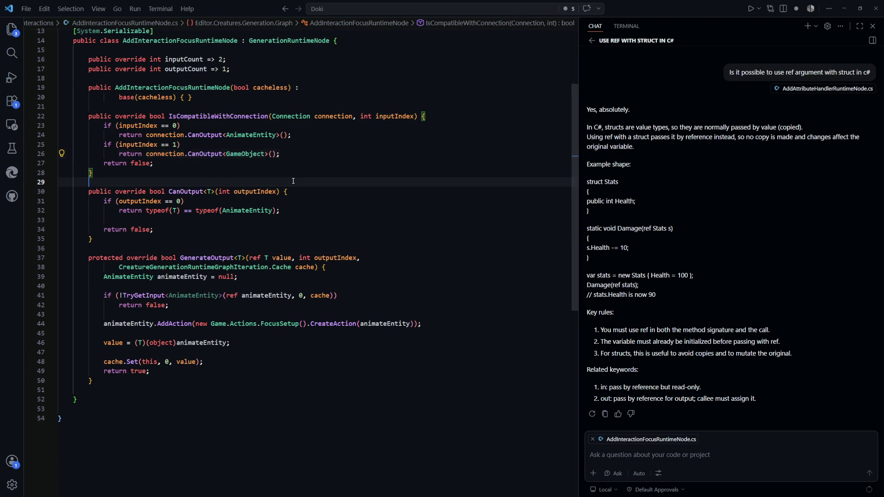
click(300, 153)
key(Return)
click(307, 135)
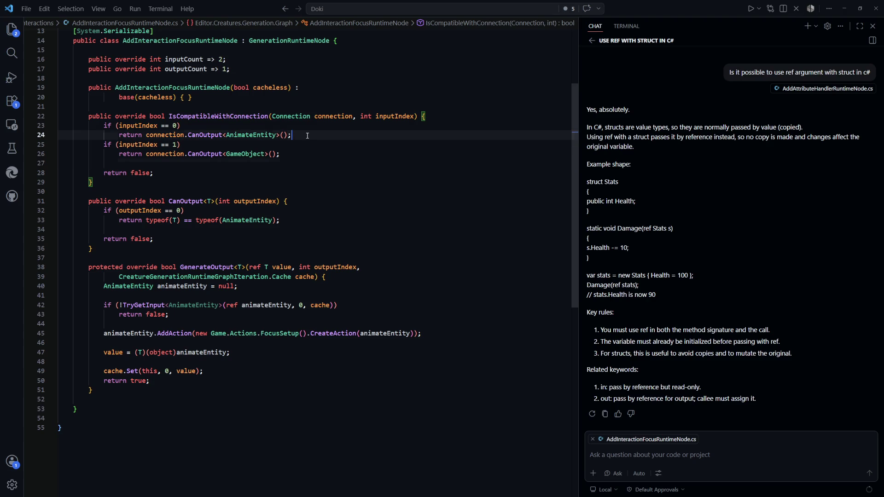
key(Return)
In GenerateOutput, read GameObject focusGameObject from input 1, returning false if missing.
click(294, 210)
scroll(184, 149, down, 2)
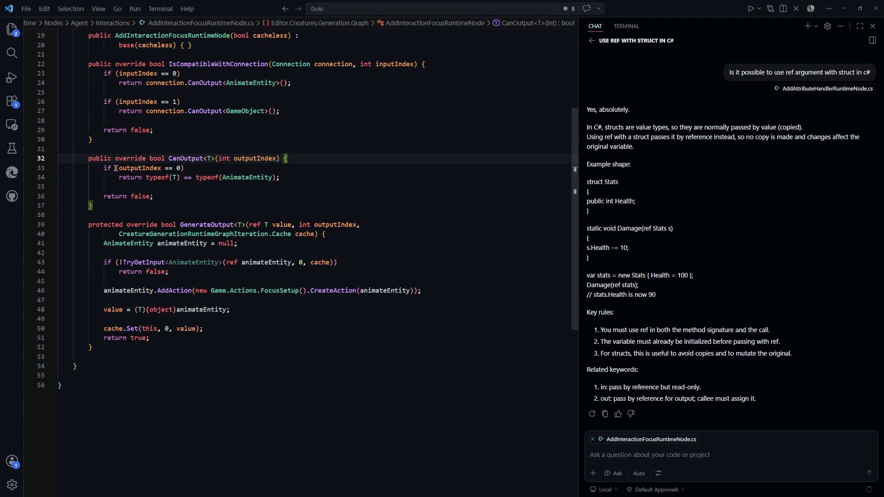
drag(184, 149, 159, 198)
click(175, 196)
scroll(193, 207, down, 2)
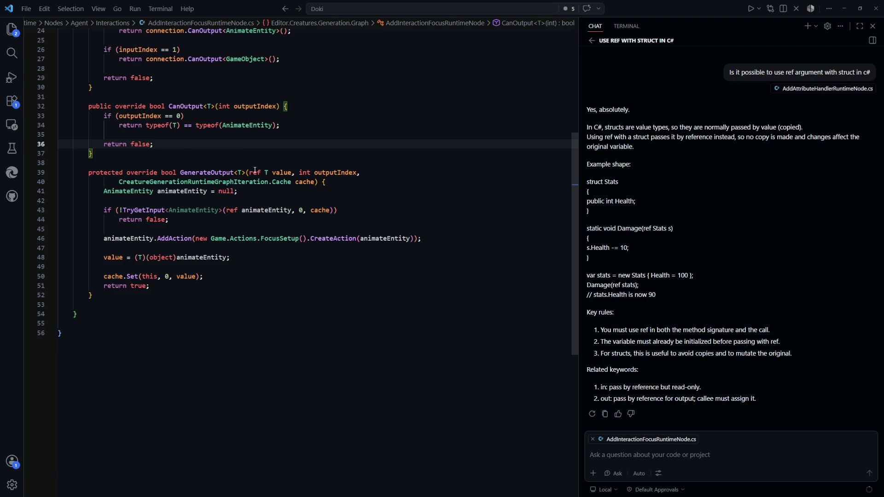
scroll(219, 235, up, 1)
click(232, 234)
key(BackSpace)
click(208, 247)
key(Return)
key(Return)
text(GameObje)
key(Tab)
key(Tab)
key(Tab)
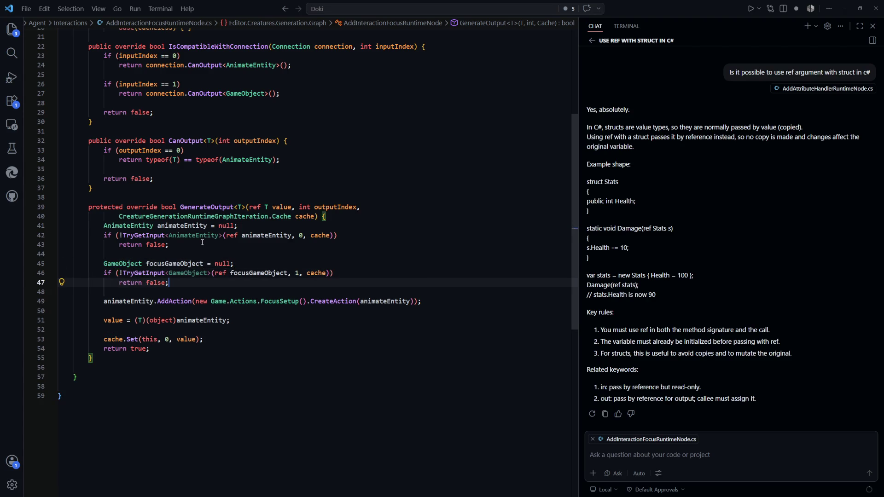
key(Down)
key(Down)
key(Down)
scroll(189, 230, down, 1)
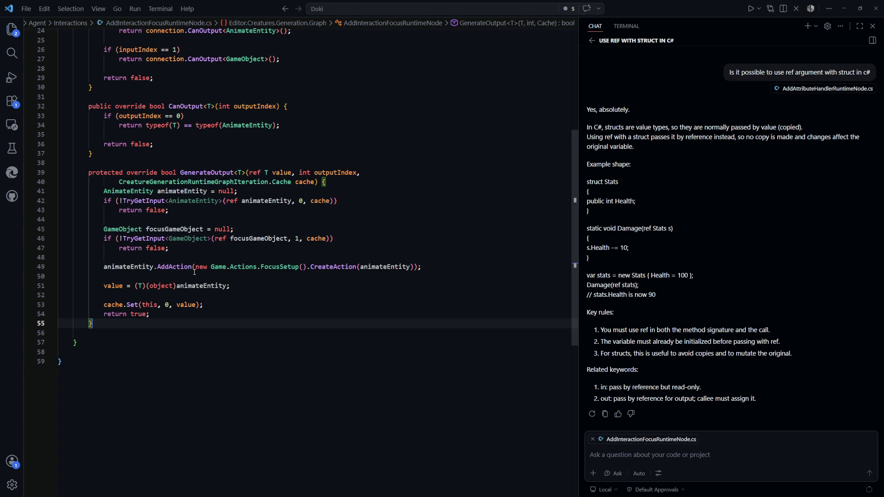
Replace the AddAction(FocusSetup) call with AddInteractionFocus(new Interaction.Focusable...).
scroll(194, 271, up, 8)
scroll(279, 320, down, 9)
click(283, 261)
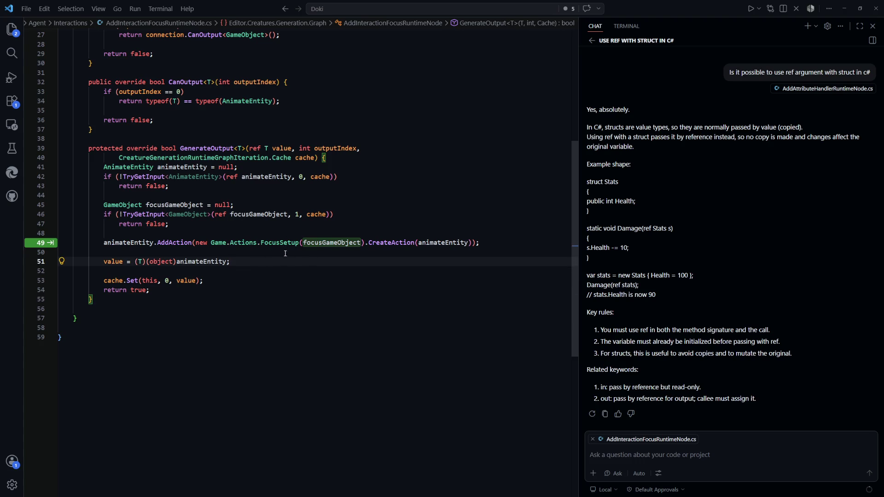
click(341, 288)
drag(421, 242, 157, 243)
text(AddI)
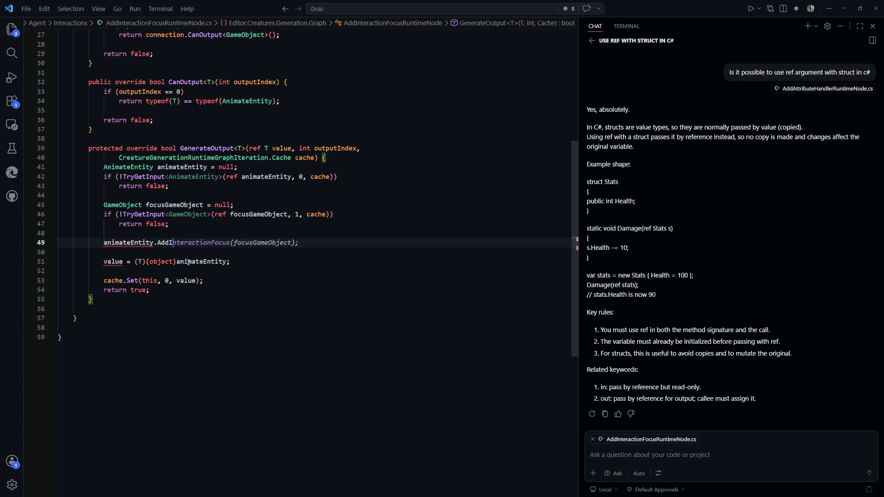
key(Tab)
key(Left)
key(Left)
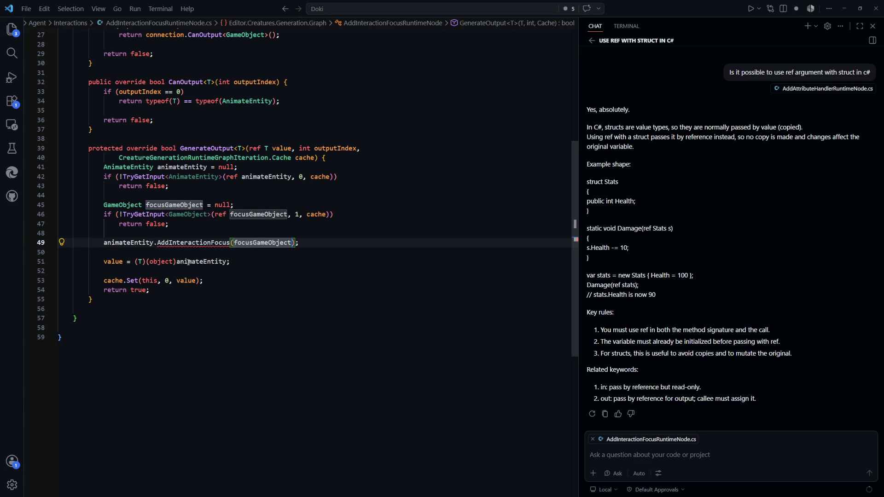
key(ctrl+shift+Left)
key(BackSpace)
text(new)
key(Tab)
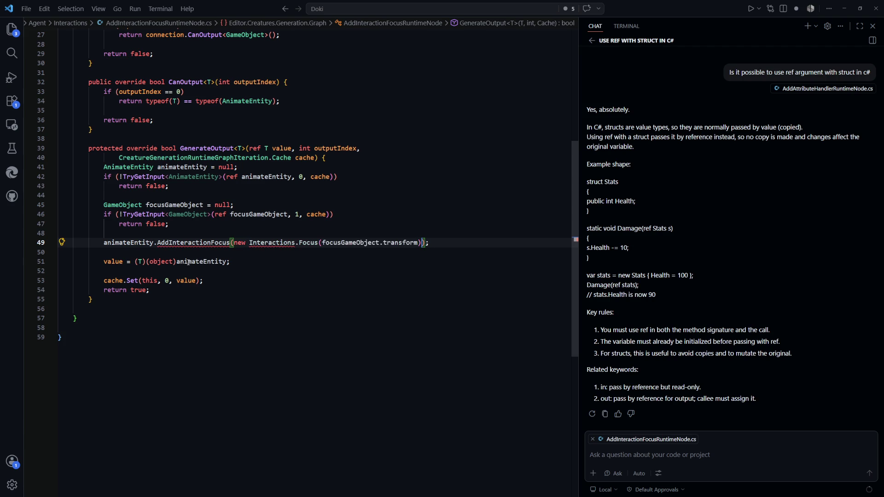
key(ctrl+z)
text(InteractionFocus(new I)
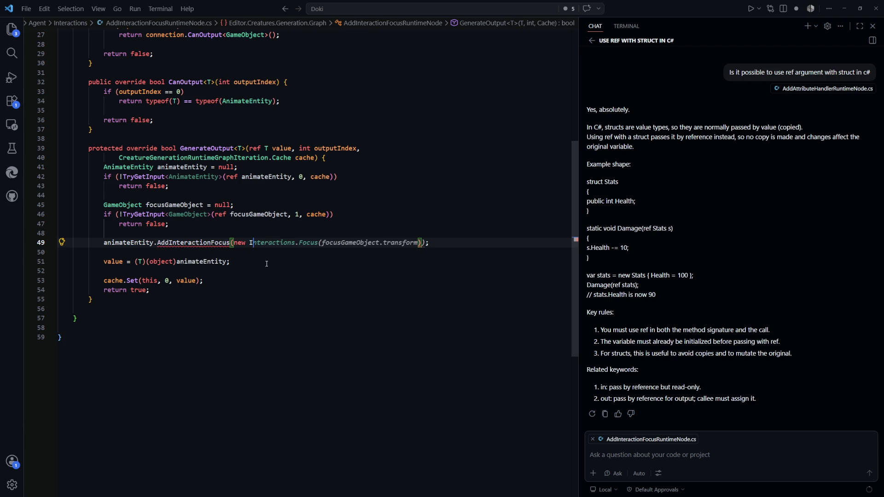
text(.Focusable)
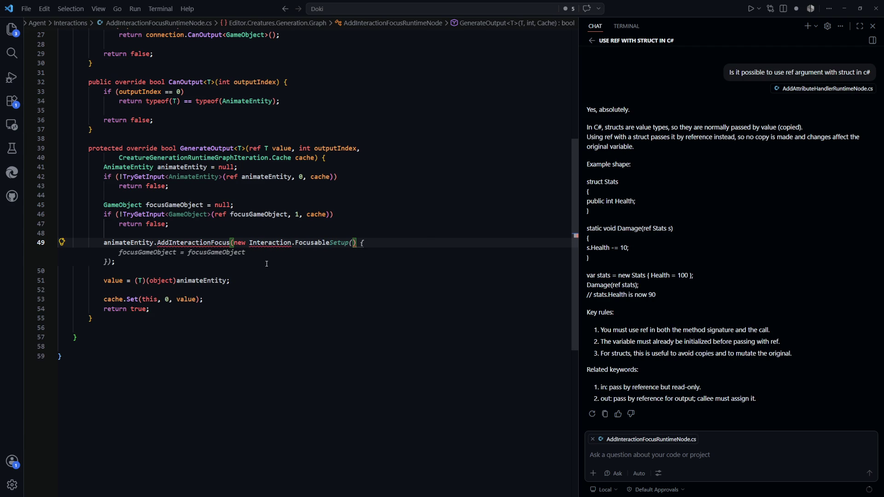
Open InteractableFocusable.cs from the recent files list to check the Focusable constructor.
key(ctrl+p)
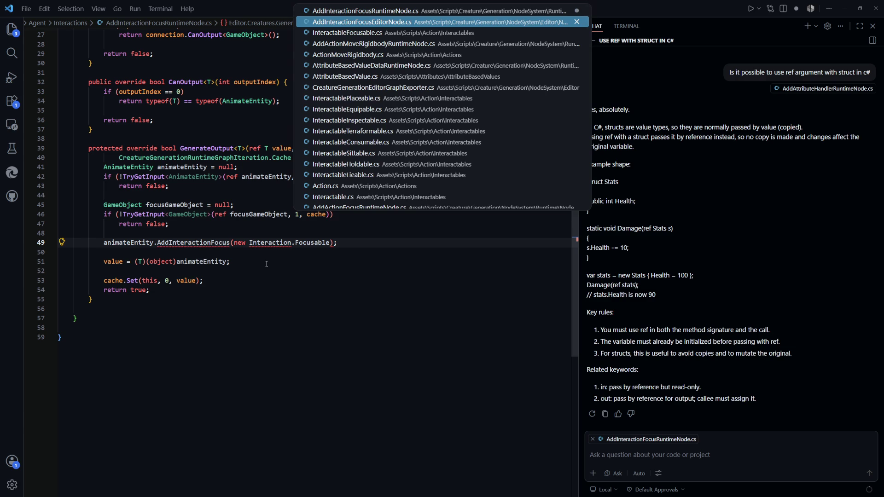
key(Down)
key(Return)
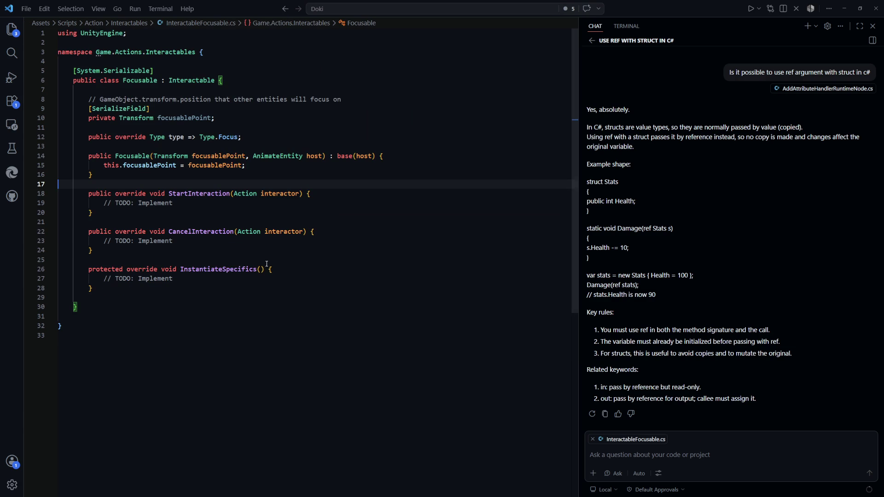
Back in AddInteractionFocusRuntimeNode.cs, type Game.Int and accept Copilot's suggested Focusable constructor call.
click(215, 53)
key(Down)
key(Down)
key(ctrl+Tab)
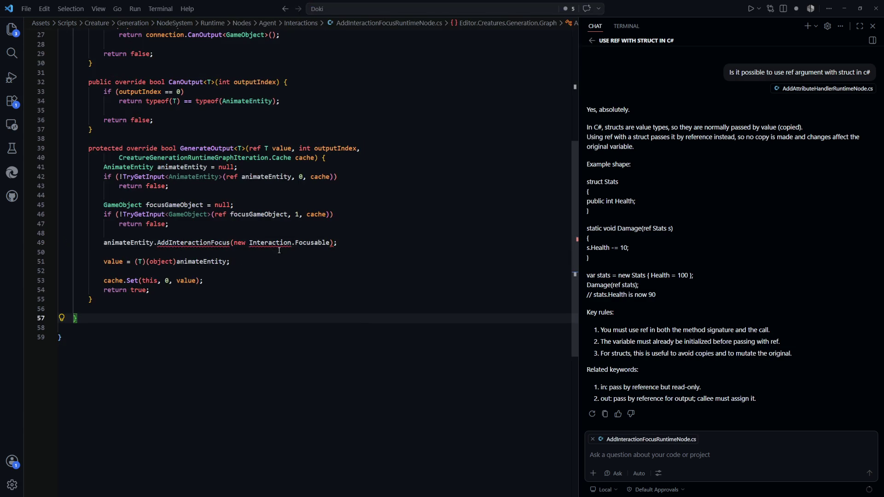
double_click(270, 243)
text(In)
key(BackSpace)
key(BackSpace)
text(Game.Int)
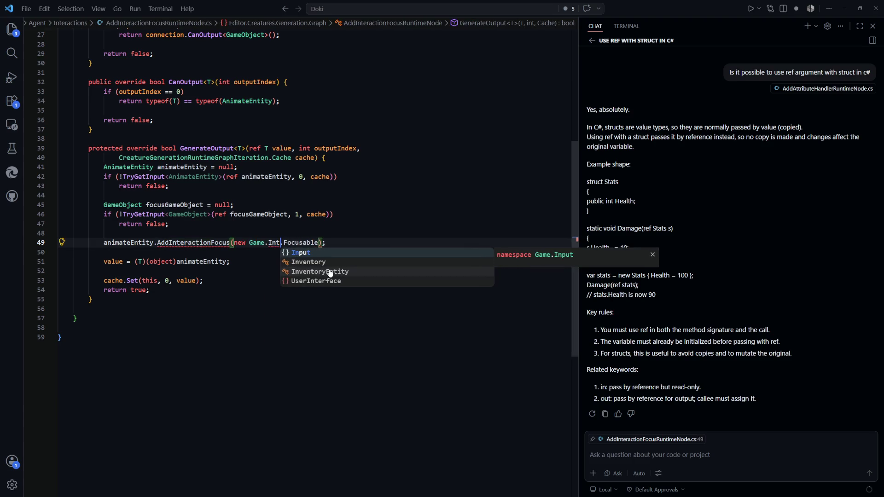
key(Tab)
click(331, 318)
drag(556, 244, 73, 242)
click(249, 280)
Rename the AddInteractionFocus call to AddInteractable.
click(228, 243)
key(BackSpace)
key(BackSpace)
key(BackSpace)
click(345, 309)
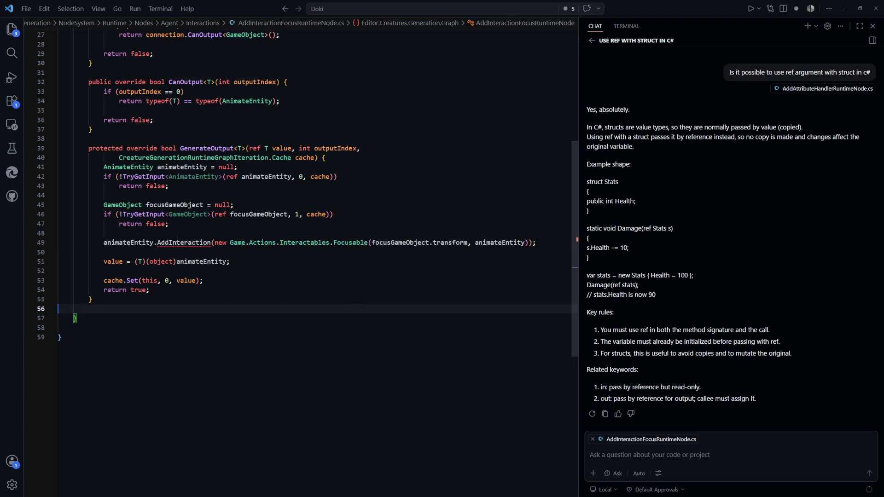
double_click(179, 243)
text(Add)
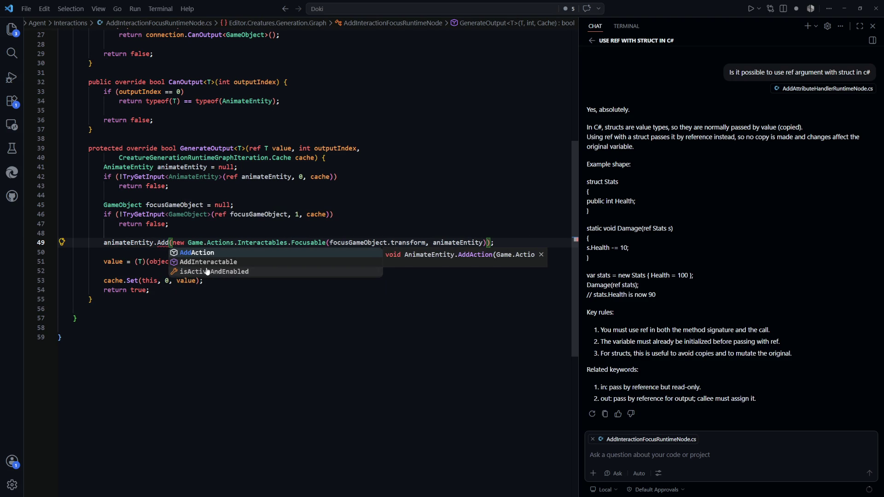
click(208, 262)
click(294, 328)
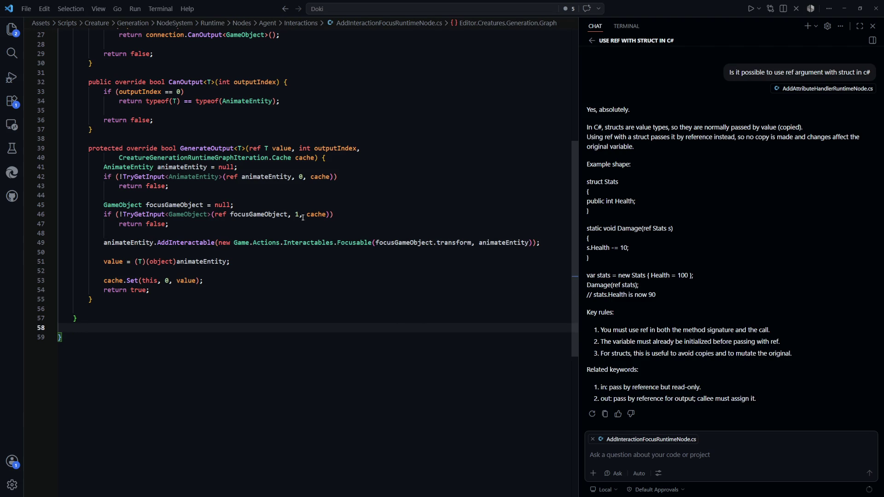
Replace the constructor with the full namespaced Game.Actions.Interactables.Focusable(focusGameObject.transform, animateEntity) call.
drag(533, 243, 218, 244)
key(BackSpace)
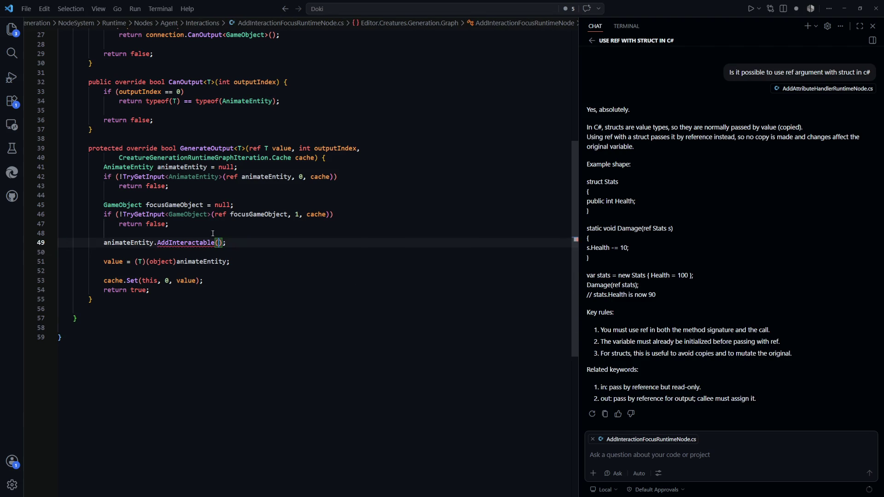
key(Escape)
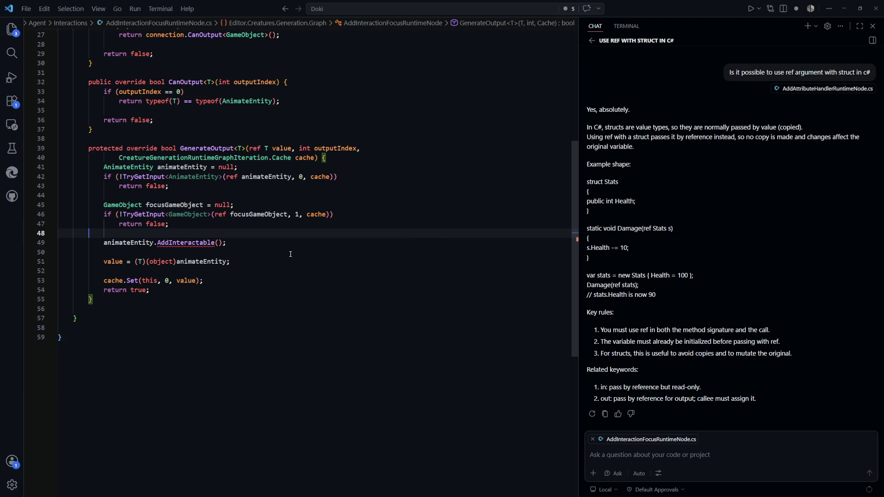
key(End)
key(Return)
key(BackSpace)
key(BackSpace)
key(BackSpace)
key(Tab)
Wrap the Focusable constructor arguments onto their own line.
click(321, 319)
click(374, 243)
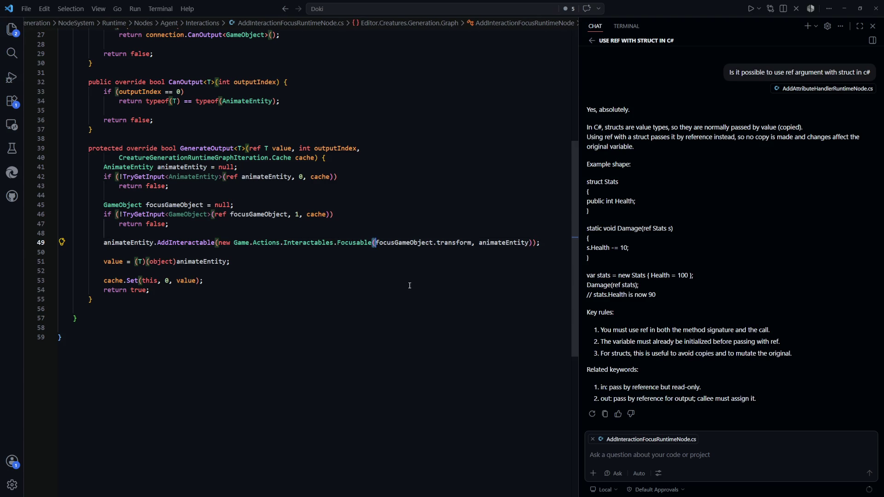
key(Return)
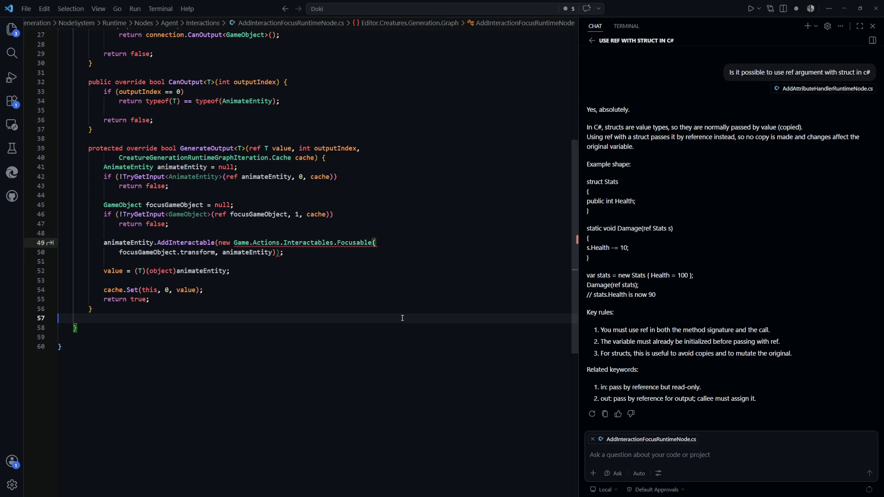
key(ctrl+z)
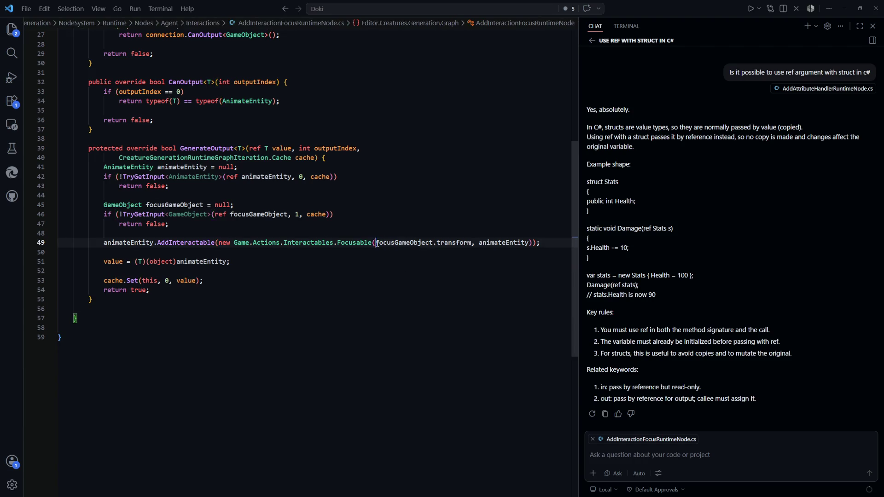
key(Return)
key(ctrl+End)
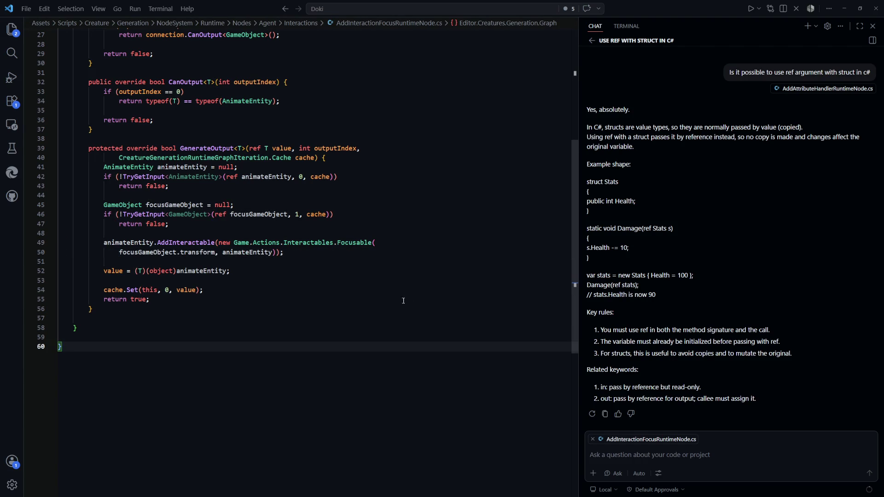
click(377, 243)
drag(376, 243, 190, 242)
Highlight every use of focusGameObject in the node code.
click(257, 271)
double_click(132, 252)
click(272, 280)
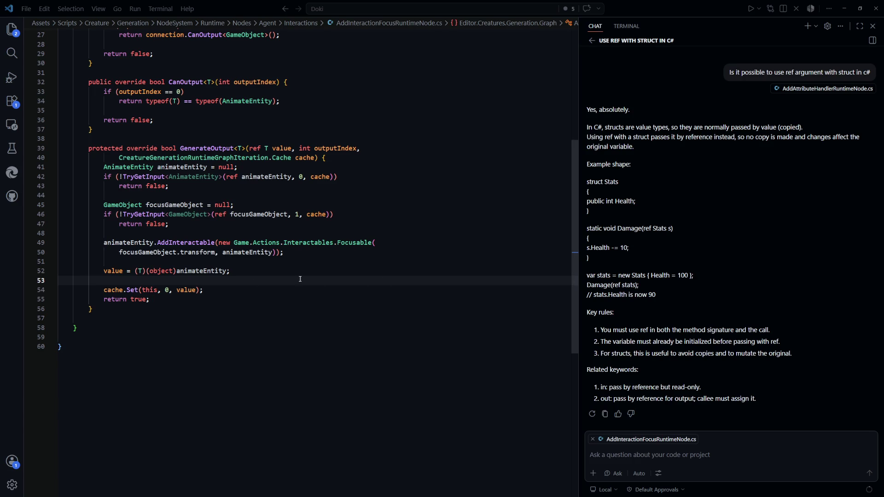
Review the input read checks and cache/return lines, then return to Unity to recompile.
scroll(305, 340, up, 9)
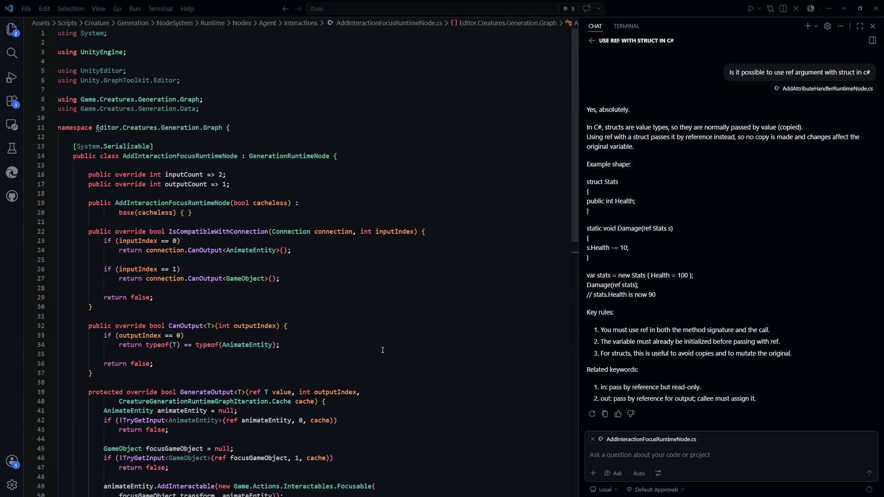
click(355, 310)
scroll(356, 309, down, 2)
scroll(355, 309, down, 4)
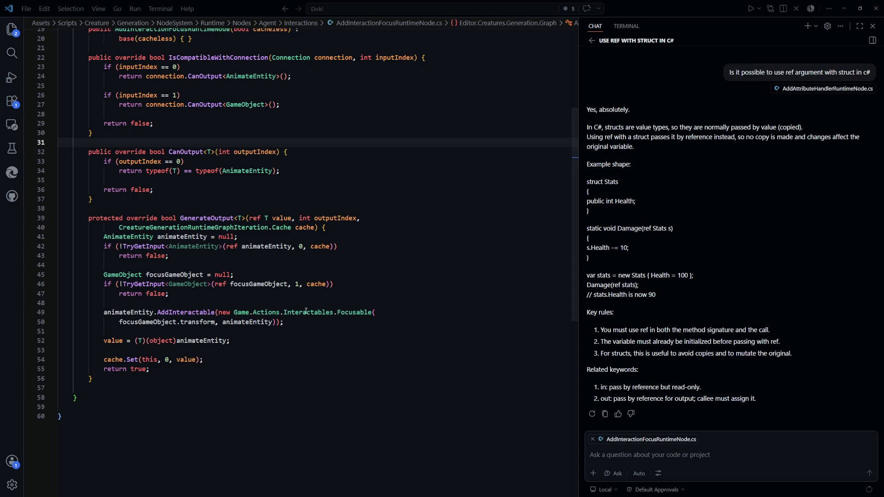
click(413, 257)
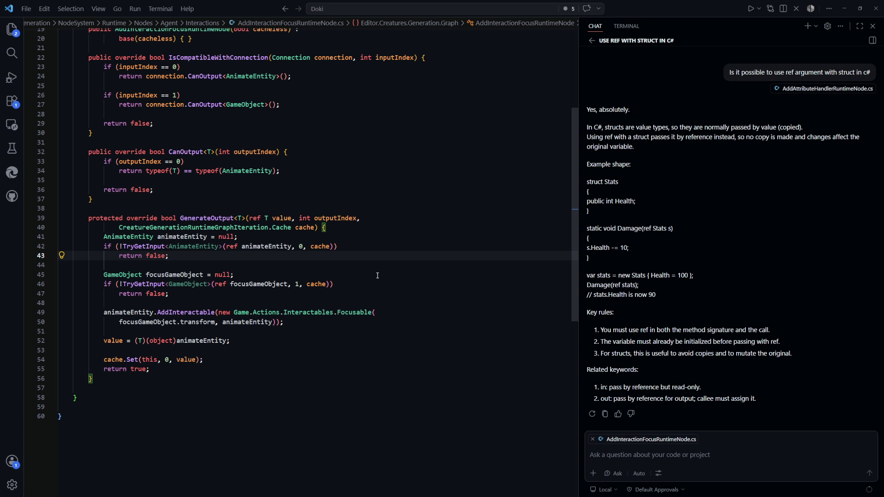
click(352, 360)
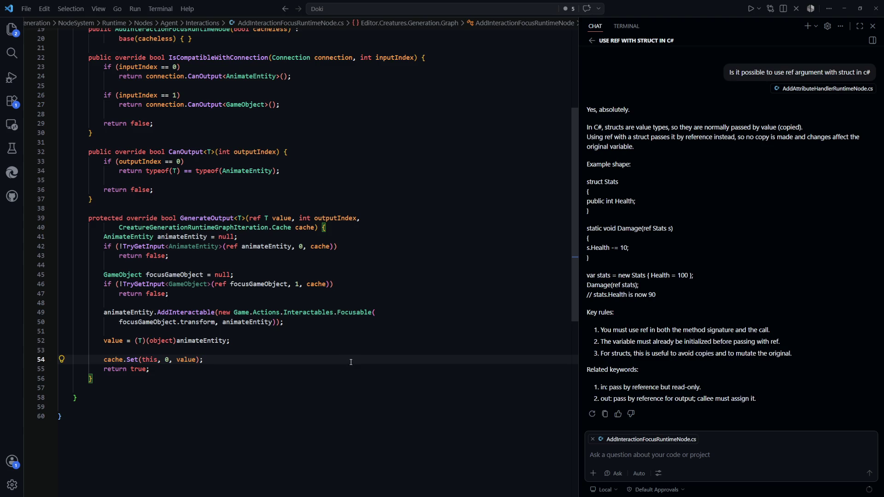
scroll(363, 370, up, 6)
key(alt+Tab)
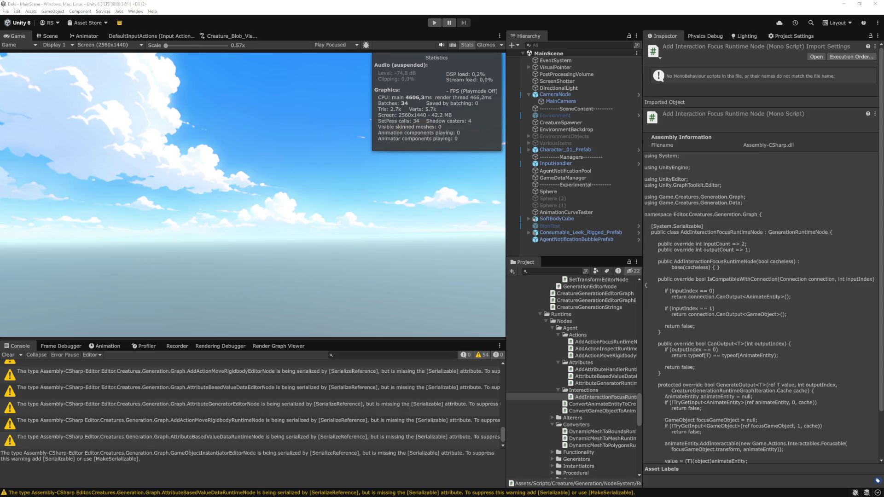
Clear the console warnings and open the Creature_Blob_VisualGenerationGraph.
click(7, 355)
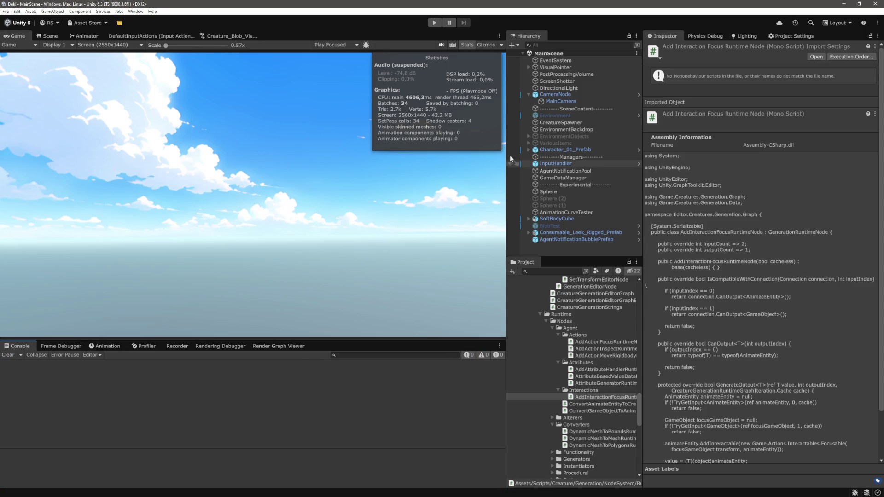
click(230, 37)
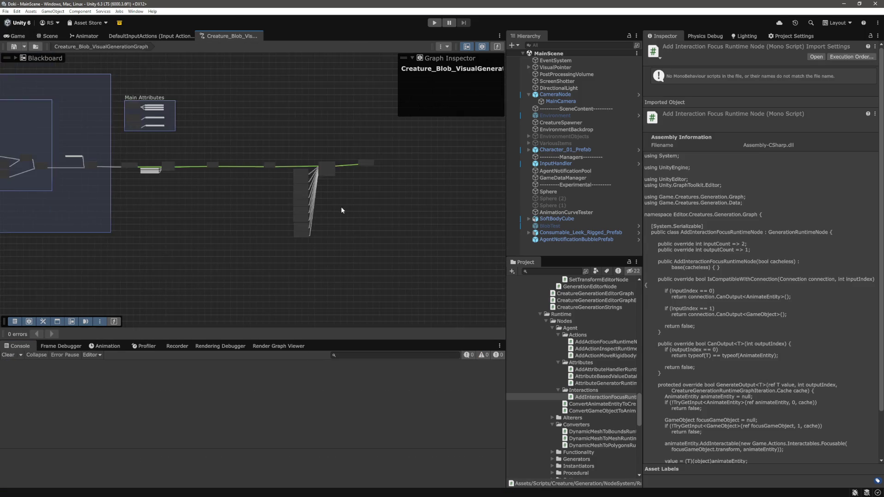
scroll(322, 249, up, 5)
Move the thirteen nodes of the chain to the right.
drag(322, 231, 466, 256)
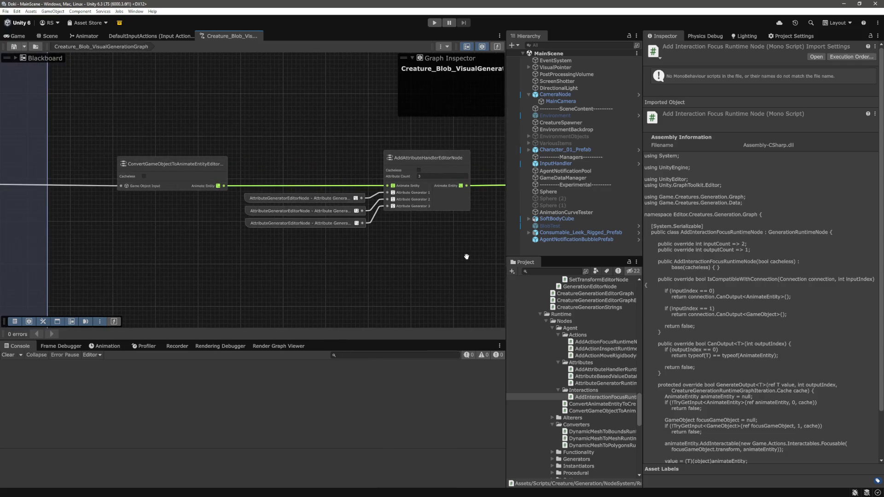
drag(272, 241, 183, 242)
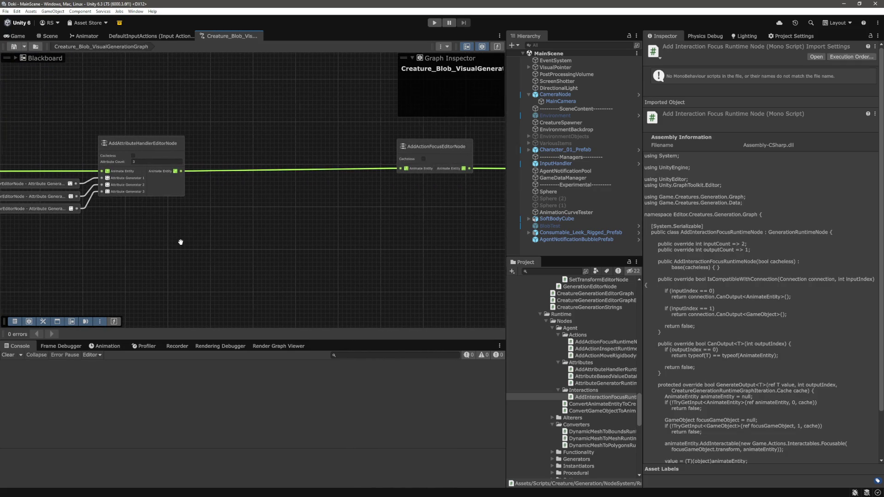
scroll(183, 240, down, 6)
drag(285, 253, 168, 186)
mouse_move(399, 116)
mouse_down()
mouse_move(120, 265)
mouse_move(141, 281)
mouse_up()
drag(155, 163, 209, 163)
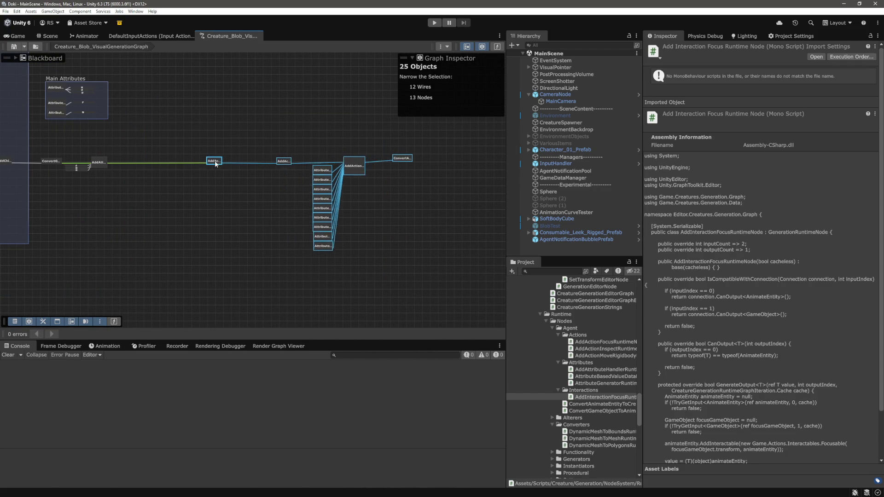
click(153, 147)
Shift AddAttributeHandler and its three generator nodes further right.
scroll(269, 161, up, 5)
drag(280, 159, 326, 151)
mouse_move(295, 135)
mouse_down()
mouse_move(219, 189)
mouse_move(128, 217)
mouse_up()
drag(263, 159, 372, 160)
click(347, 139)
right_click(358, 129)
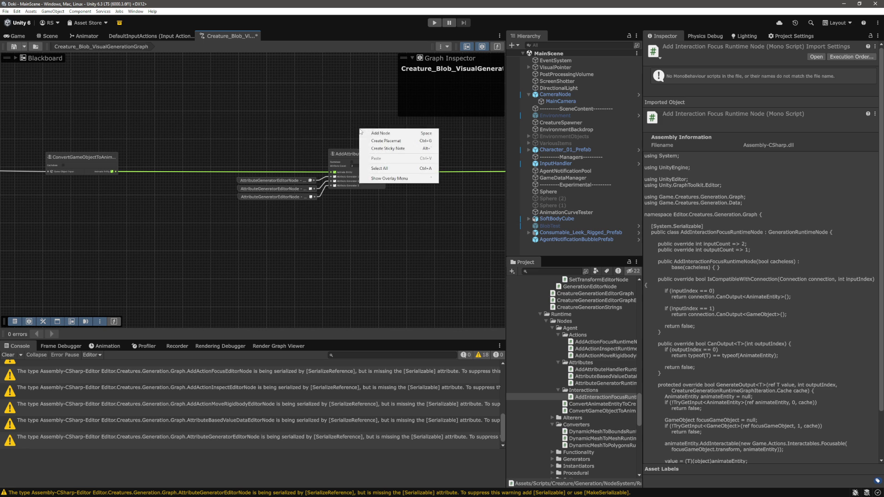
Fit a new placemat around AddAttributeHandler and its generators, titled AttributeHandler.
click(377, 138)
scroll(319, 129, down, 2)
drag(318, 129, 283, 126)
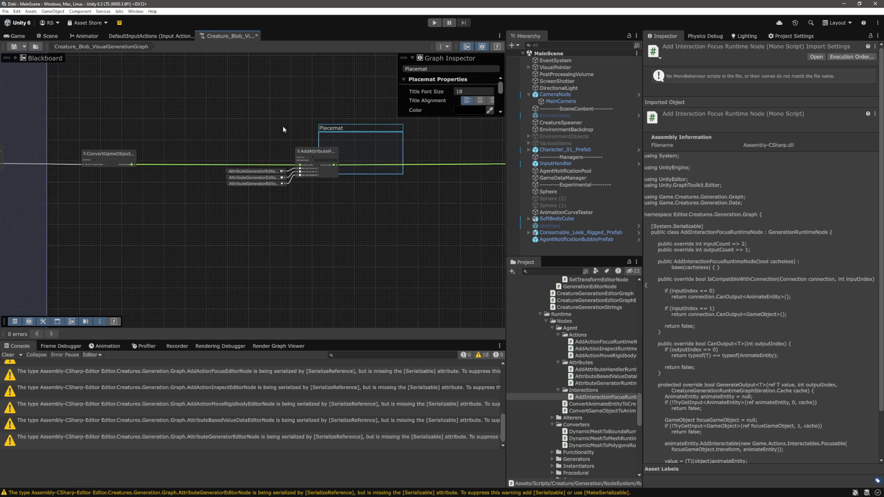
click(295, 132)
drag(371, 174, 371, 245)
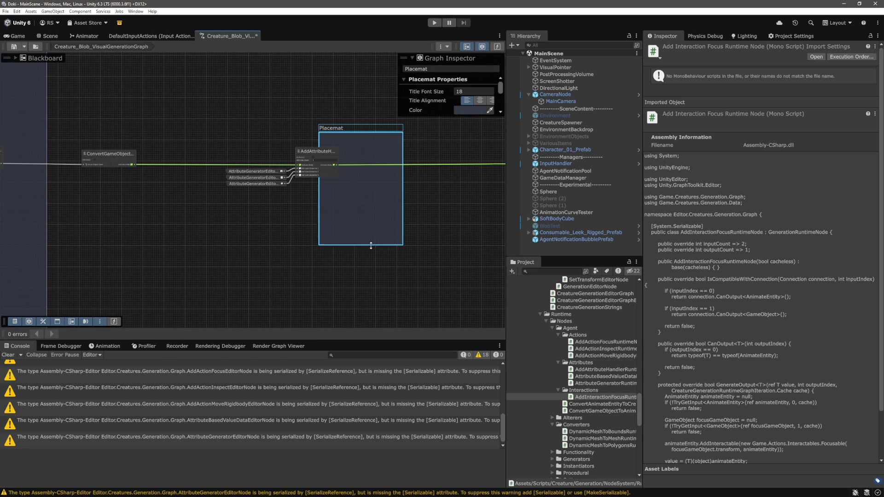
drag(319, 217, 210, 213)
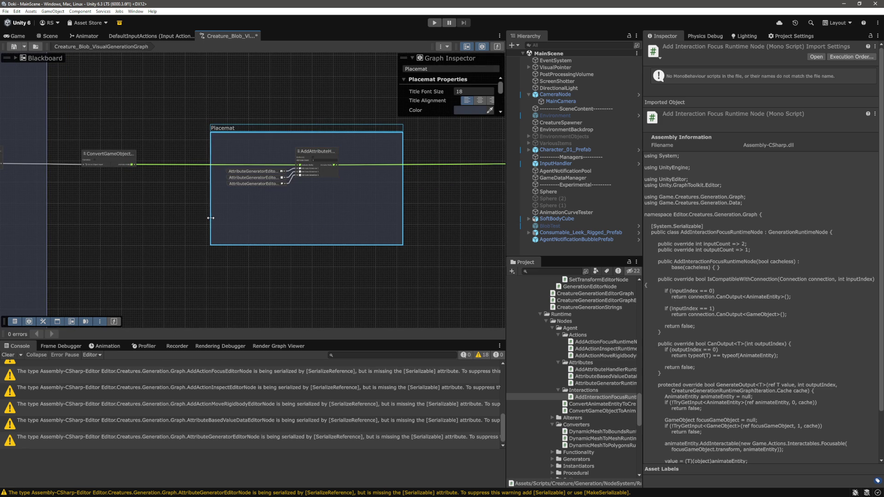
mouse_move(319, 244)
mouse_down()
mouse_move(321, 197)
mouse_move(321, 206)
mouse_up()
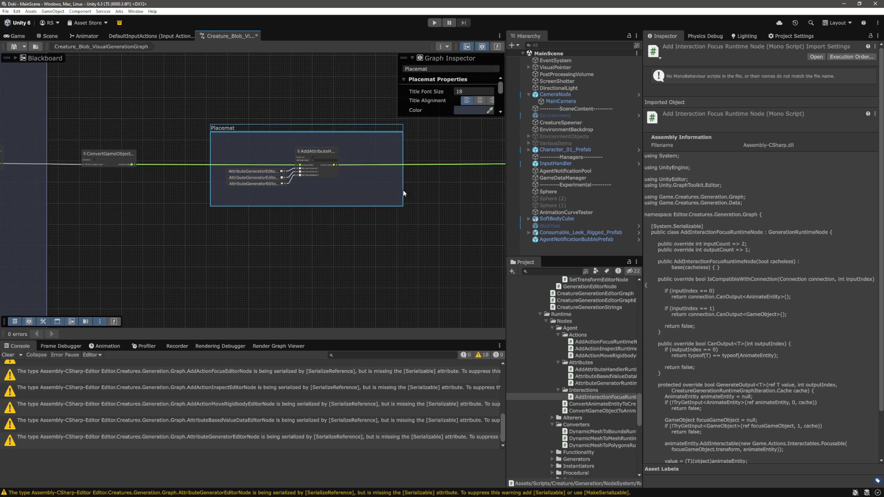
drag(401, 191, 353, 191)
click(278, 139)
double_click(273, 129)
text(AttributeHandler)
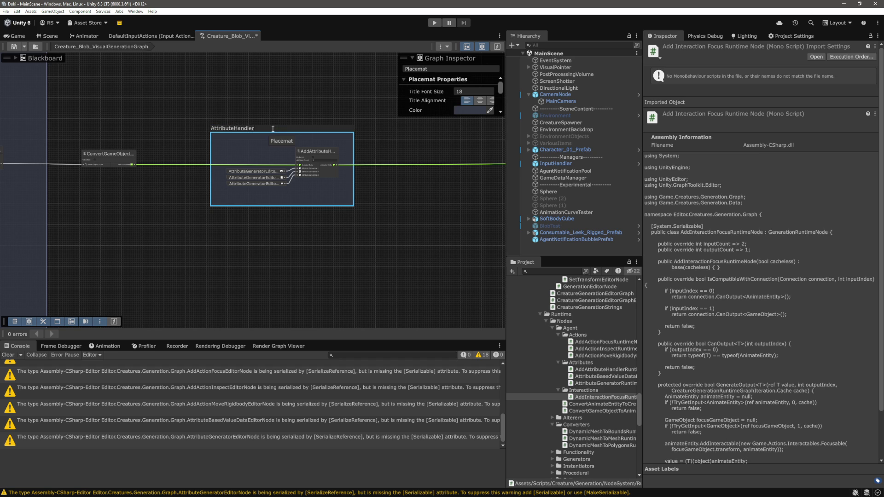
click(484, 145)
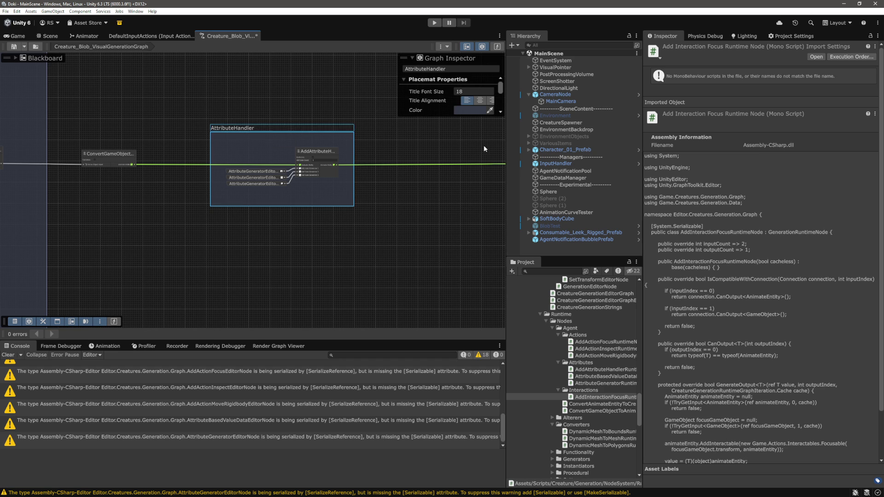
Move the end node further right along the chain.
scroll(407, 225, down, 5)
drag(432, 244, 211, 209)
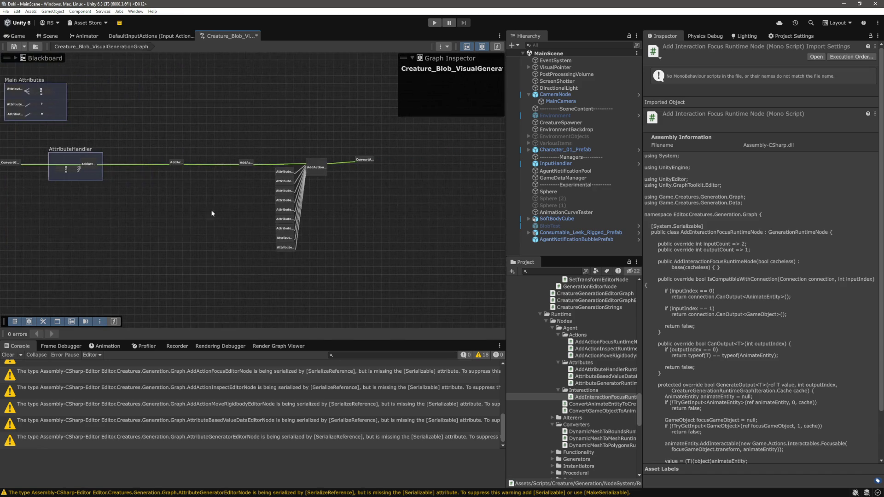
mouse_move(413, 190)
mouse_down()
mouse_move(250, 172)
mouse_move(419, 173)
mouse_up()
drag(202, 147, 347, 148)
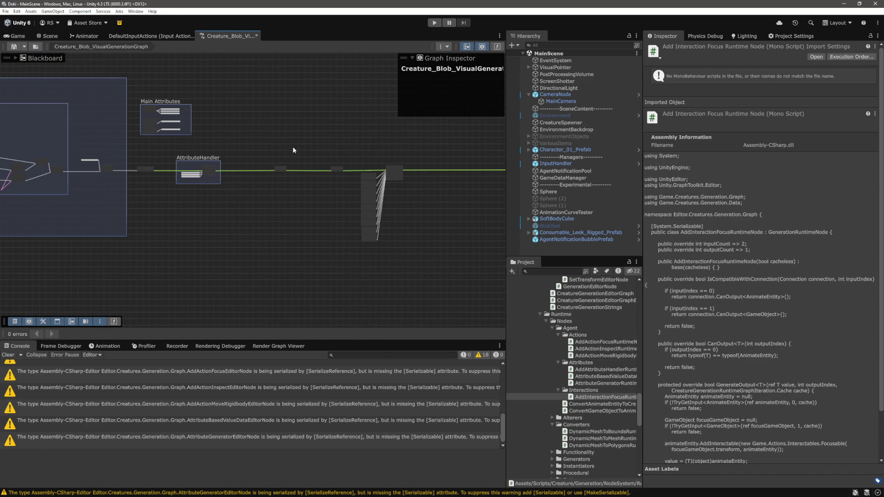
scroll(396, 154, up, 5)
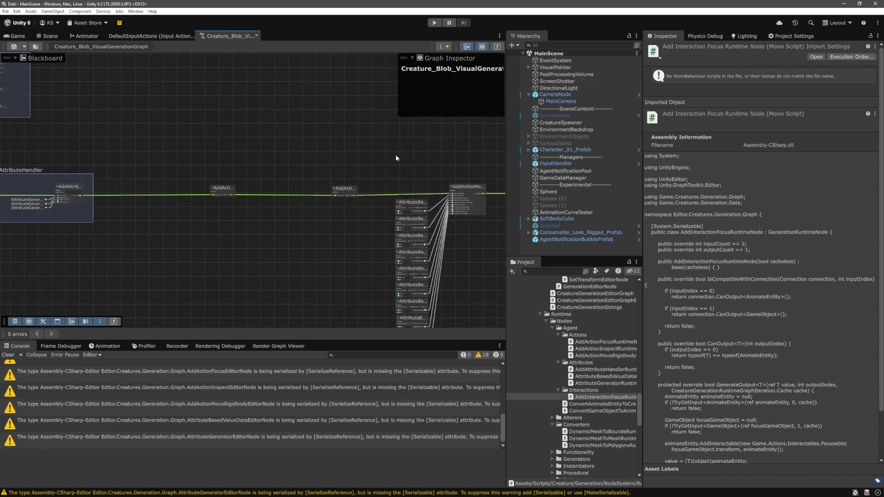
Create an Actions placemat and stretch it over the action nodes.
right_click(273, 137)
click(300, 149)
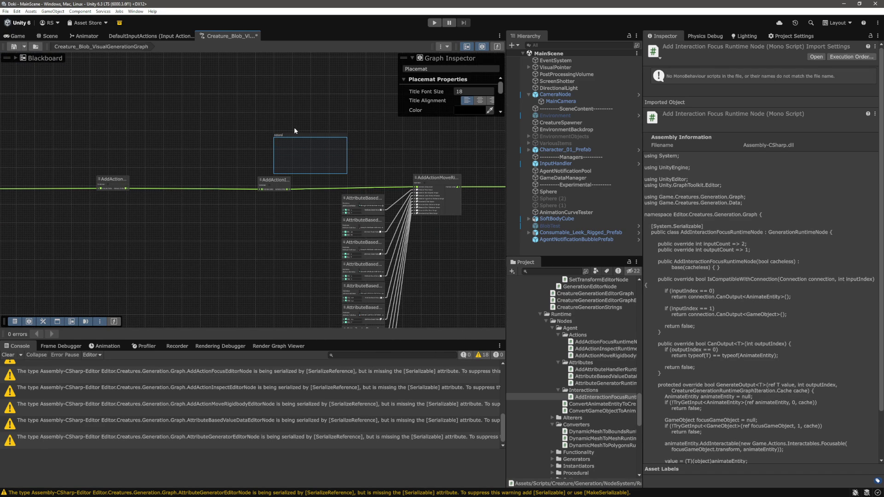
key(Return)
scroll(327, 141, down, 3)
drag(245, 150, 170, 150)
mouse_move(341, 163)
mouse_down()
mouse_move(391, 220)
mouse_move(423, 335)
mouse_move(439, 336)
mouse_up()
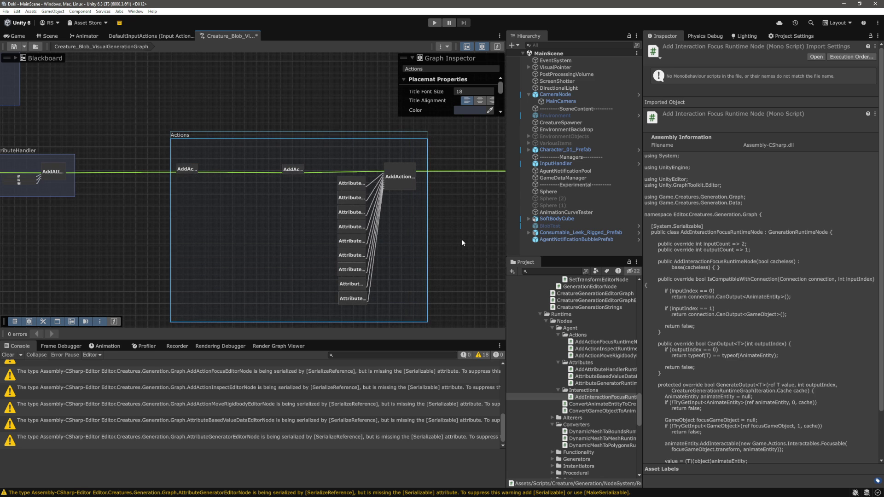
scroll(461, 239, down, 2)
mouse_move(459, 222)
mouse_down()
mouse_move(429, 222)
mouse_move(449, 222)
mouse_up()
scroll(228, 134, up, 1)
scroll(291, 127, down, 2)
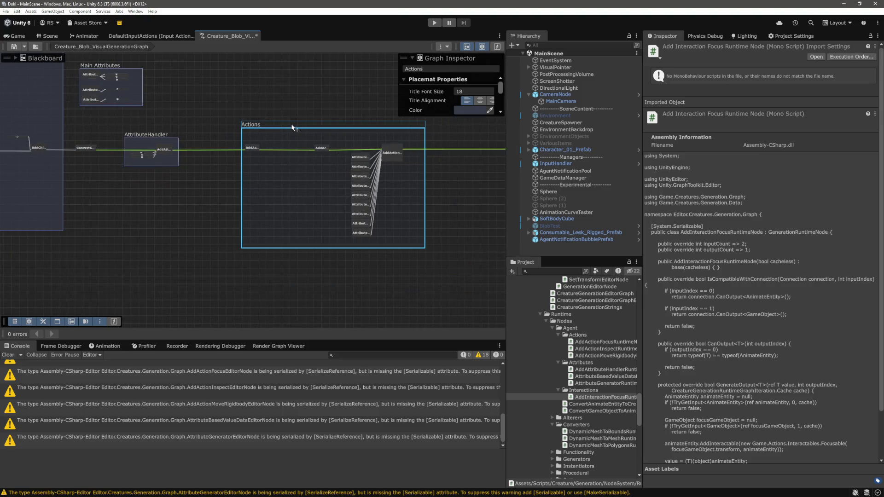
mouse_move(304, 126)
mouse_down()
mouse_move(296, 111)
mouse_move(318, 143)
mouse_move(296, 133)
mouse_up()
click(348, 104)
Extend the Actions placemat downward and nudge it left, undoing a height change.
scroll(348, 104, down, 1)
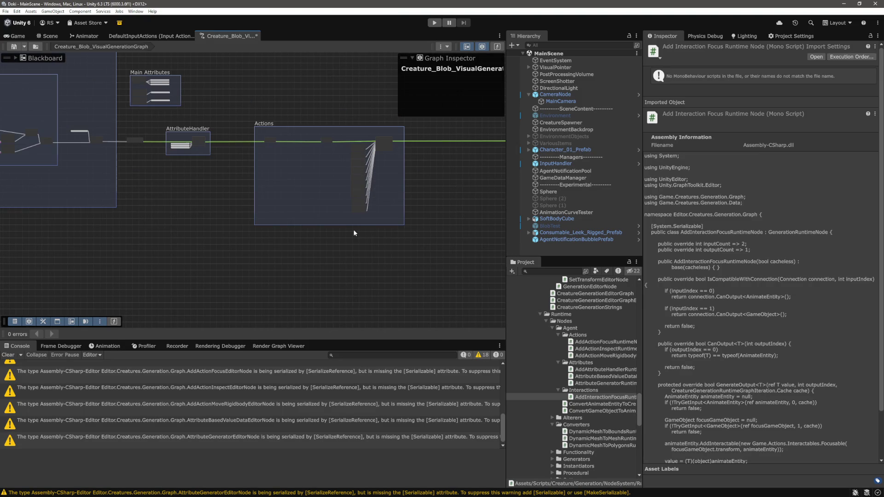
drag(355, 224, 355, 274)
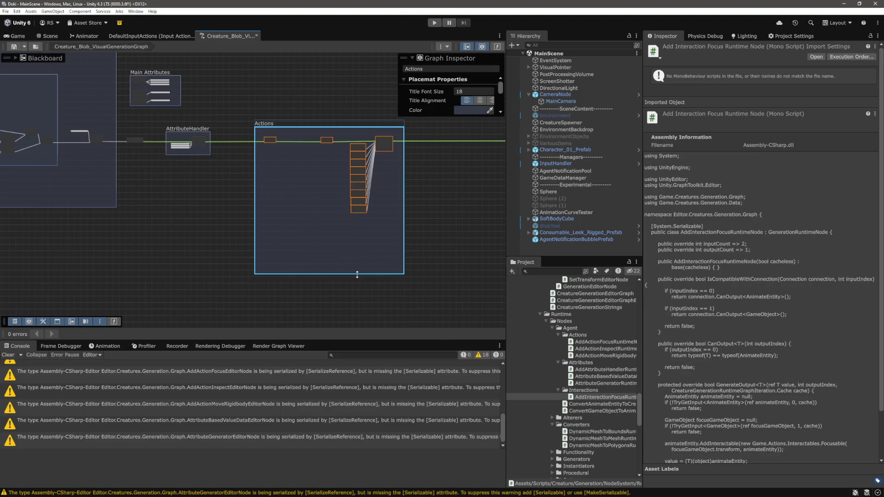
click(448, 257)
drag(298, 123, 270, 123)
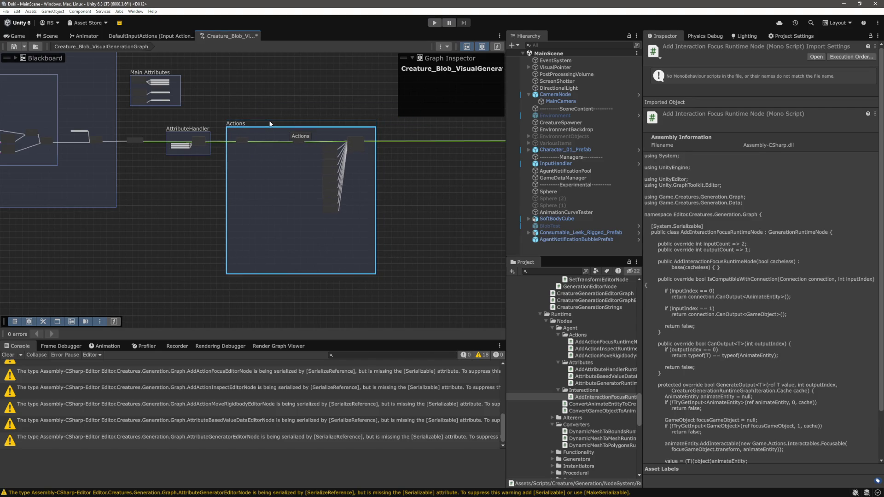
click(288, 119)
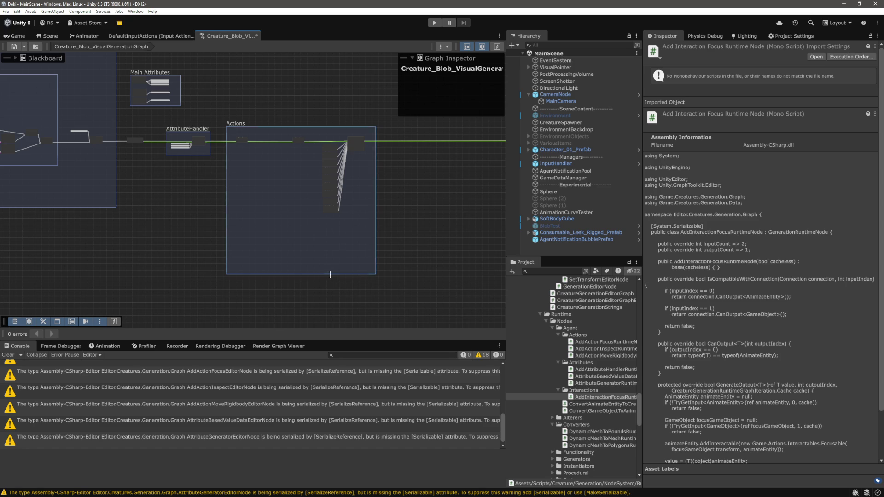
scroll(330, 273, up, 5)
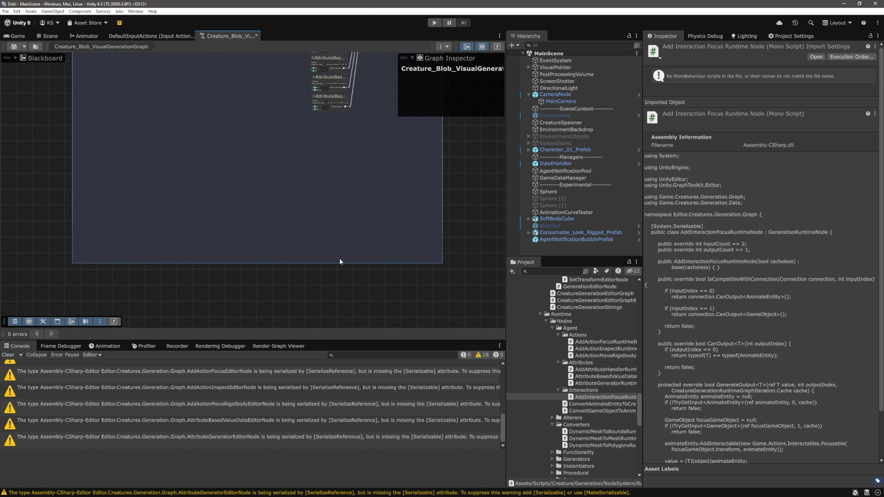
drag(340, 264, 347, 121)
click(319, 168)
key(ctrl+z)
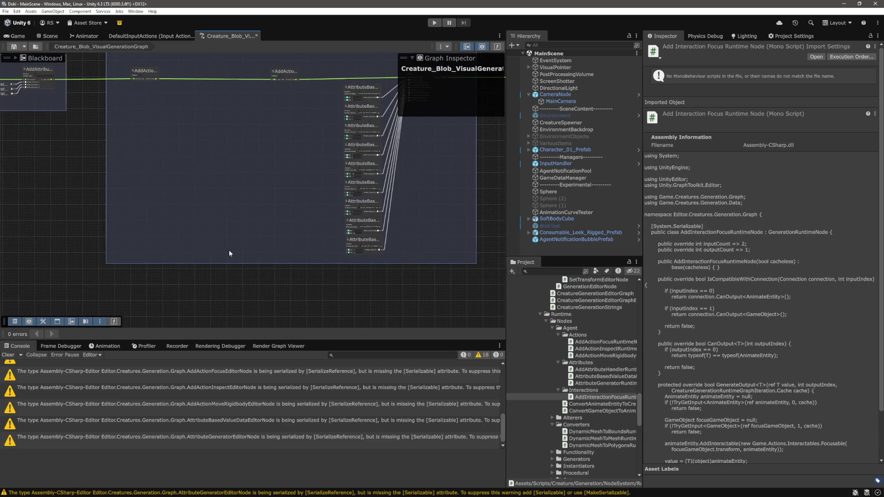
Pull the Actions placemat's left and right edges inward, then reframe the graph.
scroll(128, 170, down, 2)
scroll(128, 179, up, 3)
drag(128, 182, 148, 183)
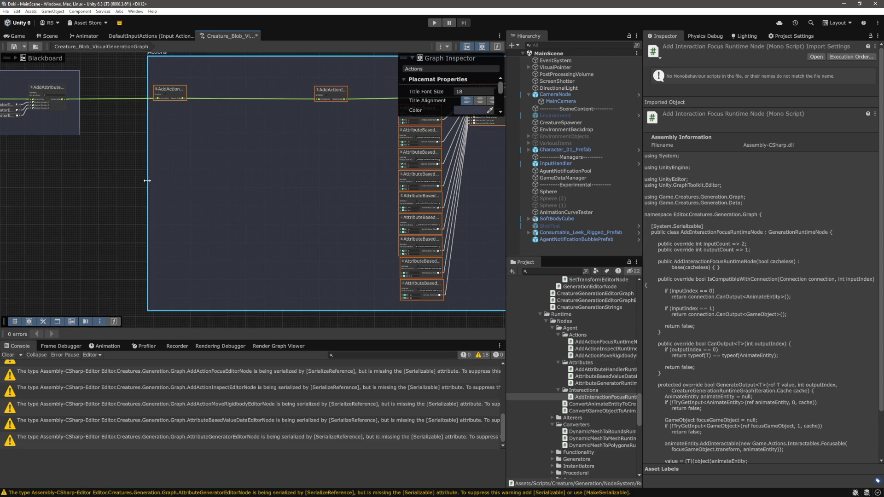
scroll(184, 224, down, 2)
key(f)
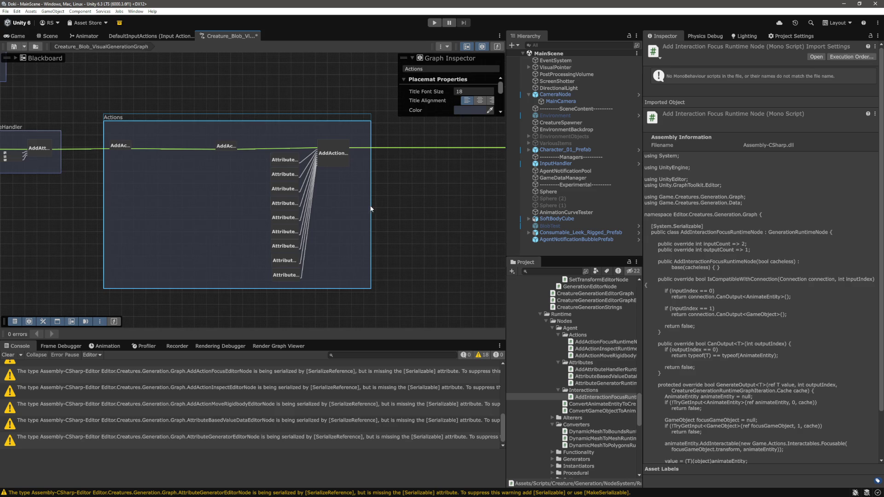
drag(367, 205, 354, 205)
click(427, 216)
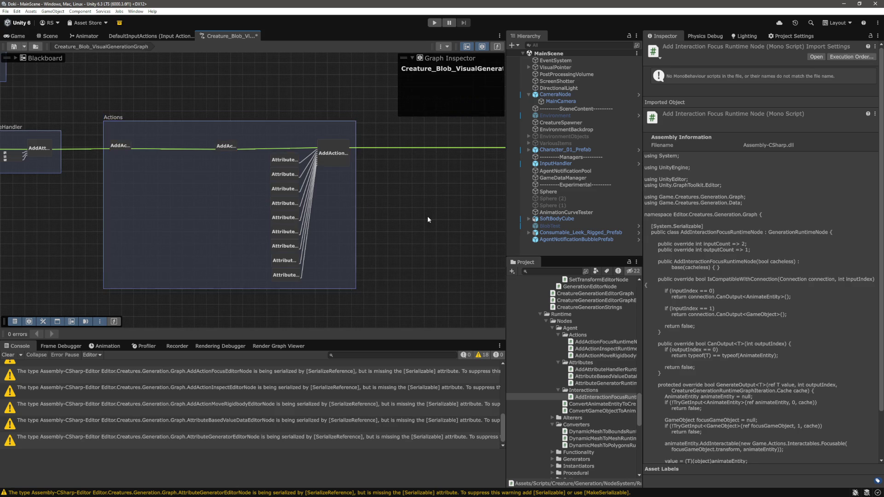
scroll(421, 230, down, 3)
key(f)
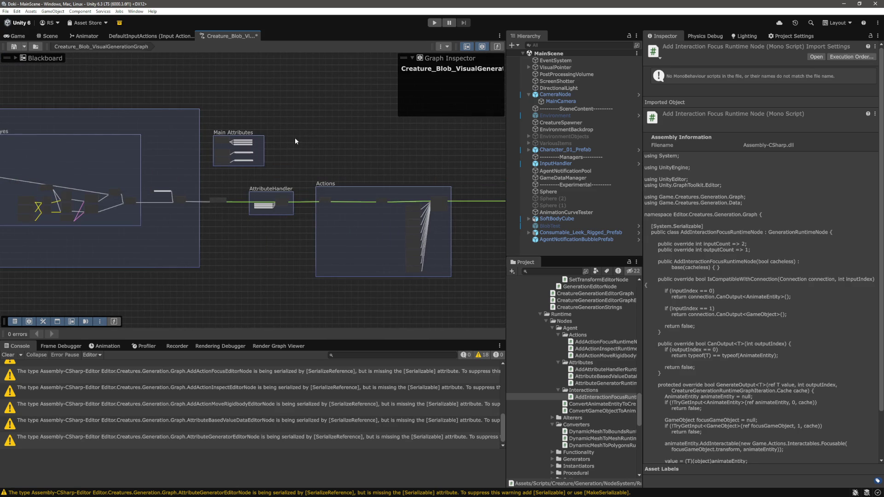
scroll(296, 139, up, 5)
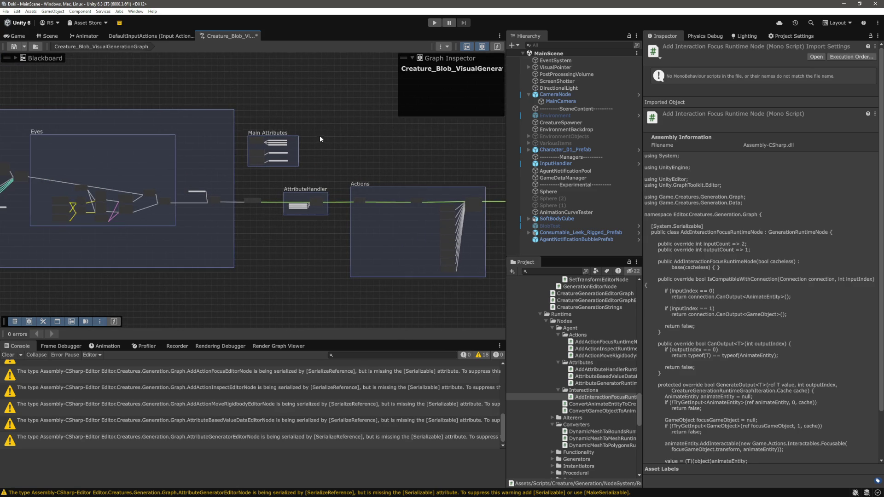
Enlarge the AttributeHandler placemat and bring the Main Attributes group inside it.
scroll(294, 138, down, 5)
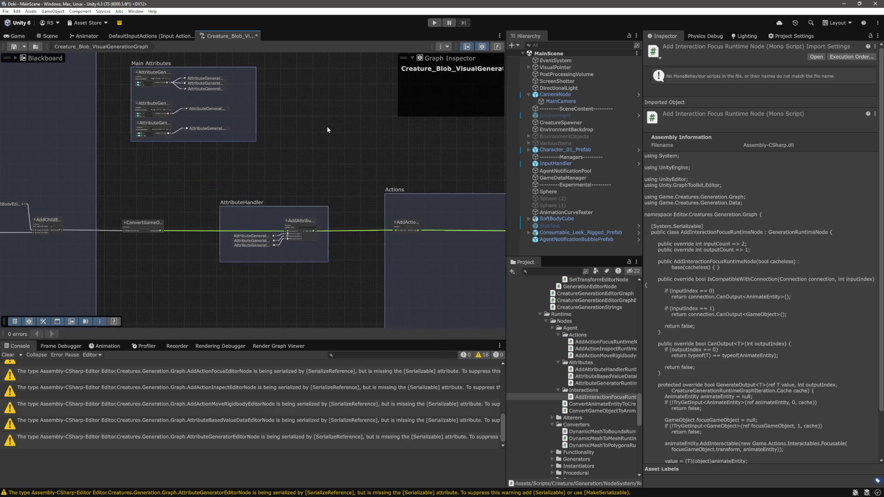
mouse_move(302, 196)
mouse_down()
mouse_move(304, 273)
mouse_move(249, 250)
mouse_up()
drag(309, 79, 221, 144)
drag(277, 94, 306, 216)
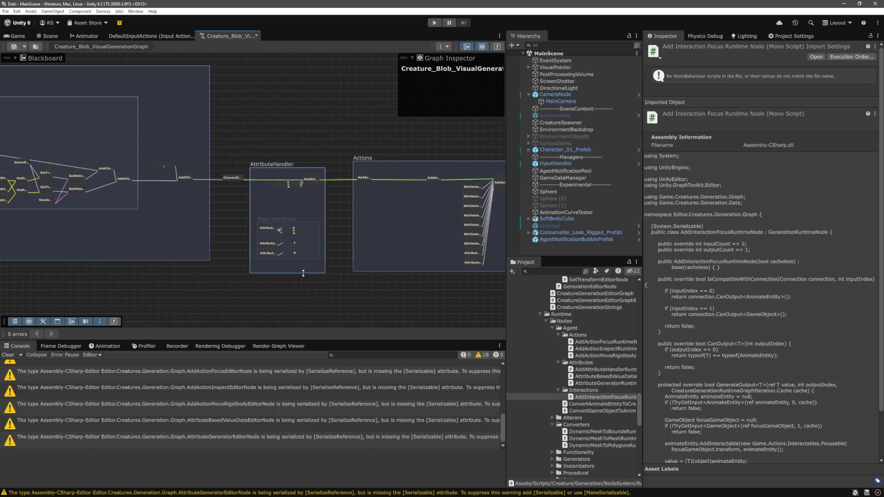
drag(303, 272, 302, 283)
click(350, 299)
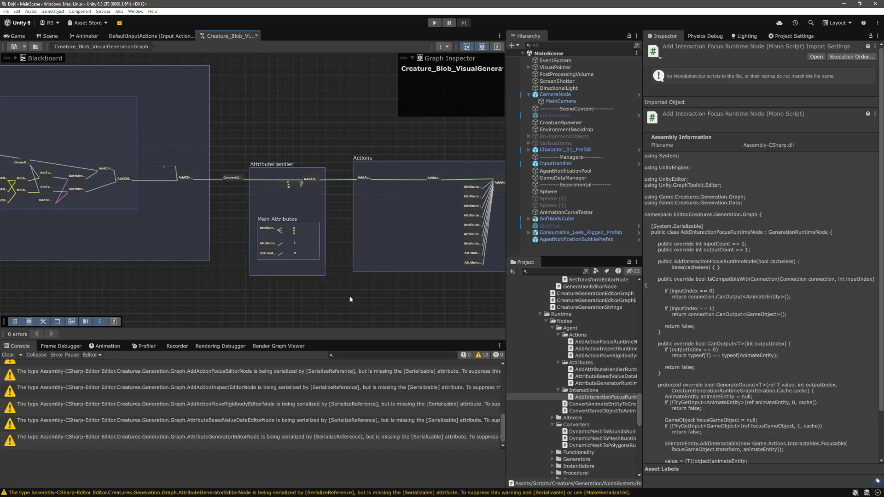
Raise the Main Attributes group and shorten AttributeHandler to fit its contents.
scroll(310, 195, up, 5)
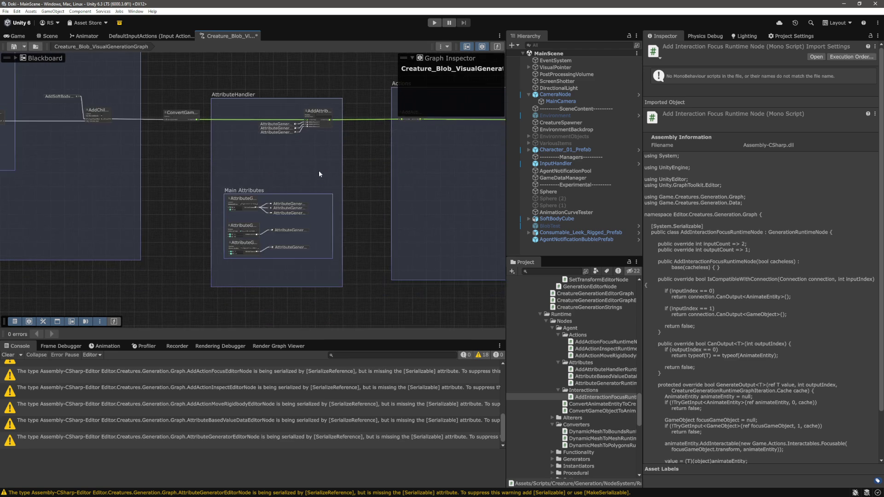
mouse_move(331, 175)
mouse_down()
mouse_move(286, 263)
mouse_move(256, 289)
mouse_up()
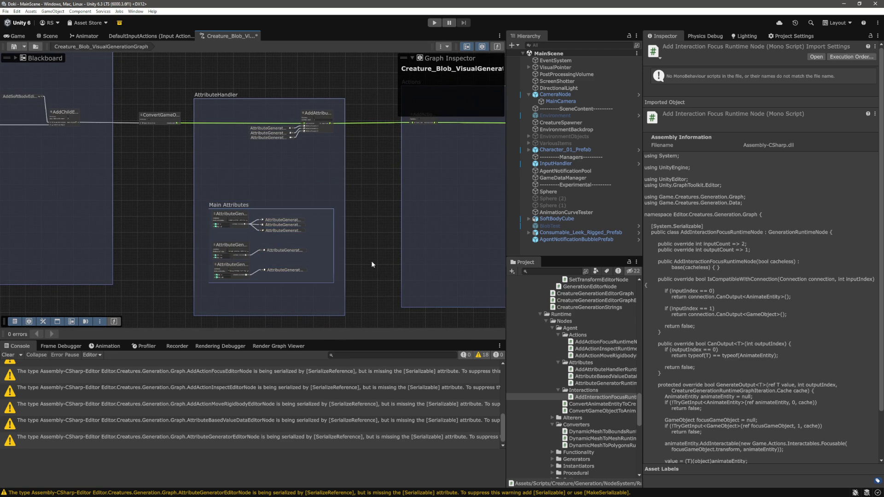
mouse_move(275, 205)
mouse_down()
mouse_move(272, 151)
mouse_move(271, 183)
mouse_up()
click(383, 279)
drag(311, 316, 311, 280)
scroll(366, 298, down, 5)
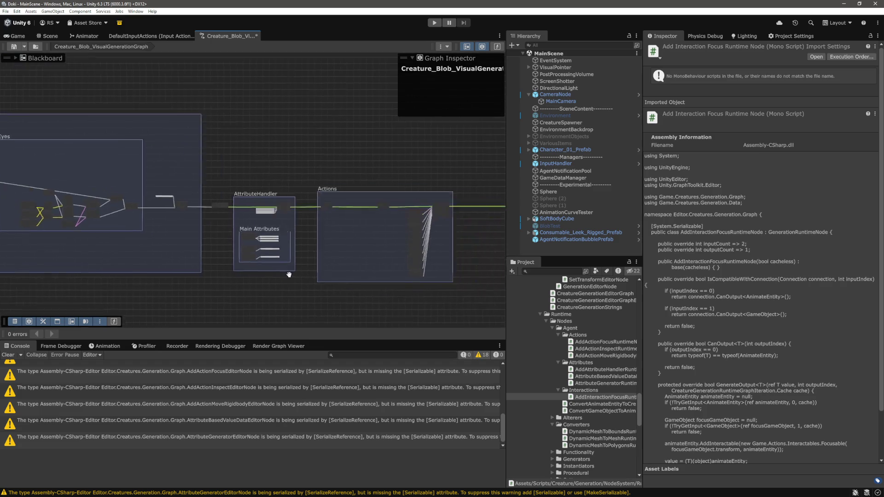
scroll(224, 164, up, 3)
Retitle the AttributeHandler placemat to Attributes.
double_click(159, 187)
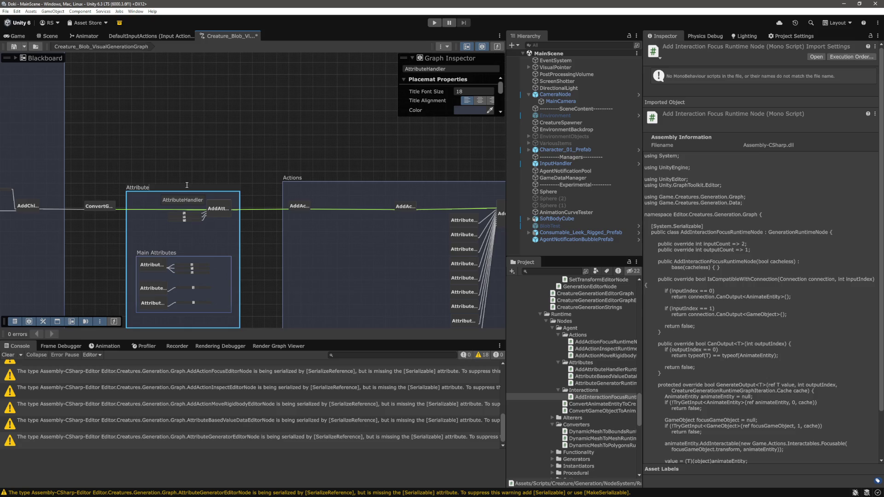
click(243, 128)
scroll(241, 129, down, 3)
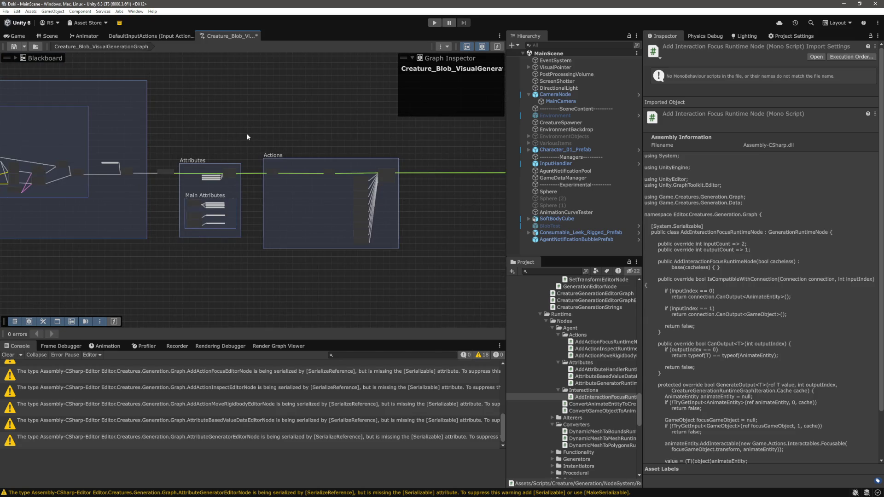
scroll(247, 137, up, 2)
scroll(174, 117, down, 2)
scroll(302, 143, up, 3)
right_click(283, 135)
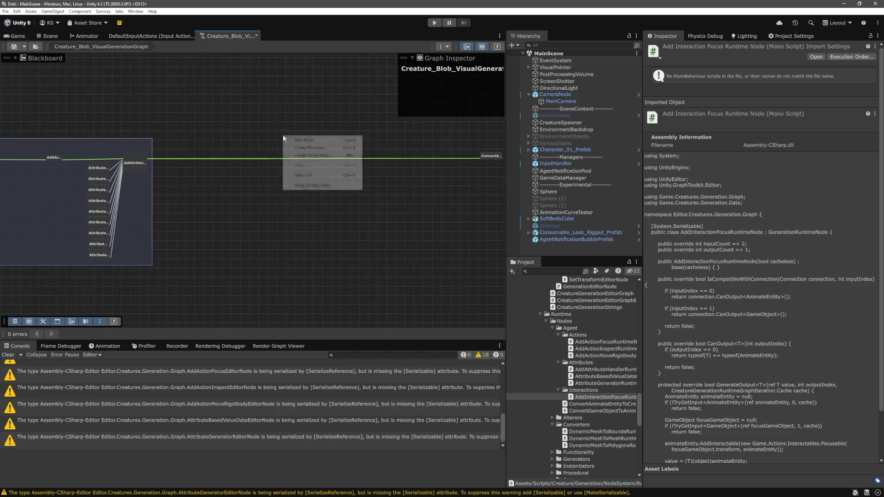
Create an Interactions placemat beside Actions and resize it into a wider, shorter box.
click(316, 147)
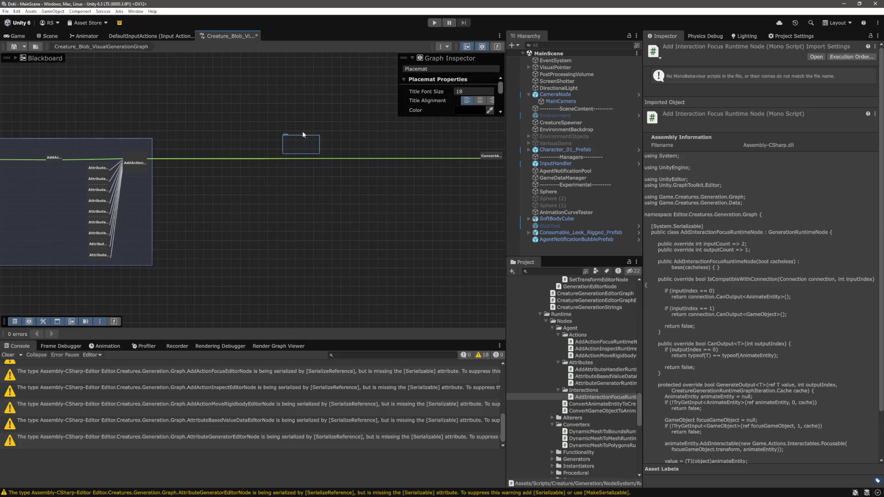
text(Interactions)
click(321, 155)
scroll(322, 155, up, 1)
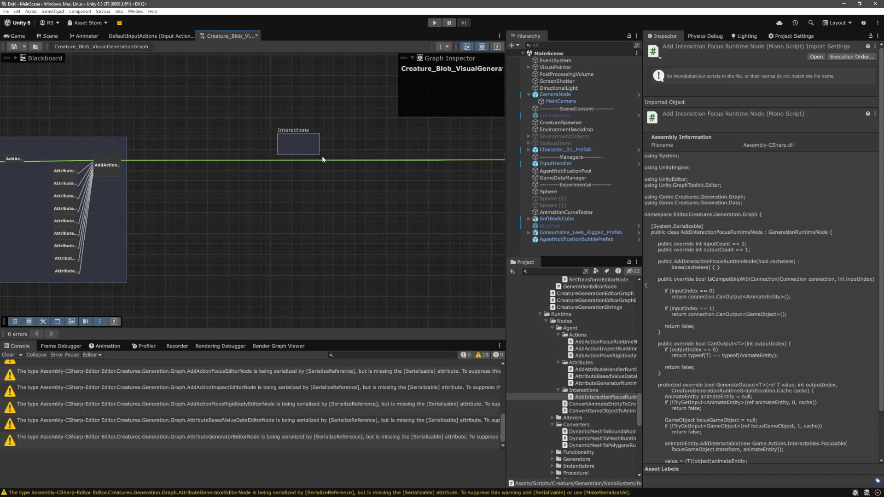
drag(314, 155, 314, 294)
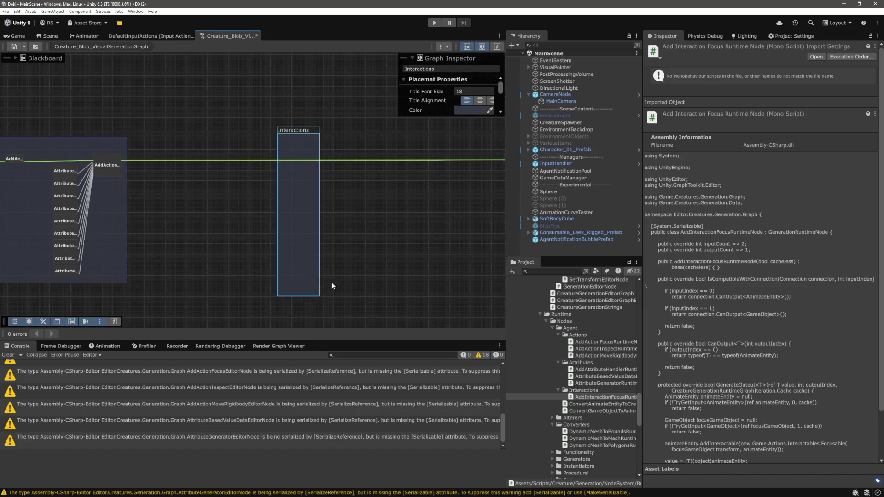
click(331, 282)
scroll(389, 250, down, 2)
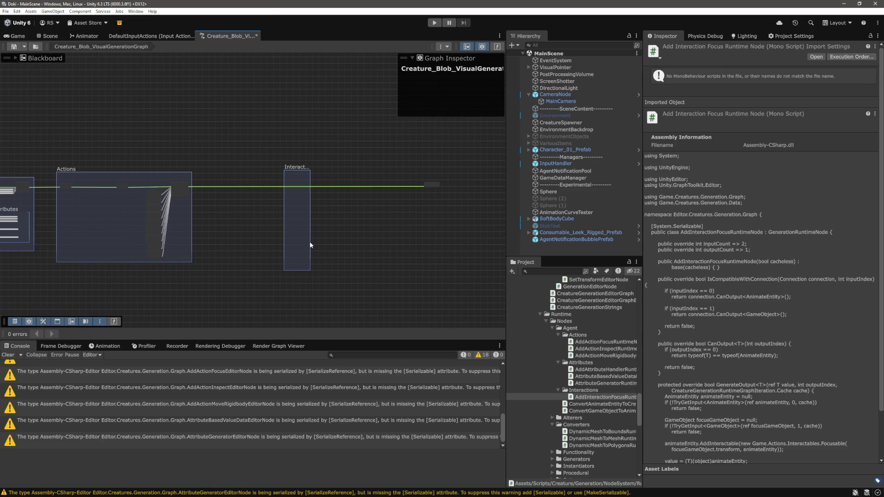
mouse_move(300, 270)
mouse_down()
mouse_move(304, 239)
mouse_move(367, 225)
mouse_up()
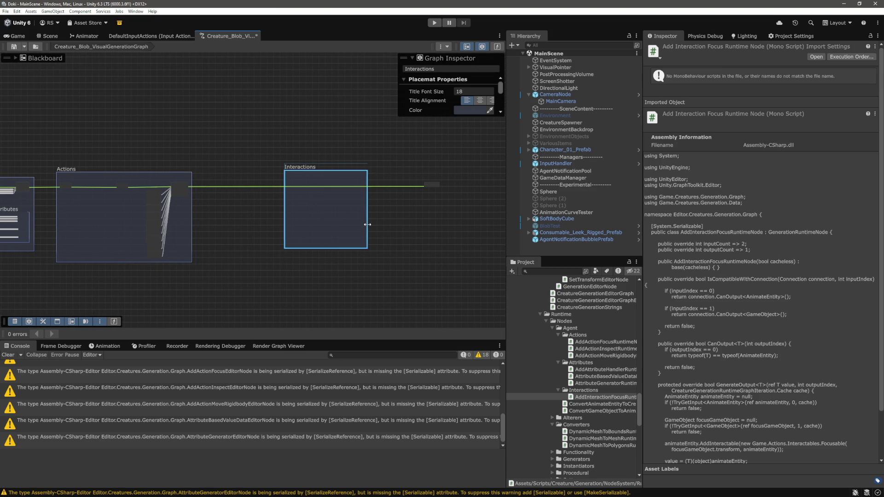
click(360, 276)
scroll(322, 207, up, 5)
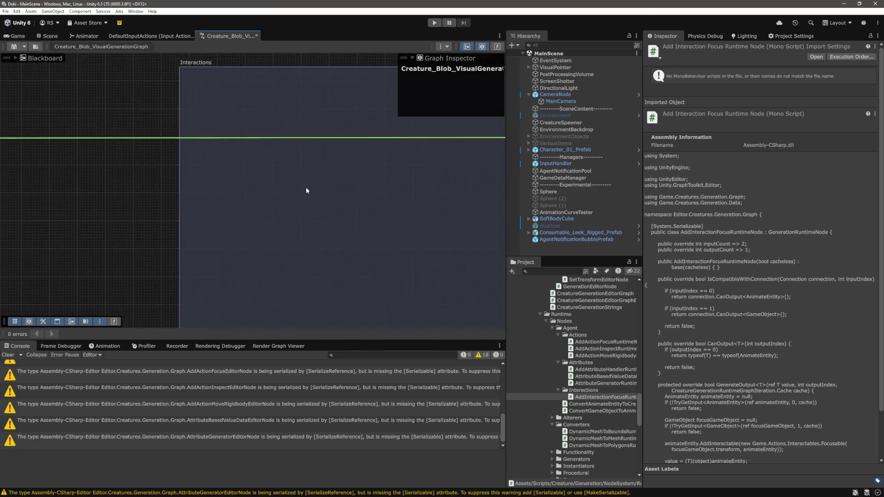
Add an AddInteractionFocusEditorNode inside the Interactions placemat via the Add Node search 'AddInter'.
right_click(306, 187)
click(347, 189)
text(AddInter)
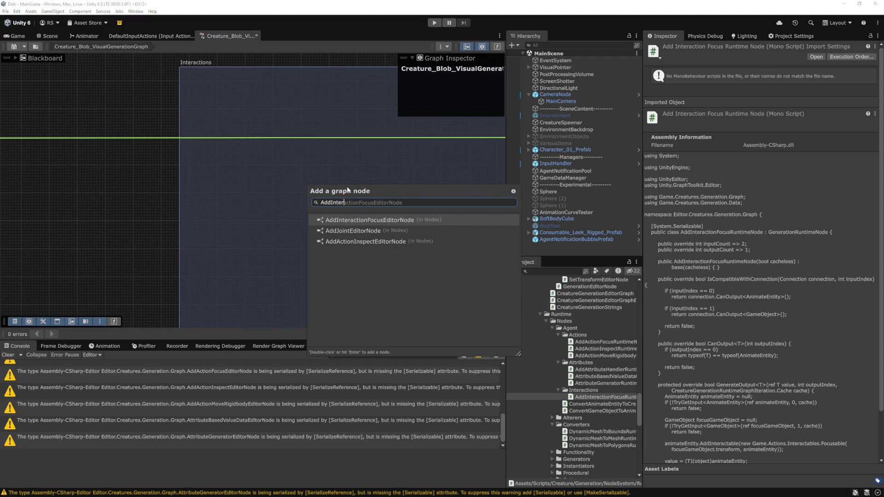
key(Return)
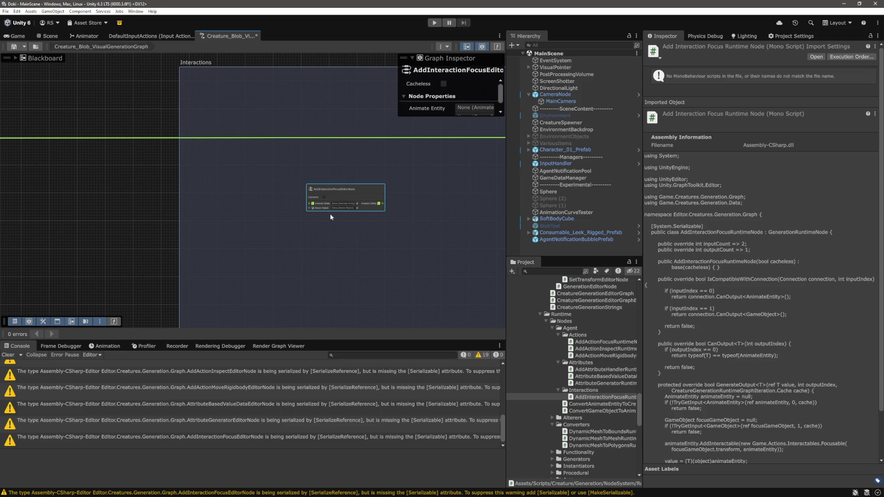
Read the full text of a console warning.
scroll(333, 196, up, 5)
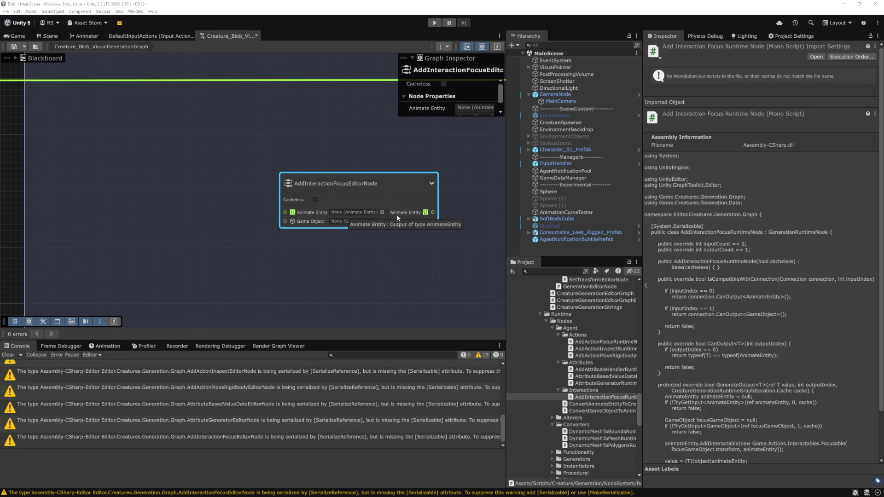
scroll(242, 394, up, 5)
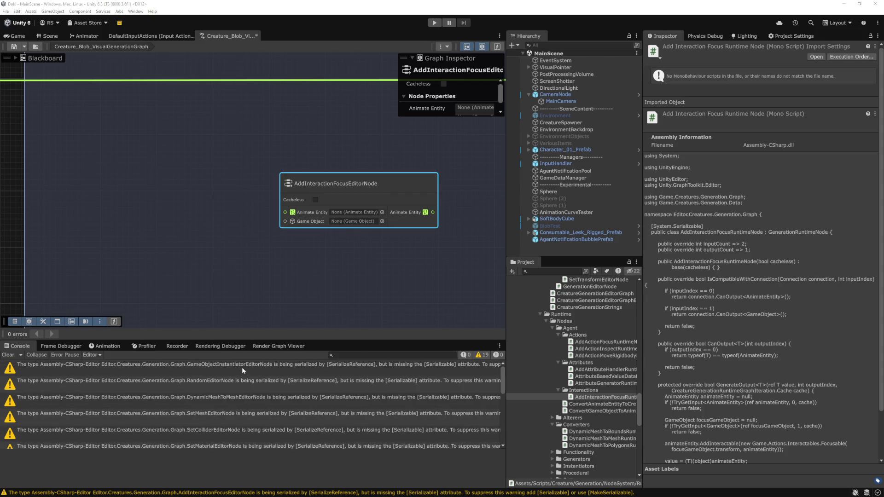
click(243, 370)
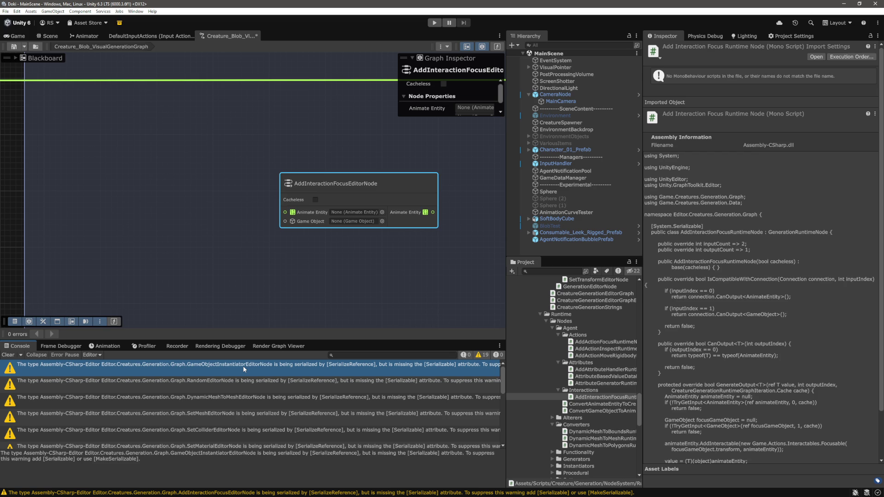
scroll(244, 369, down, 5)
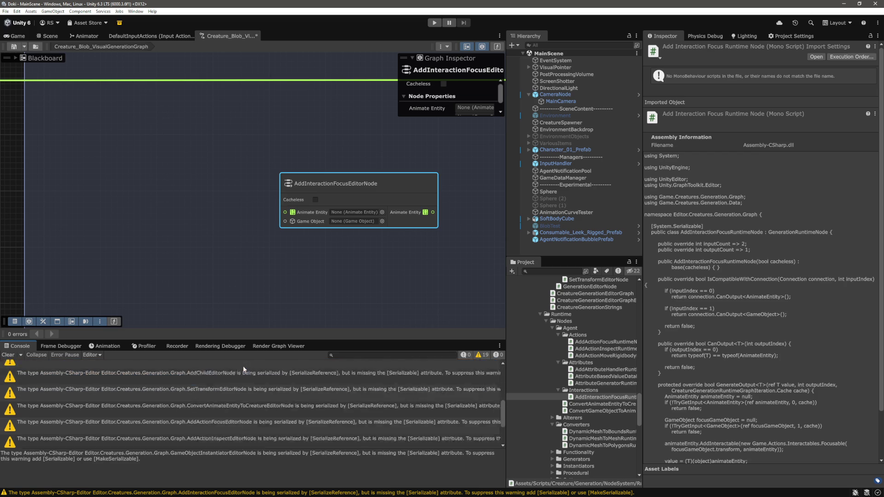
scroll(198, 202, down, 5)
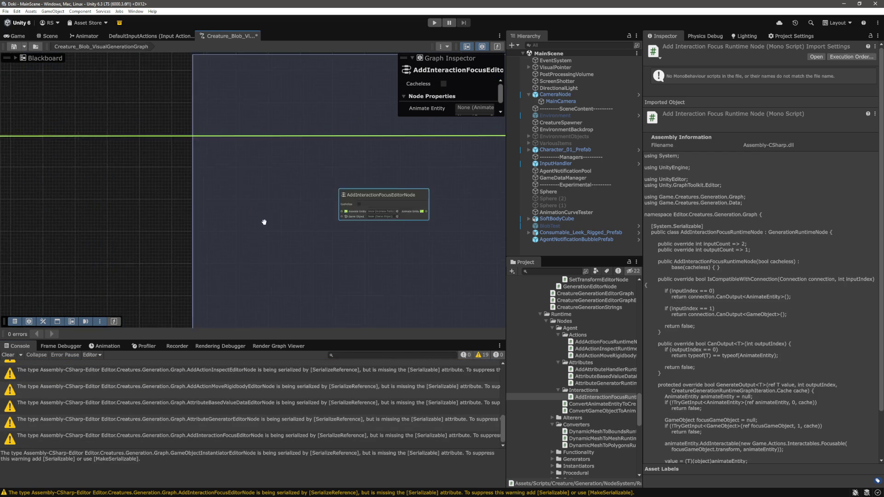
Wire the incoming Animate Entity into the focus node and its output into ConvertAnimate.
click(165, 203)
mouse_move(78, 164)
mouse_down()
mouse_move(483, 193)
mouse_move(371, 217)
mouse_move(409, 214)
mouse_move(245, 185)
mouse_move(114, 200)
mouse_move(366, 177)
mouse_up()
scroll(408, 214, down, 1)
click(351, 238)
scroll(247, 209, up, 3)
scroll(247, 209, up, 2)
scroll(264, 214, down, 6)
Move the GameObjectInstantiator node further left.
mouse_move(256, 207)
mouse_down()
mouse_move(339, 187)
mouse_move(320, 206)
mouse_move(324, 186)
mouse_up()
scroll(305, 197, up, 1)
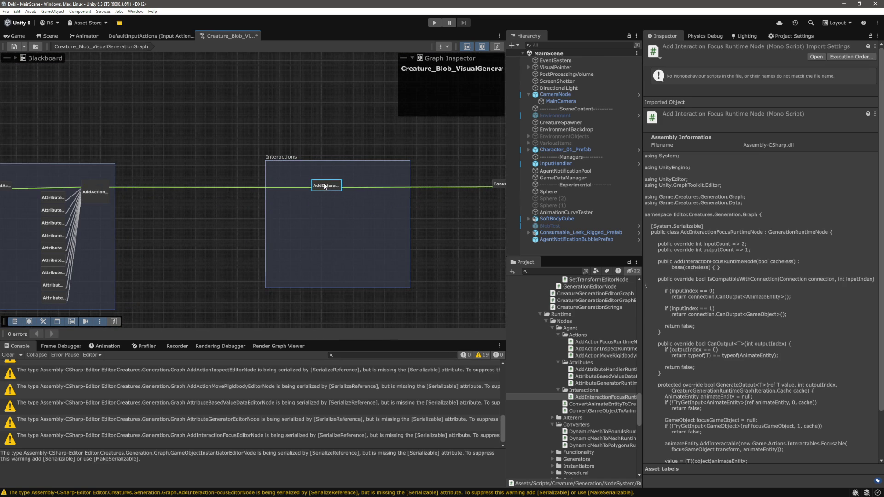
scroll(325, 173, up, 8)
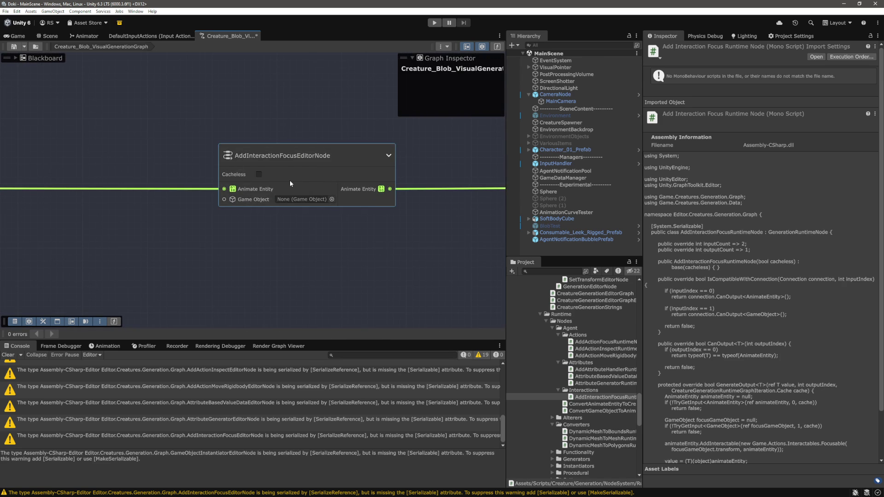
scroll(289, 183, down, 10)
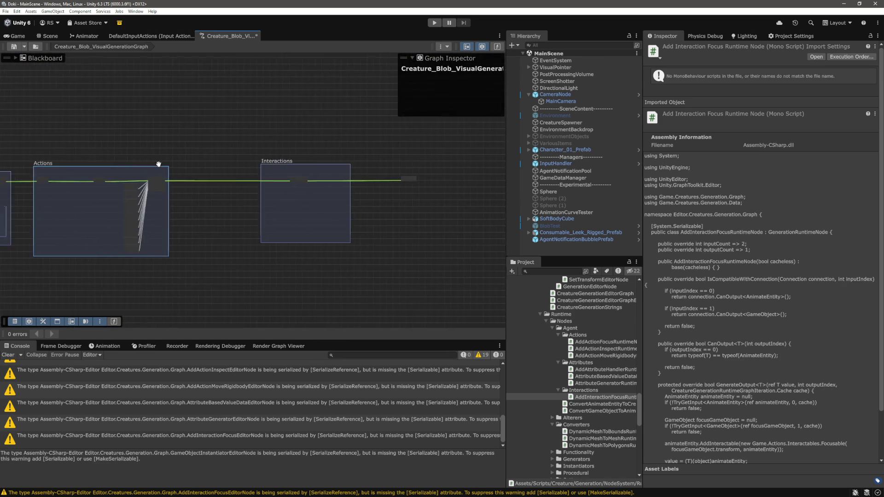
scroll(158, 164, up, 10)
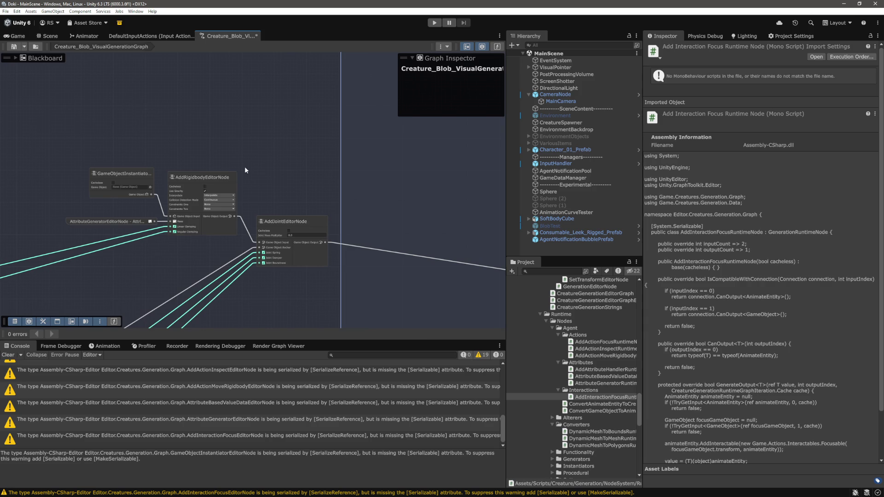
scroll(279, 186, up, 1)
mouse_move(110, 137)
mouse_down()
mouse_move(239, 138)
mouse_move(195, 162)
mouse_up()
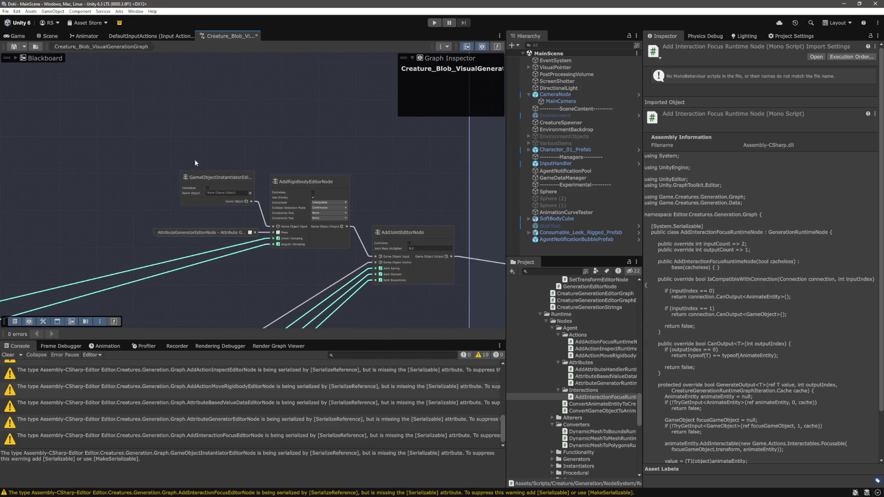
scroll(275, 203, up, 2)
drag(273, 182, 208, 181)
Connect a GameObjectInstantiator wire into the focus node's Game Object input and open its wire options.
scroll(260, 190, down, 2)
mouse_move(261, 190)
mouse_down()
mouse_move(197, 168)
mouse_move(143, 180)
mouse_up()
scroll(142, 181, down, 1)
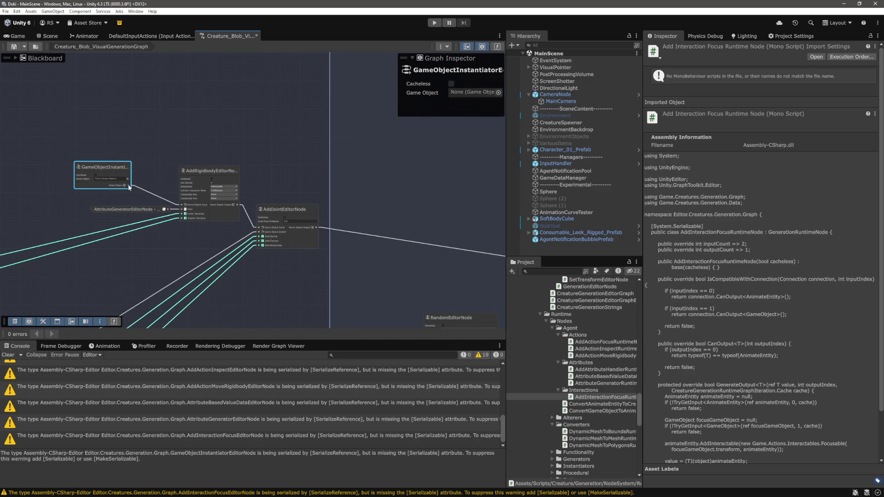
scroll(127, 184, down, 5)
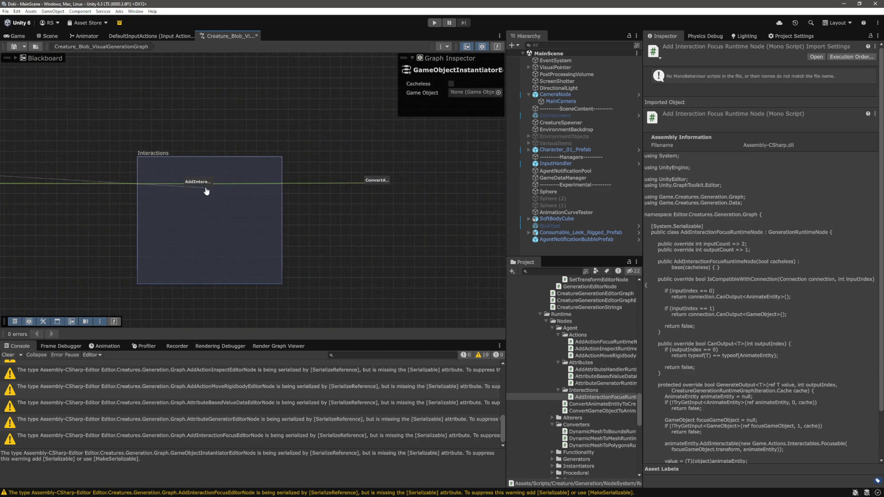
scroll(202, 187, up, 5)
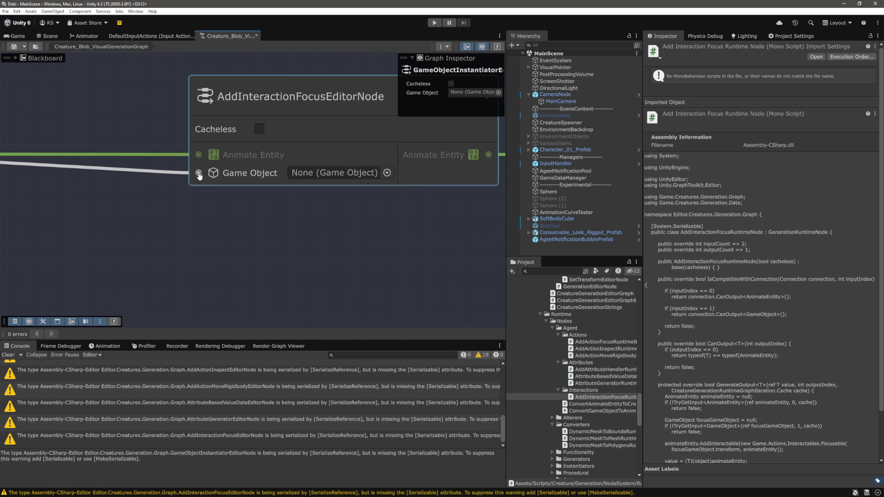
drag(199, 174, 198, 173)
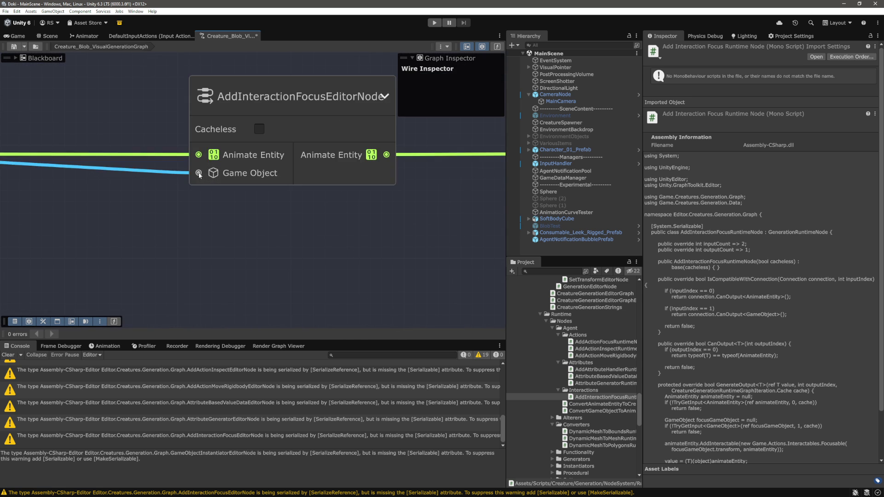
scroll(258, 208, down, 3)
right_click(214, 188)
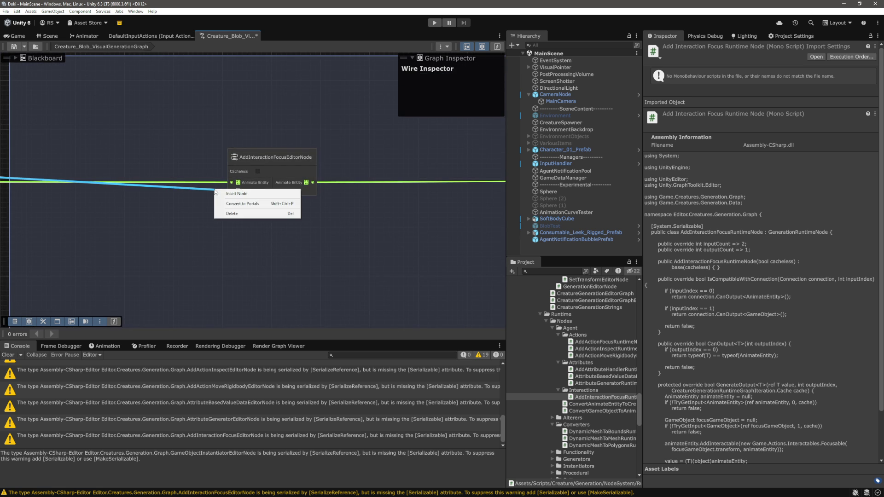
Convert the Game Object wire into portals and position the GameObjectInstantiator portal beside AddRigidbody.
click(235, 203)
mouse_move(345, 206)
mouse_down()
mouse_move(344, 184)
mouse_move(364, 168)
mouse_up()
drag(375, 160, 399, 164)
scroll(399, 162, up, 6)
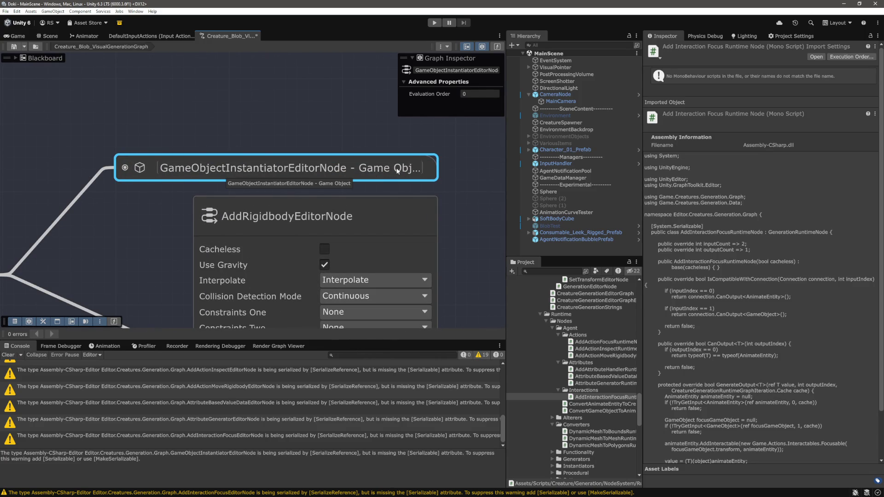
scroll(397, 171, down, 10)
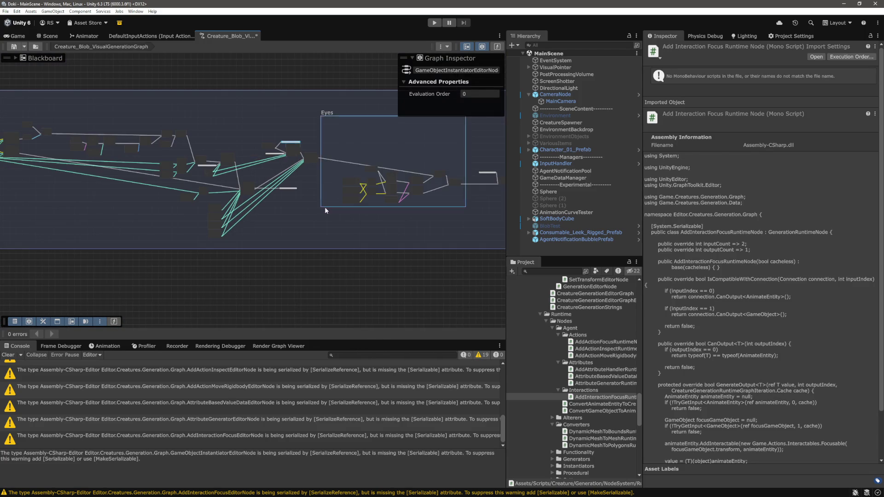
click(448, 284)
Place GameObjectInstantiatorEditorNode just left of AddInteractionFocusEditorNode's Game Object input.
scroll(305, 262, up, 15)
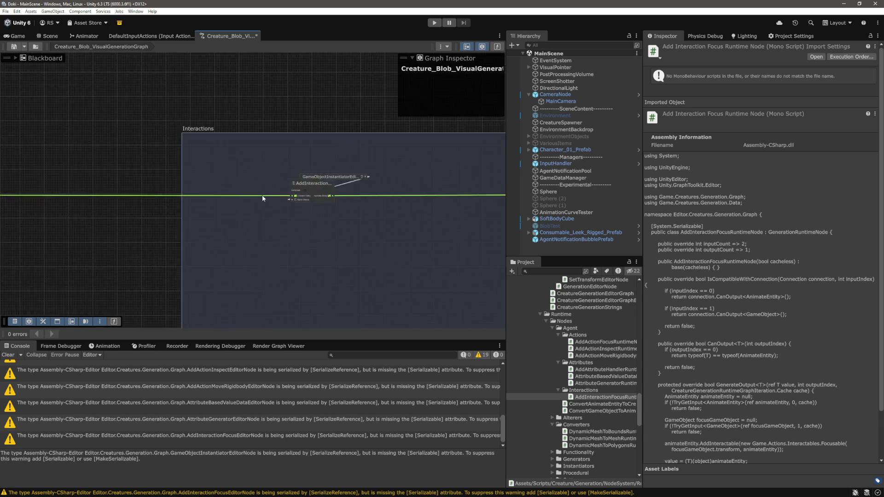
mouse_move(438, 127)
mouse_down()
mouse_move(193, 208)
mouse_move(338, 201)
mouse_move(331, 193)
mouse_up()
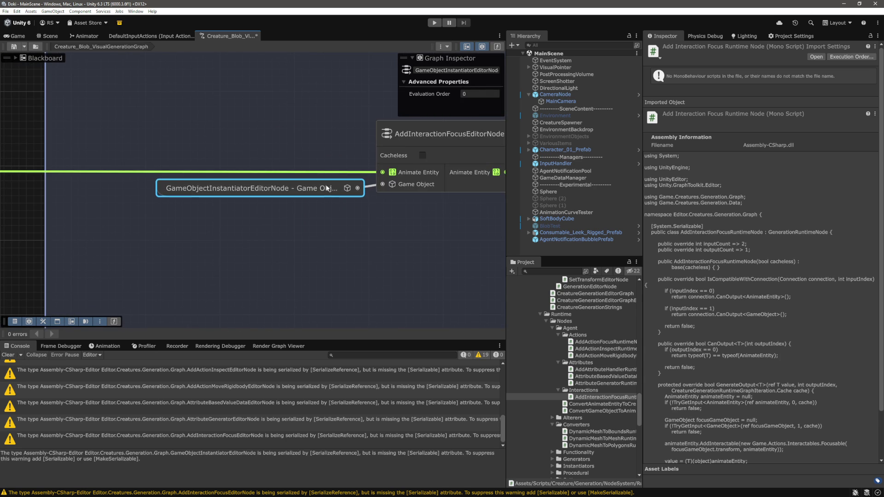
scroll(223, 197, down, 10)
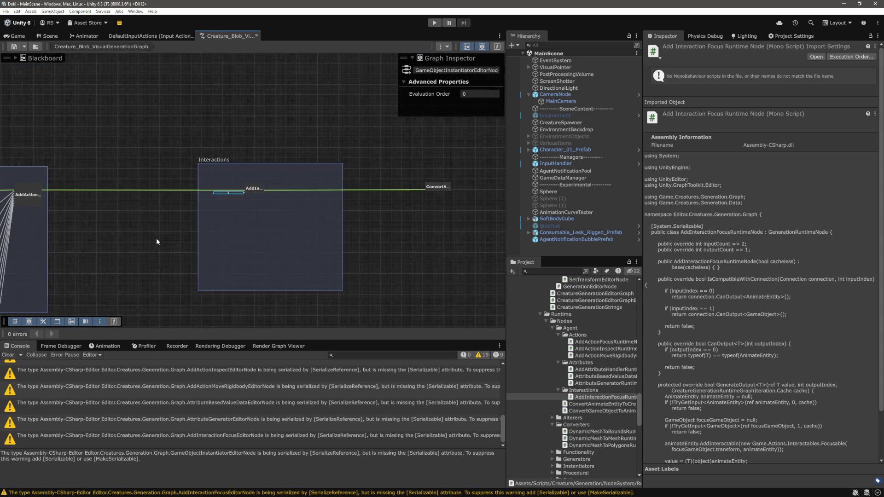
click(158, 241)
scroll(316, 166, right, 10)
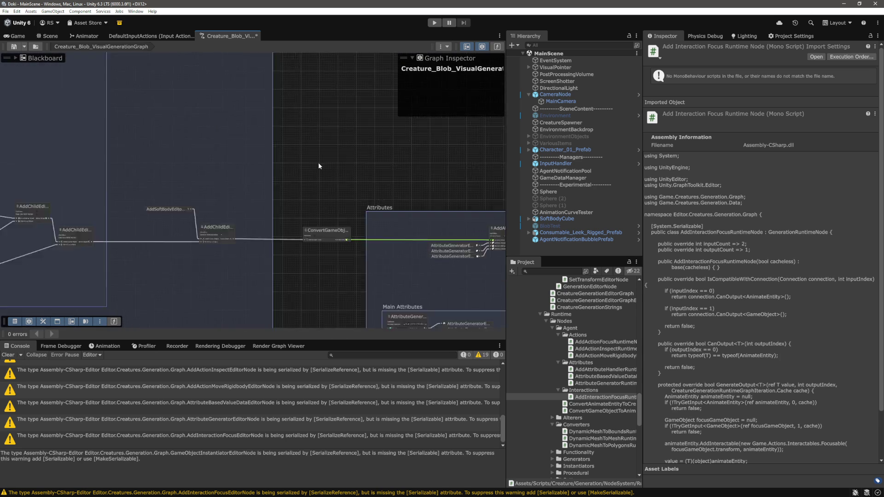
Pan through the Visuals, Eyes, Attributes, Actions and Interactions groups to check the graph.
scroll(291, 176, up, 10)
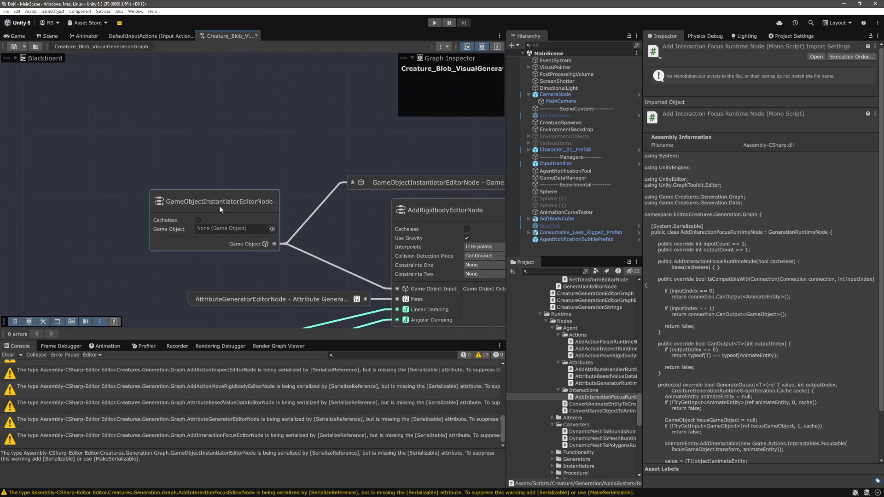
scroll(222, 201, down, 10)
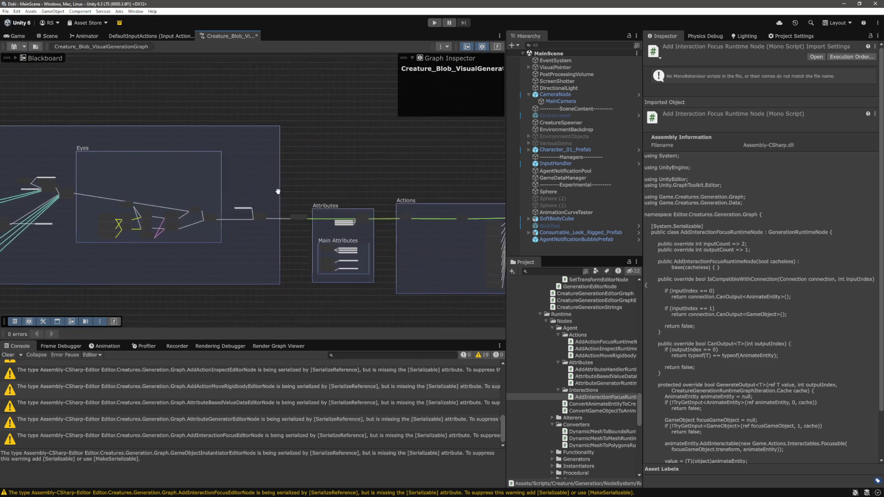
mouse_move(372, 194)
mouse_down()
mouse_move(468, 198)
mouse_move(283, 159)
mouse_up()
drag(436, 164, 327, 158)
mouse_move(378, 113)
mouse_down()
mouse_move(260, 134)
mouse_move(311, 120)
mouse_up()
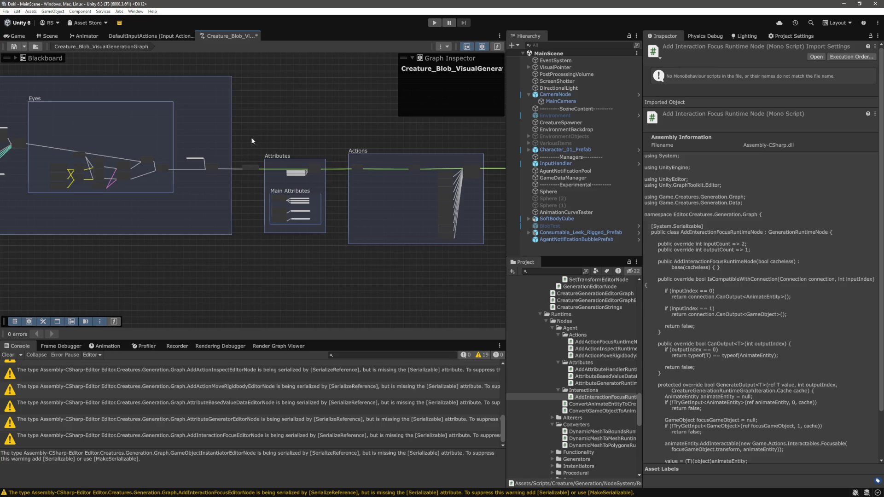
scroll(257, 174, up, 5)
scroll(340, 145, down, 3)
drag(341, 144, 206, 137)
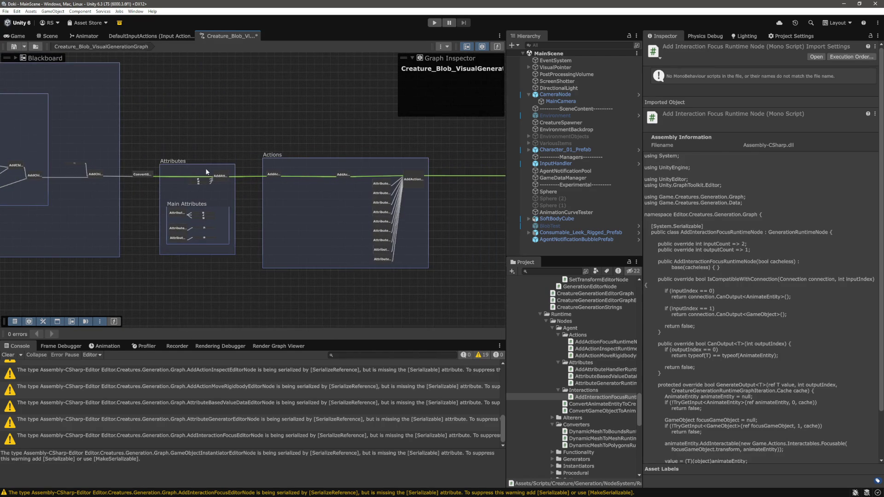
drag(331, 113, 198, 117)
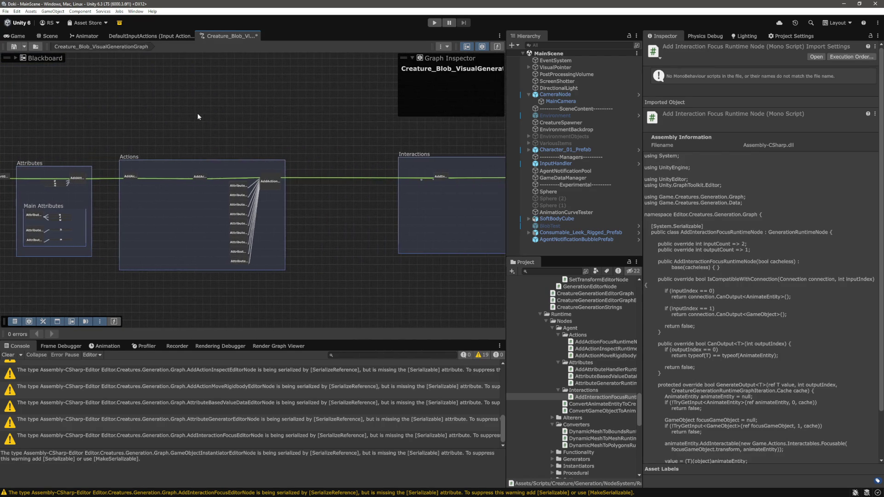
drag(332, 136, 180, 138)
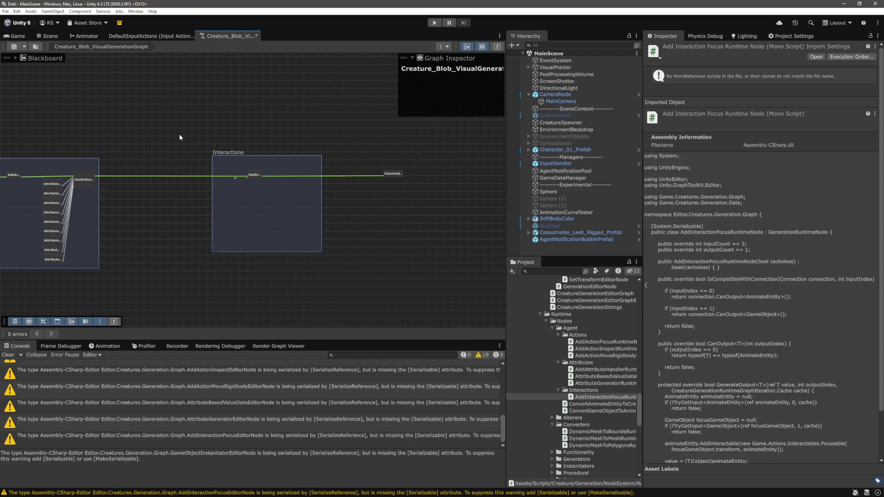
Review the Interactions placemat wiring, then clear all warnings from the Console.
scroll(243, 177, up, 10)
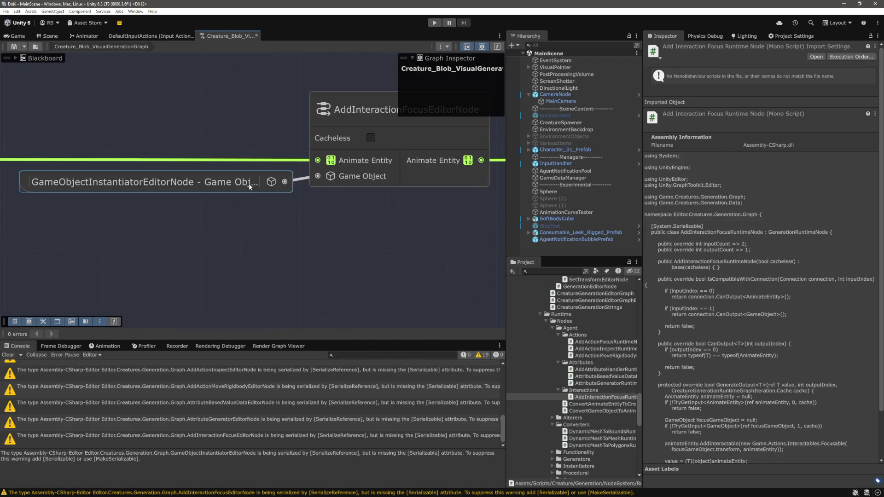
scroll(394, 246, down, 10)
mouse_move(380, 258)
mouse_down()
mouse_move(206, 172)
mouse_move(368, 175)
mouse_move(196, 153)
mouse_move(298, 162)
mouse_up()
scroll(297, 162, up, 8)
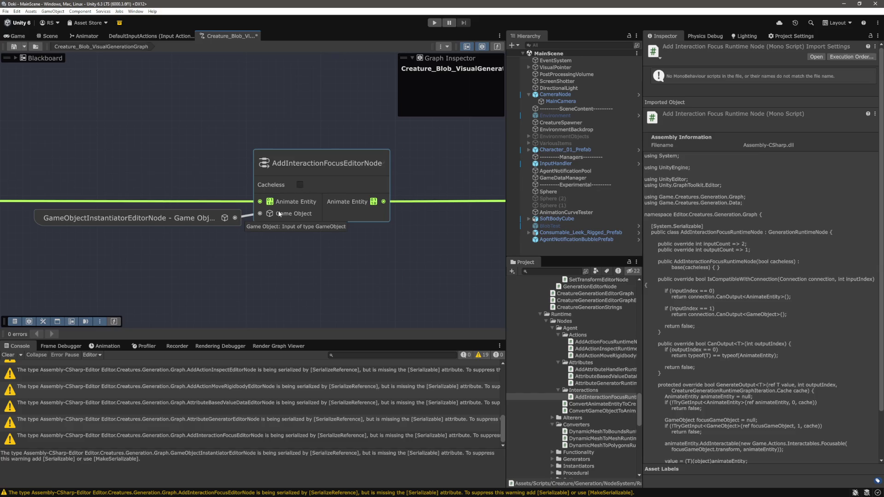
scroll(278, 211, down, 10)
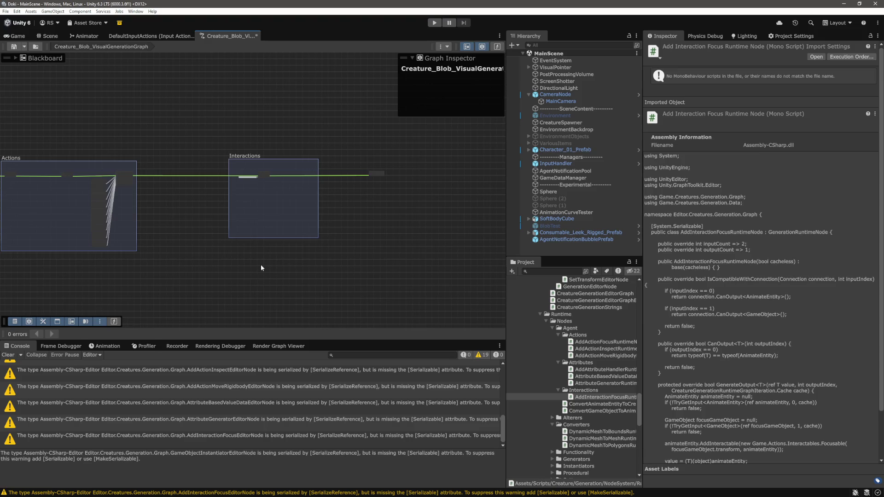
mouse_move(240, 268)
mouse_down()
mouse_move(379, 266)
mouse_move(288, 200)
mouse_up()
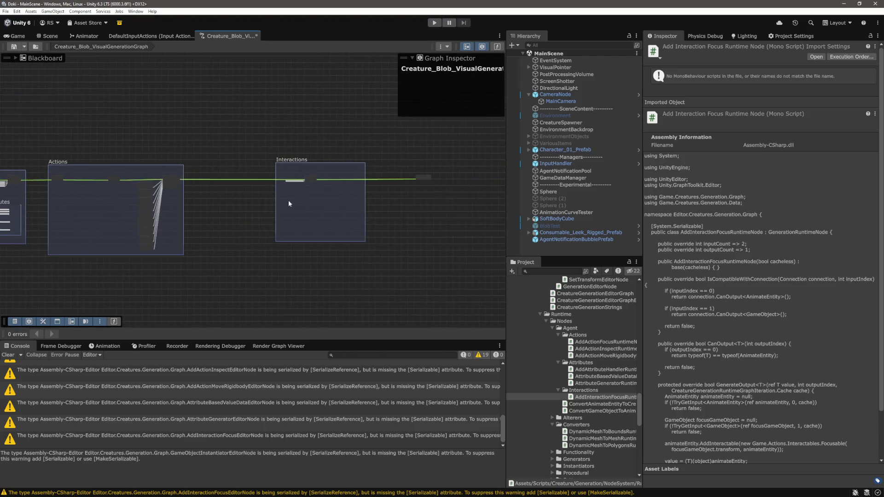
scroll(330, 181, up, 10)
scroll(249, 272, down, 10)
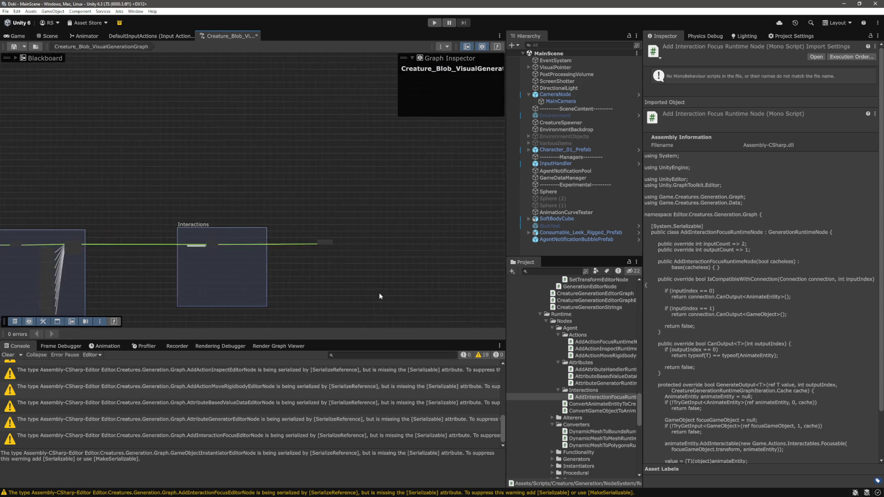
click(7, 355)
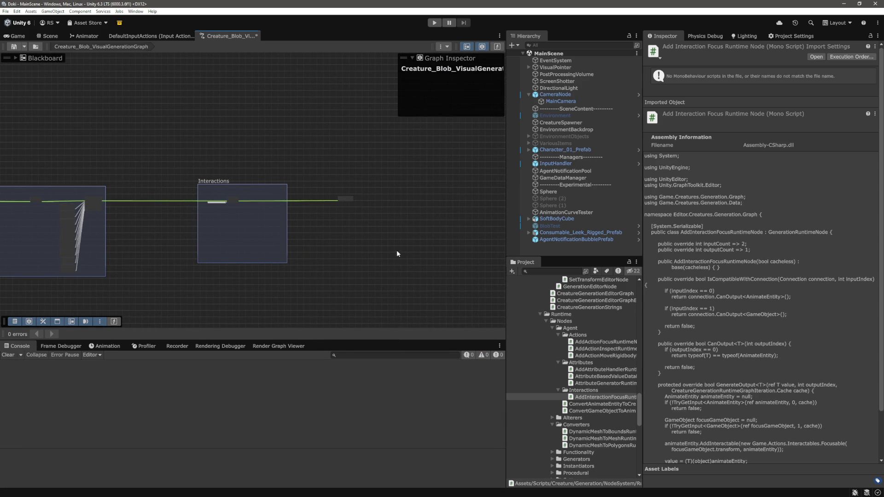
Open Creature.cs in VS Code and jump to the CreatureDefinition class.
key(alt+Tab)
click(427, 268)
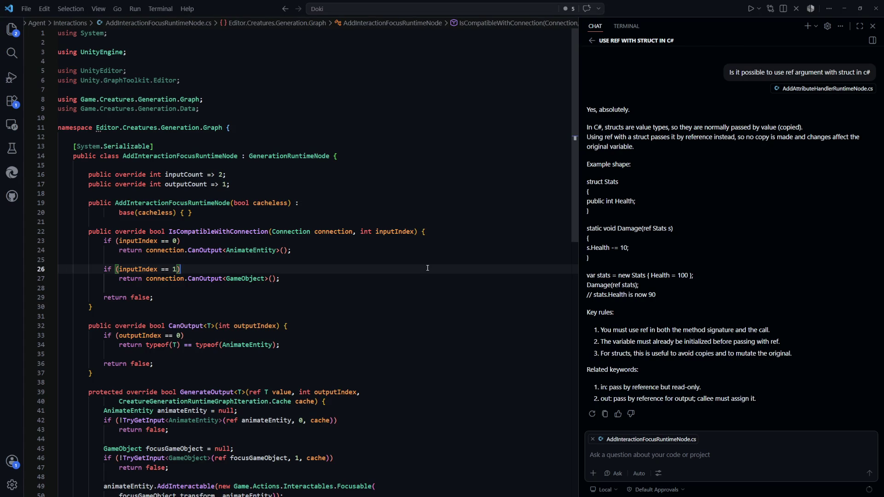
key(ctrl+p)
text(creature)
key(Return)
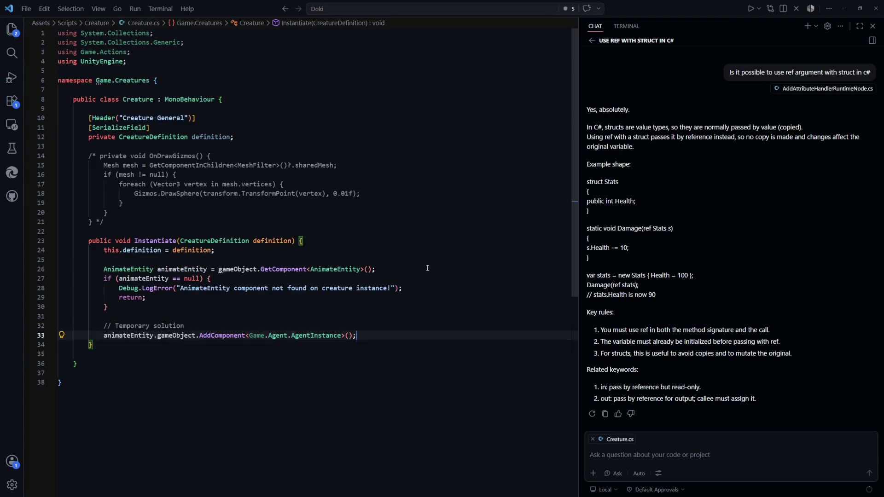
ctrl+click(166, 137)
Delete the Interactability header and interactionTypes field, then return to Unity to recompile.
click(261, 262)
scroll(261, 237, down, 3)
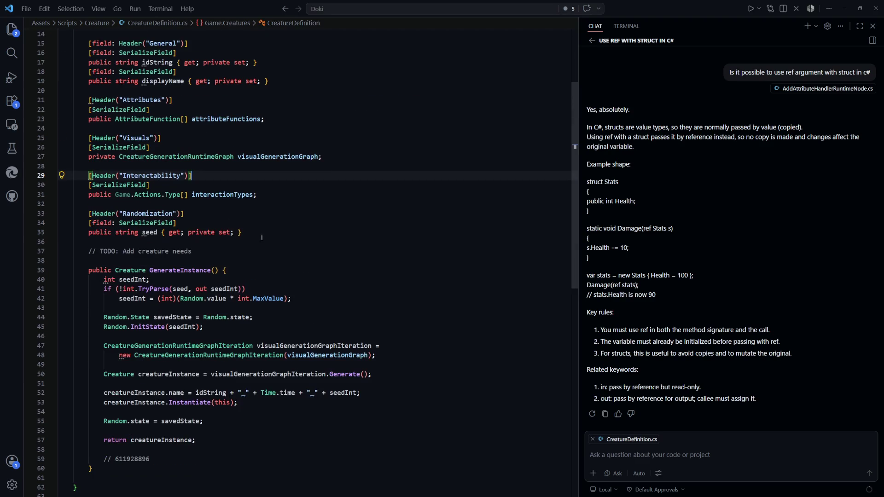
click(279, 196)
key(shift+Up)
key(shift+Up)
key(shift+Up)
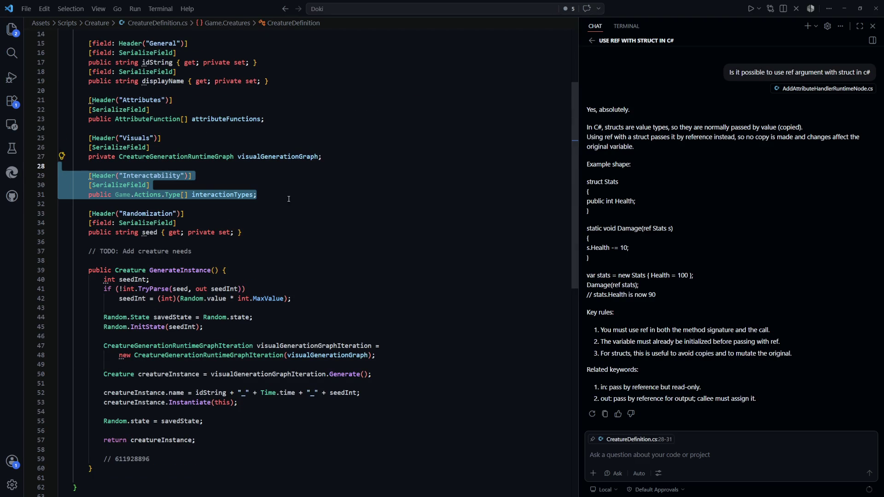
key(BackSpace)
key(BackSpace)
key(alt+Tab)
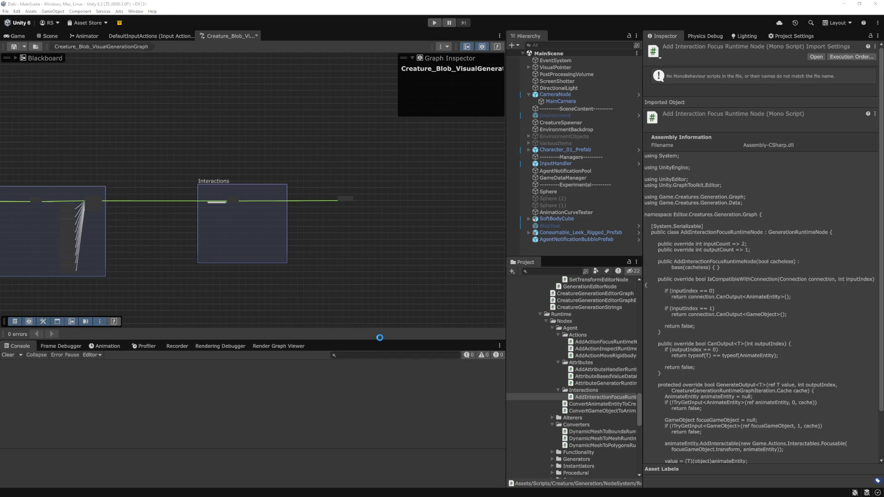
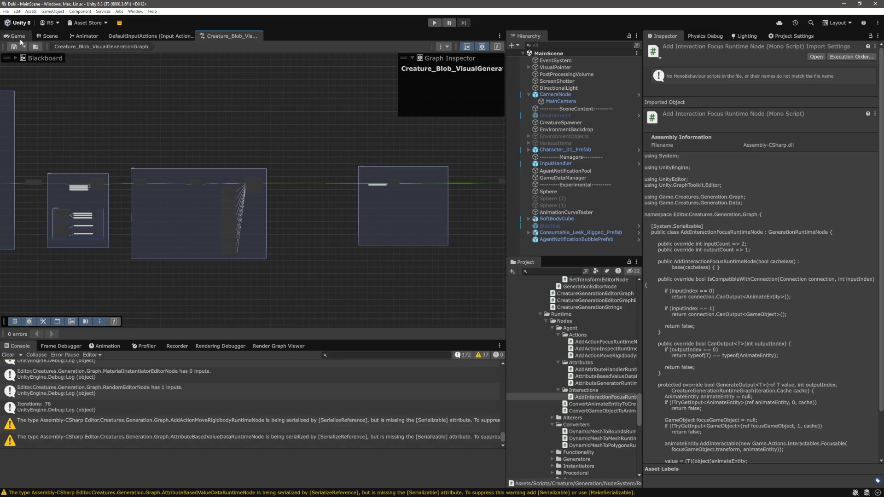
Play the scene in the Game view and click so the character acts toward the spawned blob.
click(433, 23)
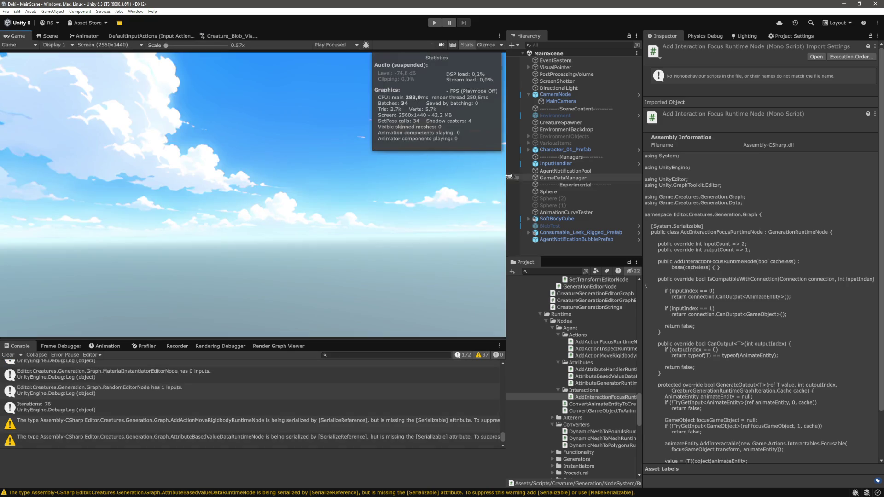
click(432, 24)
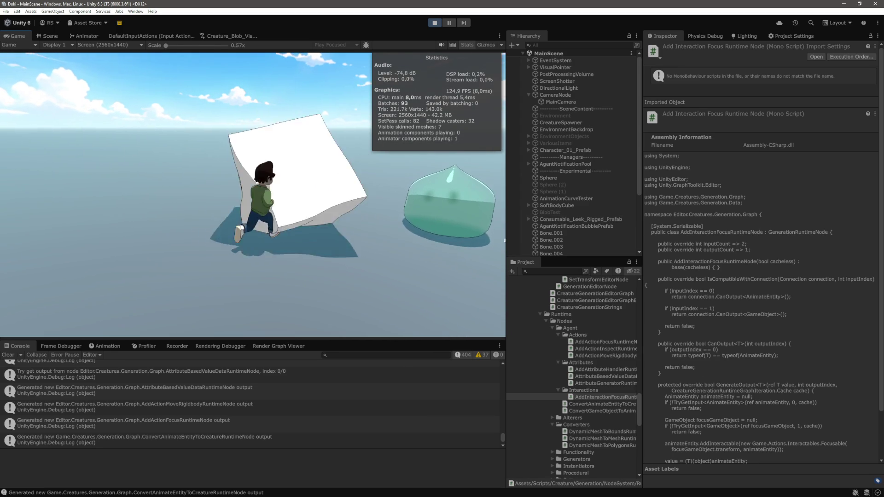
click(438, 277)
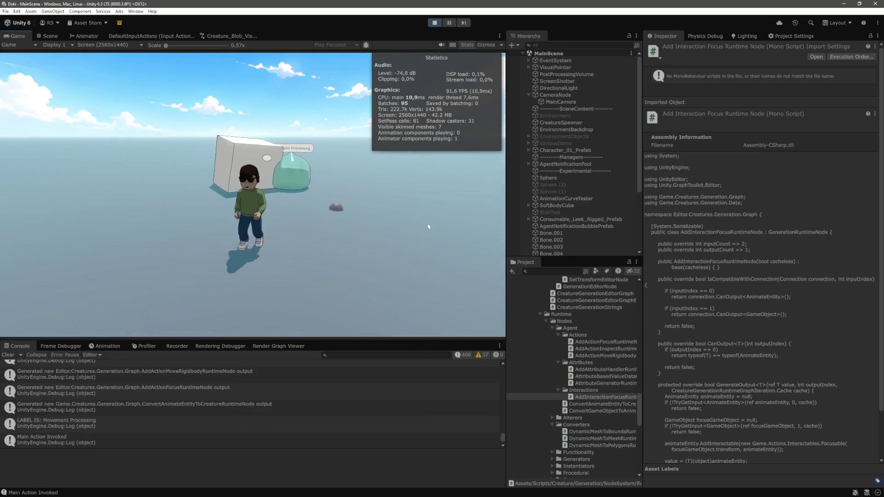
scroll(579, 228, down, 5)
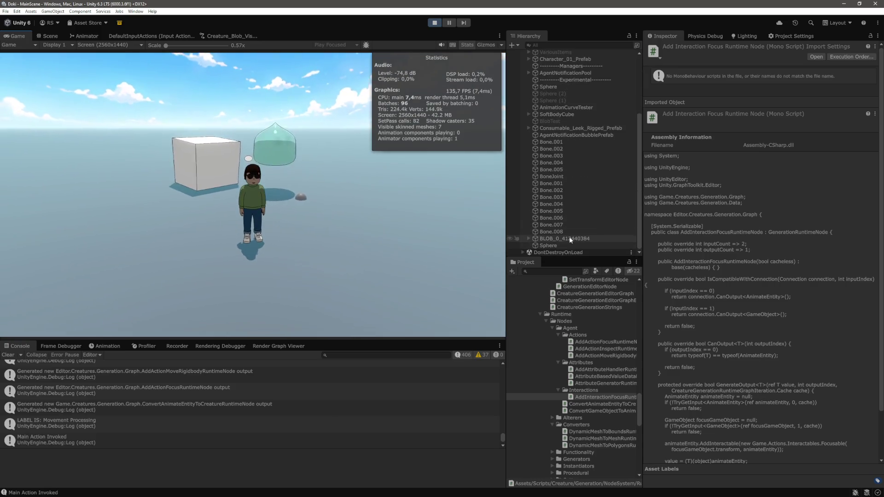
Select BLOB_0 in the Hierarchy and scroll its Inspector to the Animate Entity component.
click(570, 238)
scroll(703, 256, down, 10)
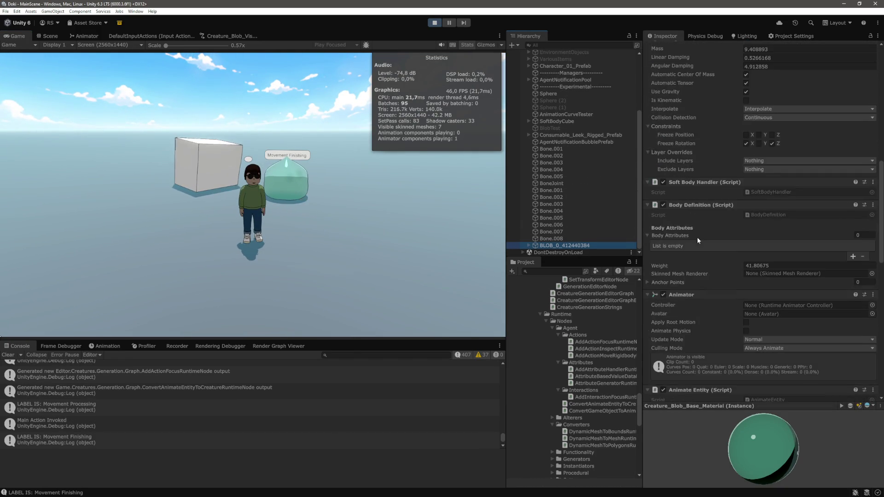
scroll(698, 230, down, 10)
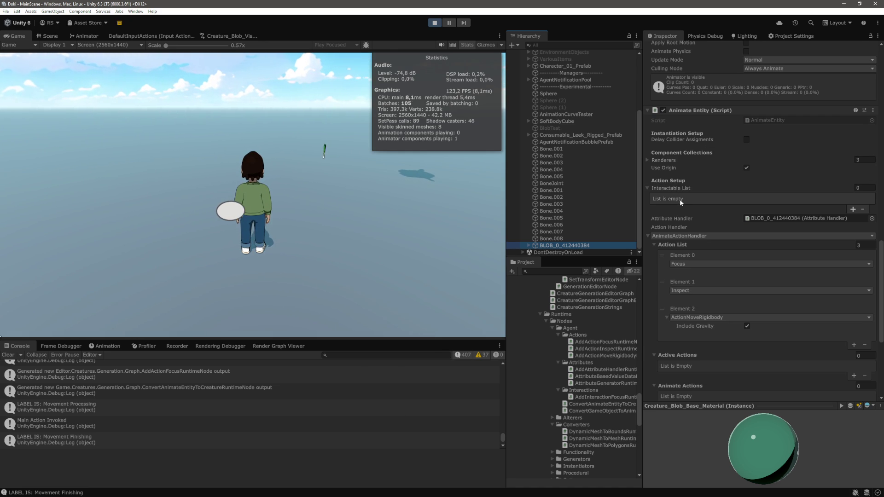
scroll(679, 199, down, 3)
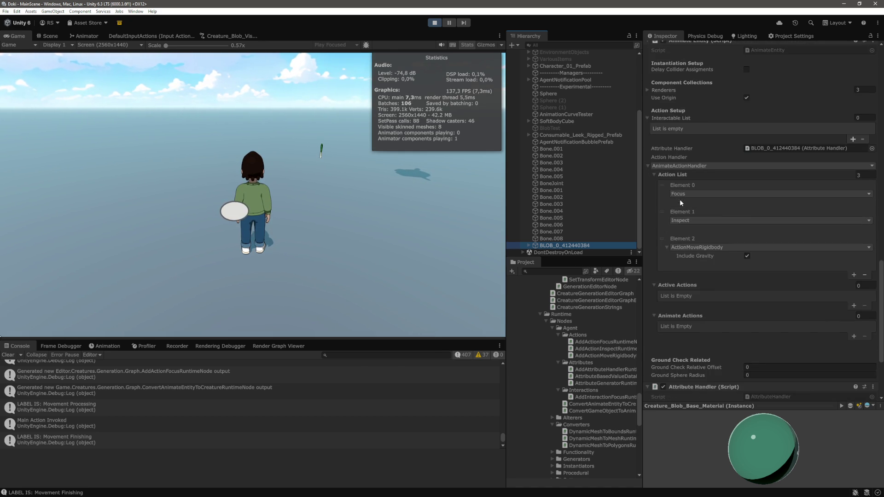
scroll(679, 200, up, 2)
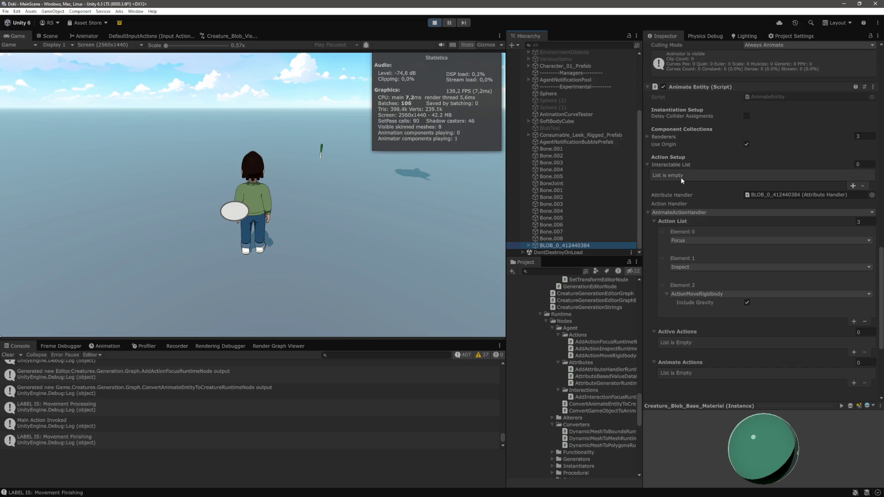
Switch the Inspector to Debug mode to see the empty Interactable List, then stop Play mode.
click(878, 36)
click(836, 68)
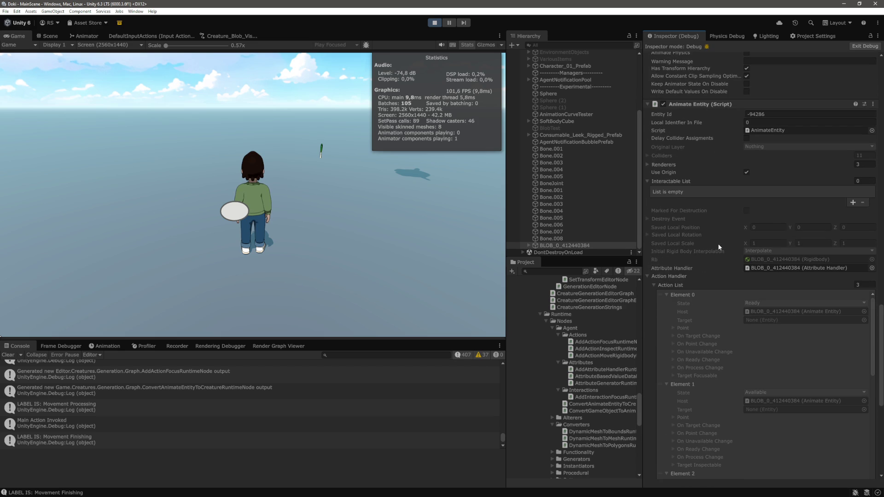
scroll(718, 244, down, 5)
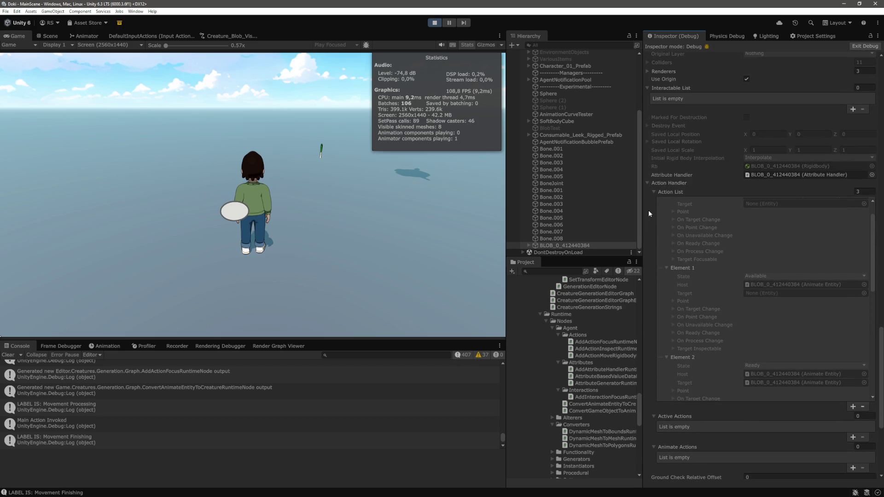
scroll(648, 210, up, 5)
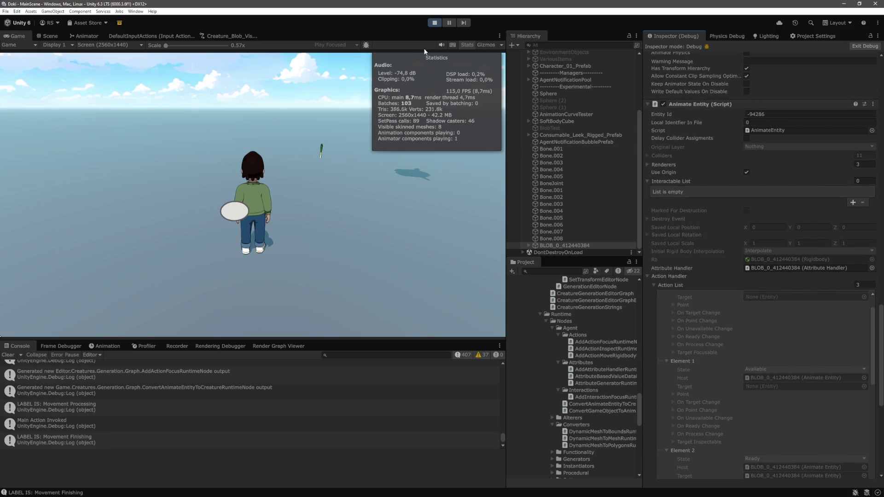
click(432, 25)
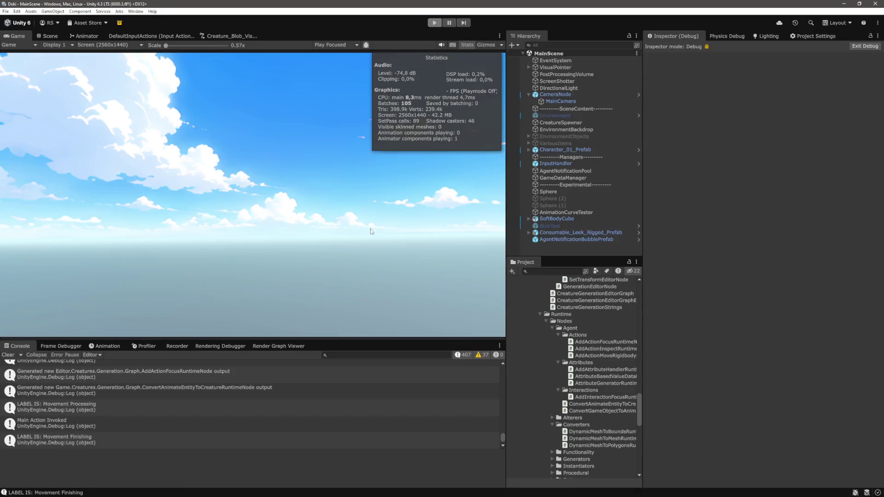
Open Entity.cs in the code editor through quick file search for 'entity'.
key(alt+Tab)
key(ctrl+p)
text(entio)
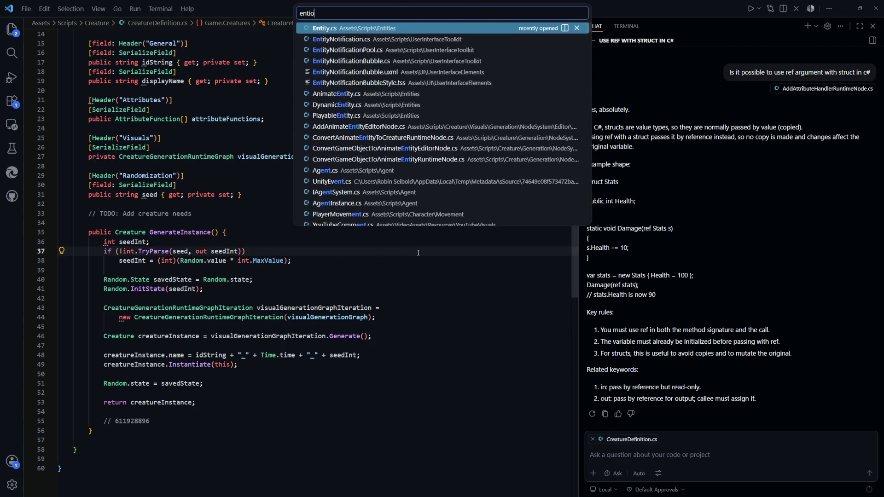
key(BackSpace)
text(ty)
key(Return)
scroll(341, 268, up, 5)
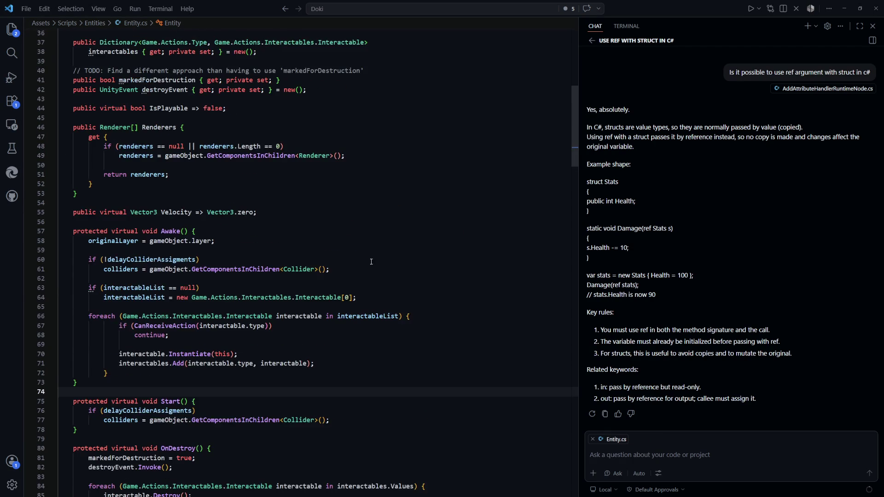
scroll(341, 269, up, 1)
Review the interactableList null check and its empty-array fallback in Awake.
click(134, 340)
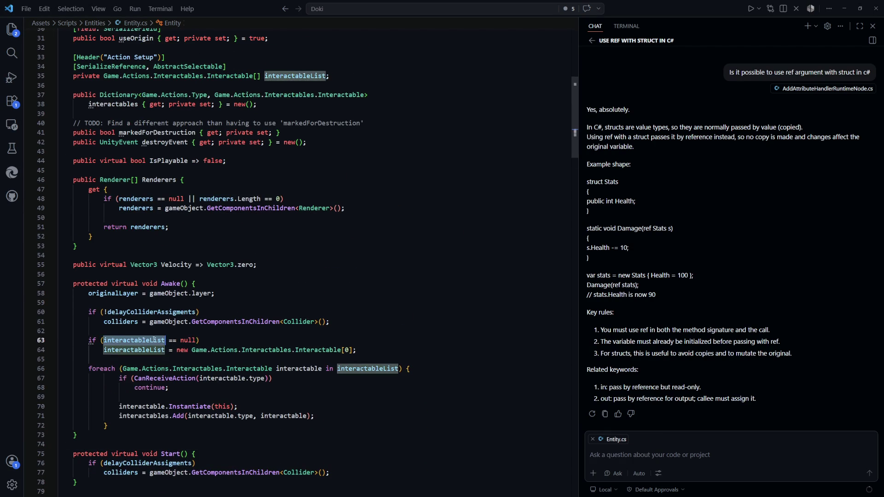
scroll(367, 315, down, 3)
drag(357, 280, 105, 283)
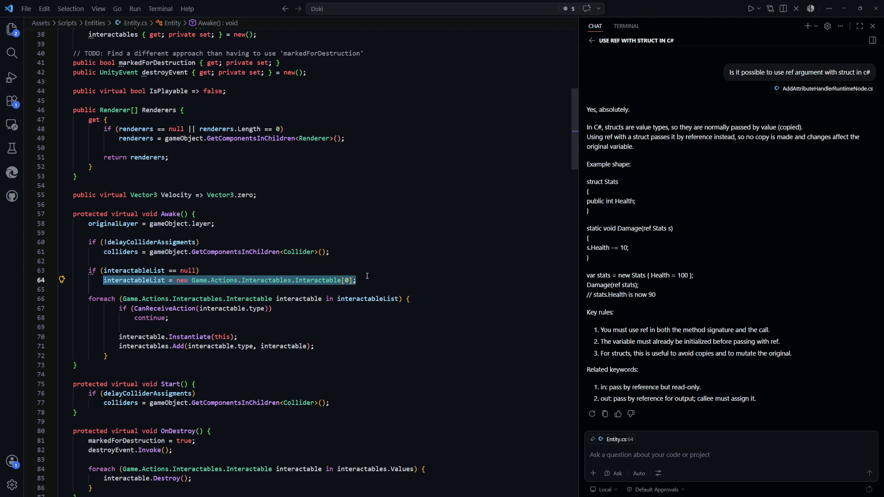
scroll(372, 281, up, 3)
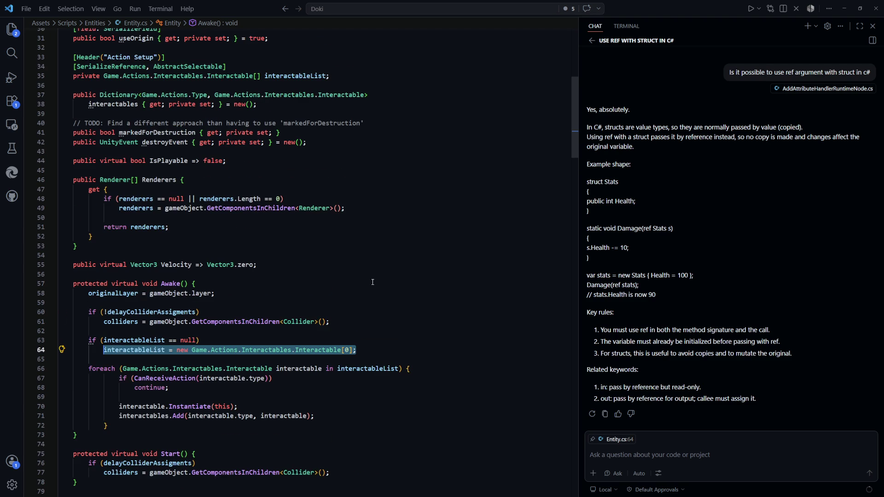
scroll(372, 282, up, 2)
scroll(373, 281, up, 2)
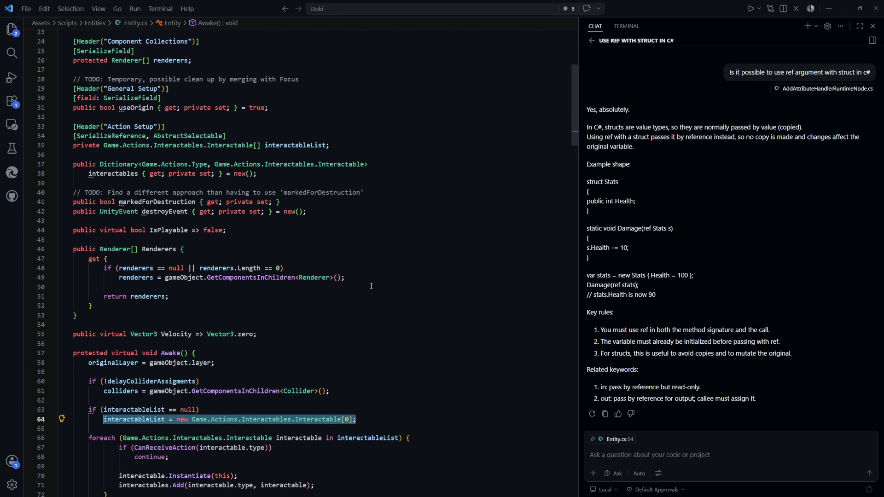
scroll(371, 284, down, 5)
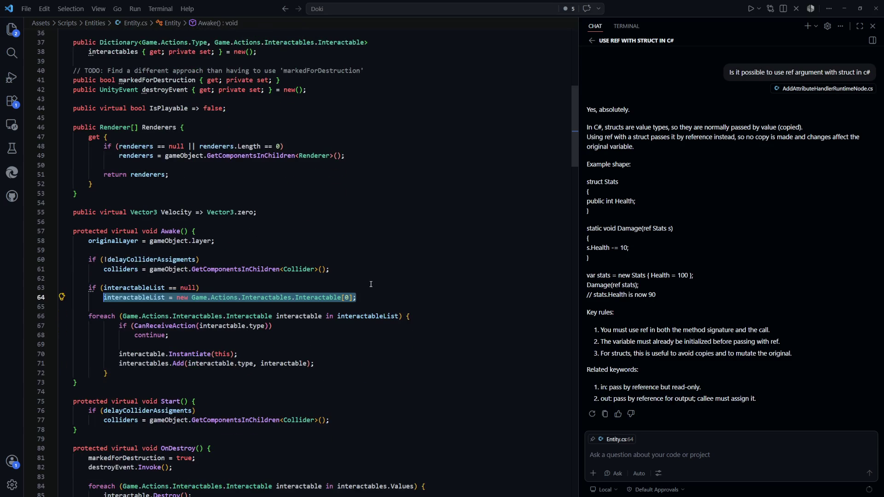
scroll(371, 284, down, 3)
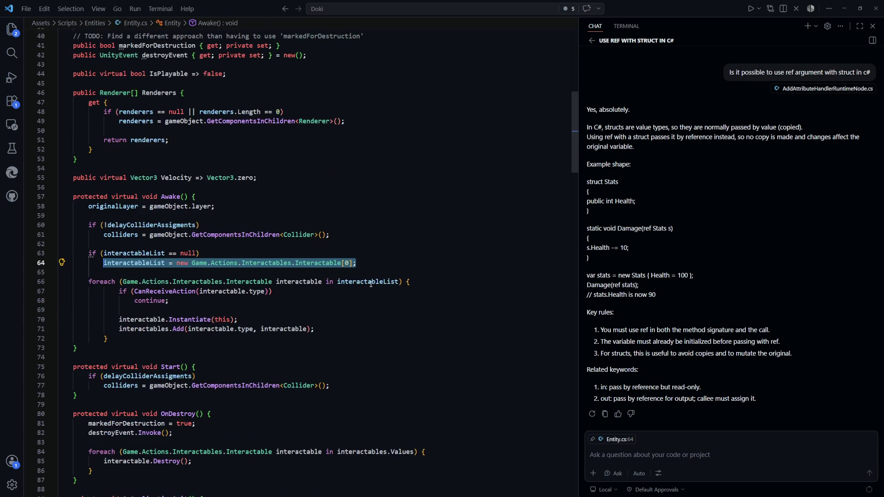
Review the Awake loop's CanReceiveAction check, Instantiate and interactables.Add lines.
mouse_move(242, 286)
mouse_down()
mouse_move(61, 279)
mouse_move(118, 275)
mouse_up()
drag(318, 302, 121, 302)
click(352, 293)
mouse_move(352, 311)
mouse_down()
mouse_move(126, 311)
mouse_move(332, 311)
mouse_move(162, 302)
mouse_move(157, 311)
mouse_up()
double_click(156, 311)
scroll(386, 318, down, 3)
scroll(386, 318, up, 7)
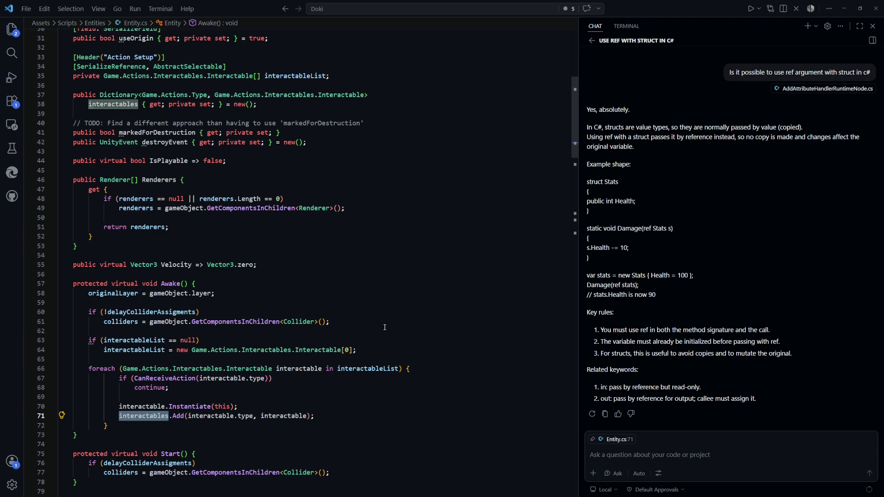
click(403, 327)
scroll(403, 328, down, 3)
Remove the extra indentation from the Awake loop body on lines 67–72.
click(132, 342)
drag(125, 340, 120, 293)
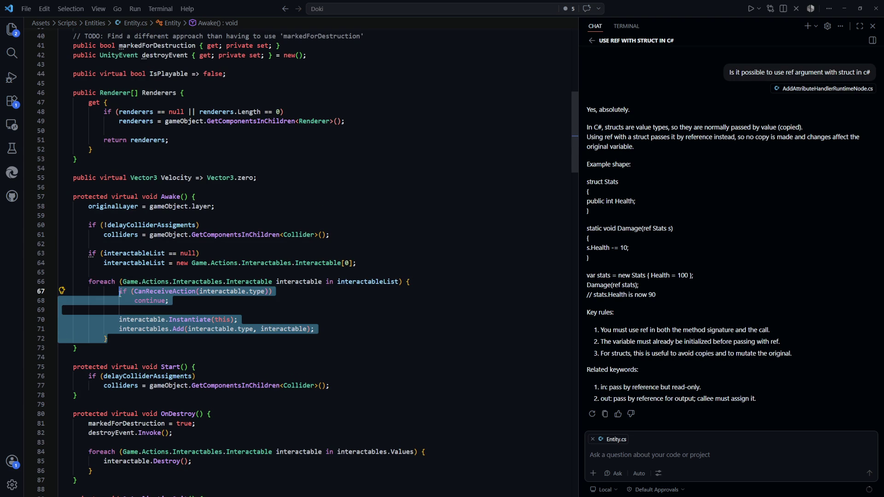
key(ctrl+z)
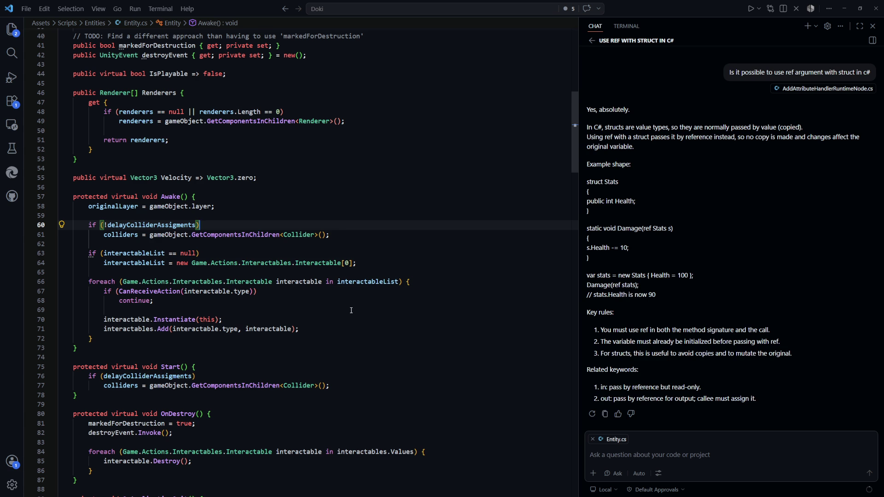
Scroll down to AddInteractable, then return to Unity so the scripts recompile.
scroll(351, 311, down, 1)
scroll(351, 310, up, 7)
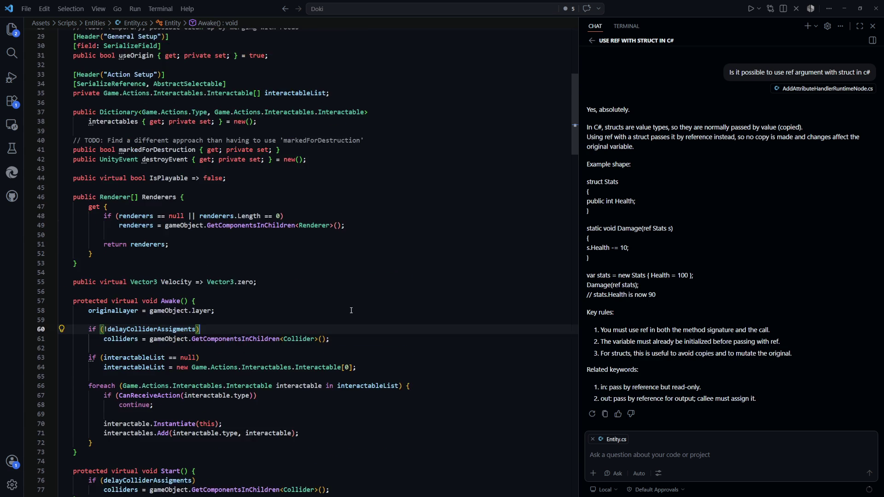
scroll(351, 311, down, 1)
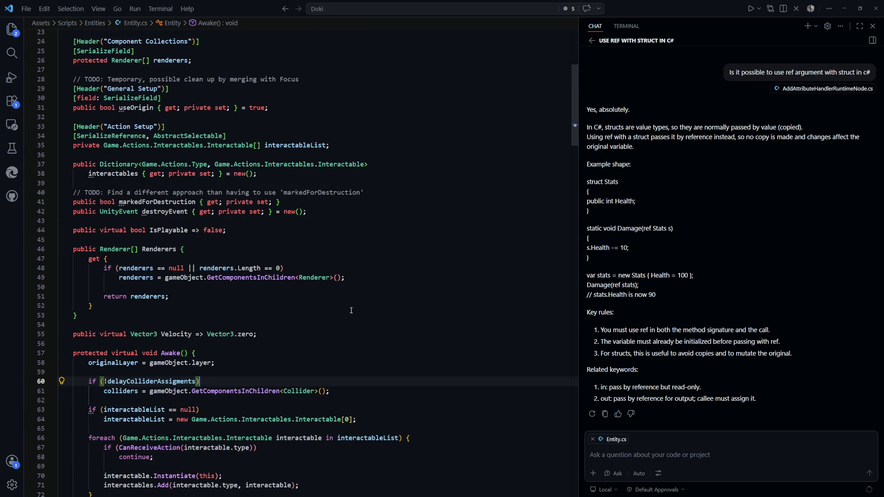
scroll(352, 311, up, 2)
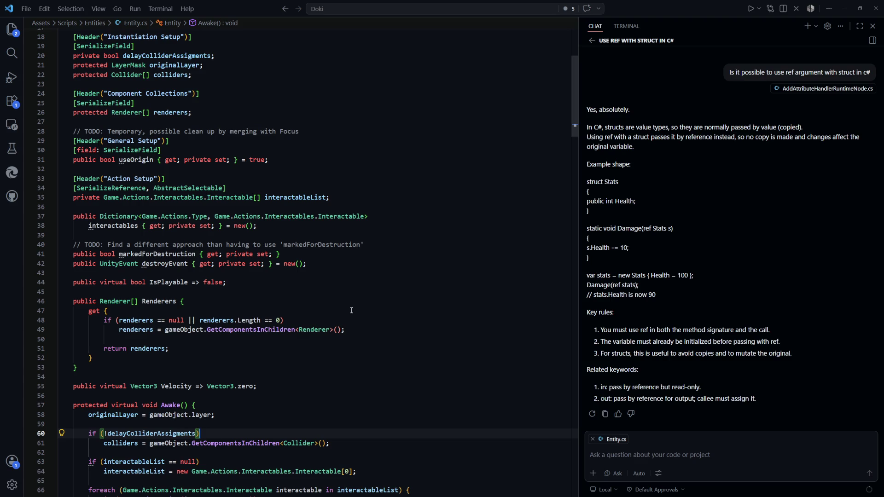
scroll(351, 311, down, 6)
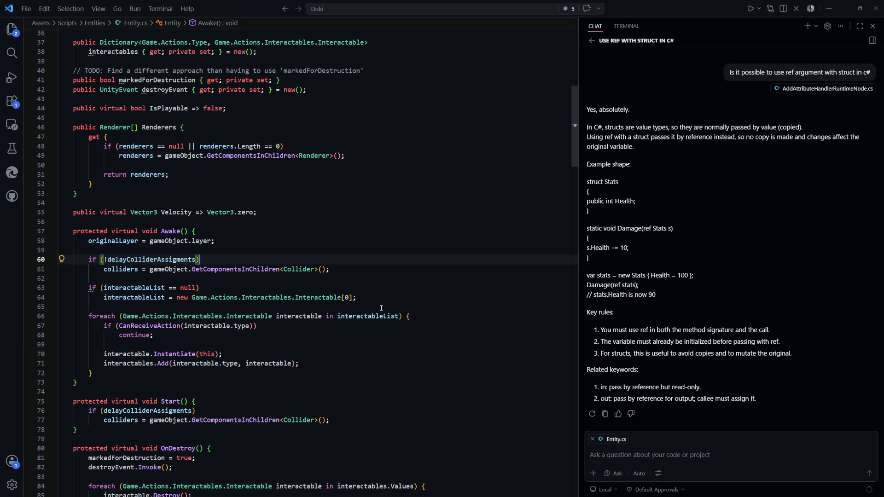
scroll(381, 308, down, 2)
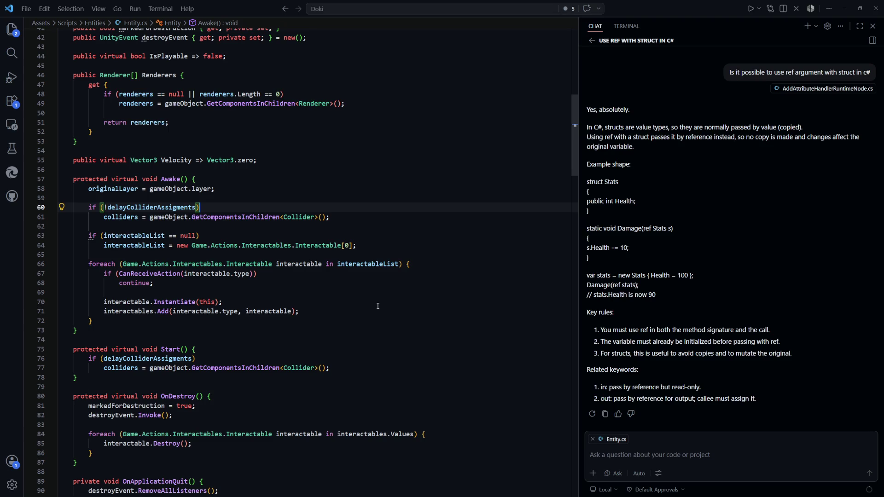
scroll(378, 306, down, 10)
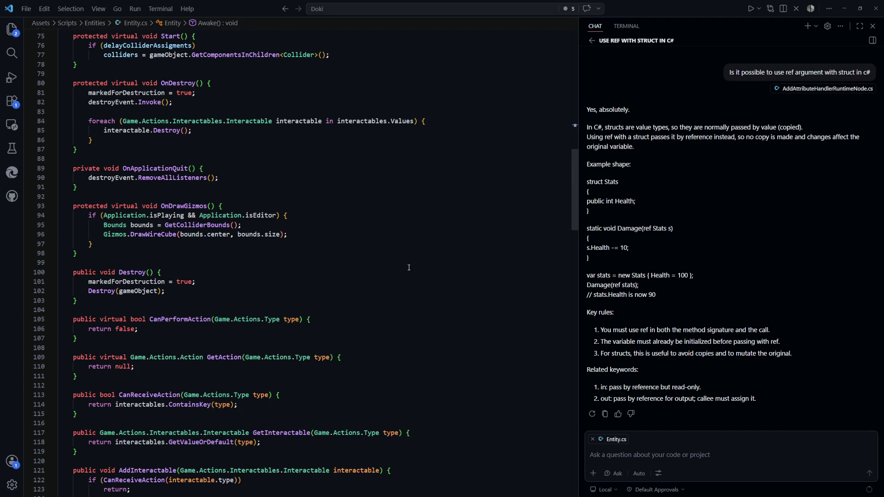
key(alt+Tab)
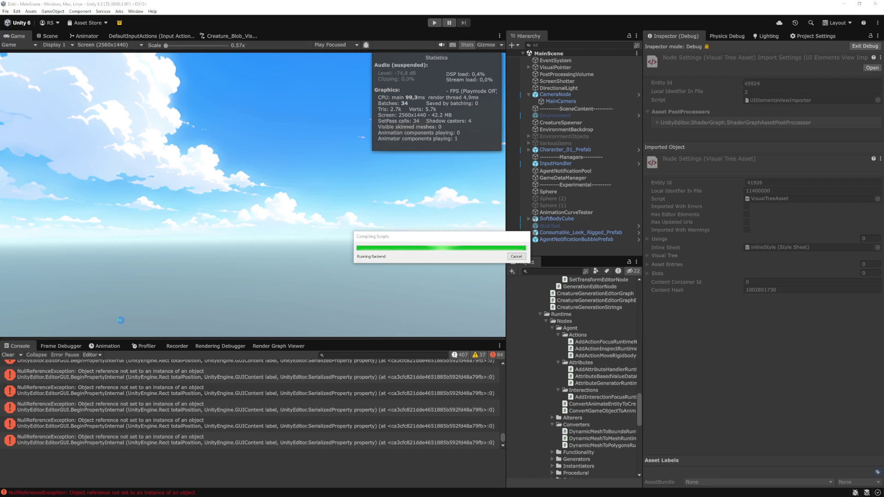
Clear the NullReferenceException errors from the Console, then go back to Entity.cs's Destroy method.
click(10, 354)
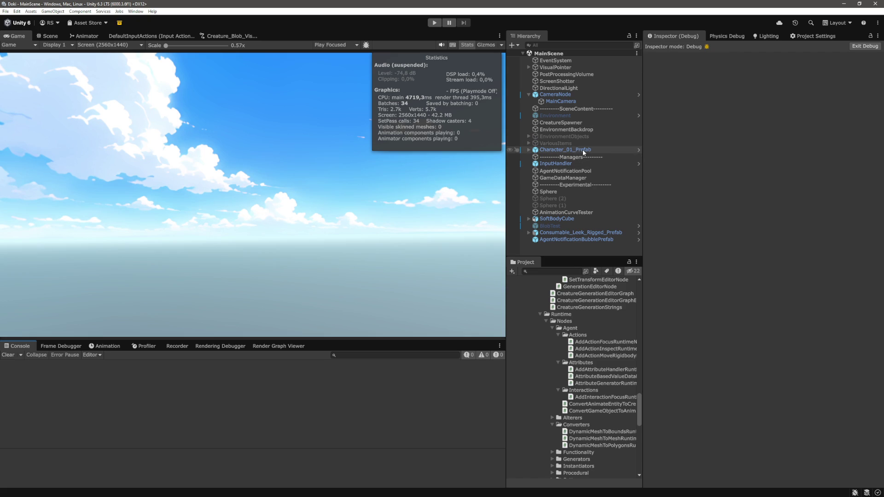
key(alt+Tab)
click(339, 278)
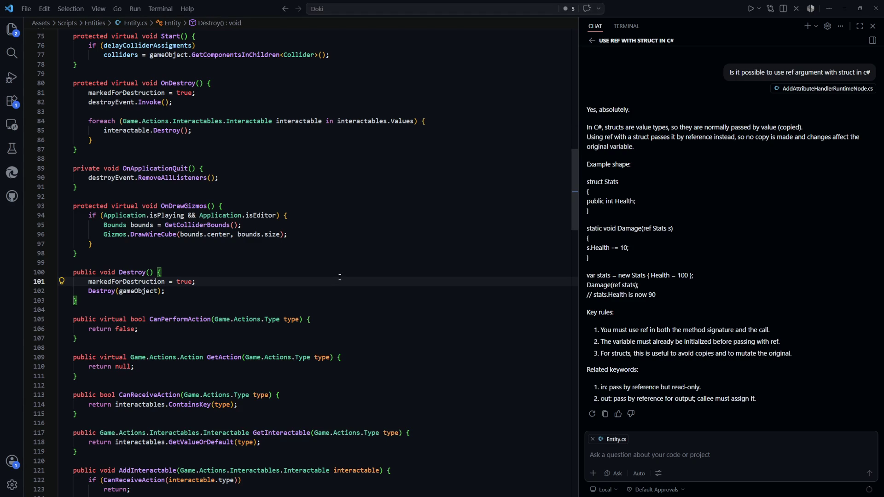
key(ctrl+p)
text(adynamic)
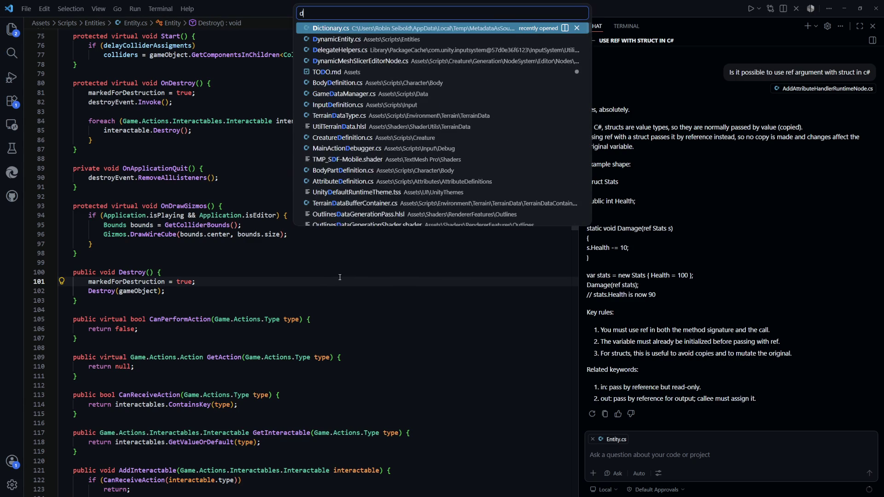
key(Return)
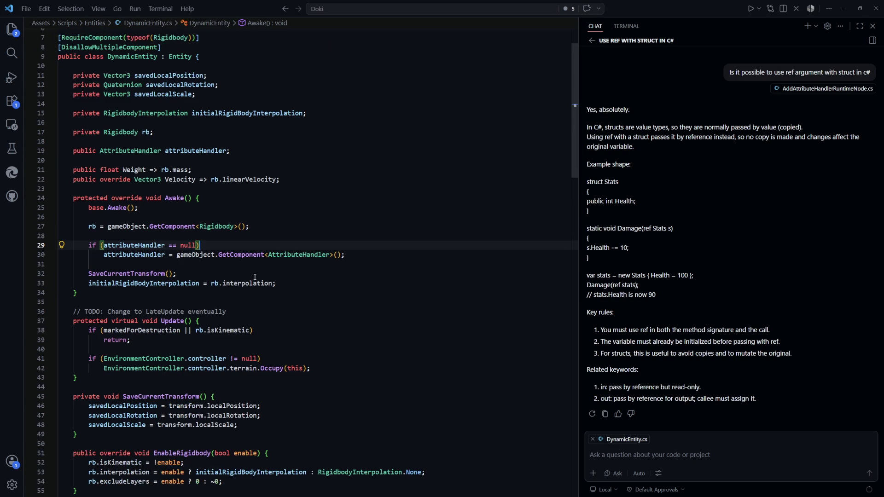
click(312, 230)
scroll(187, 135, down, 8)
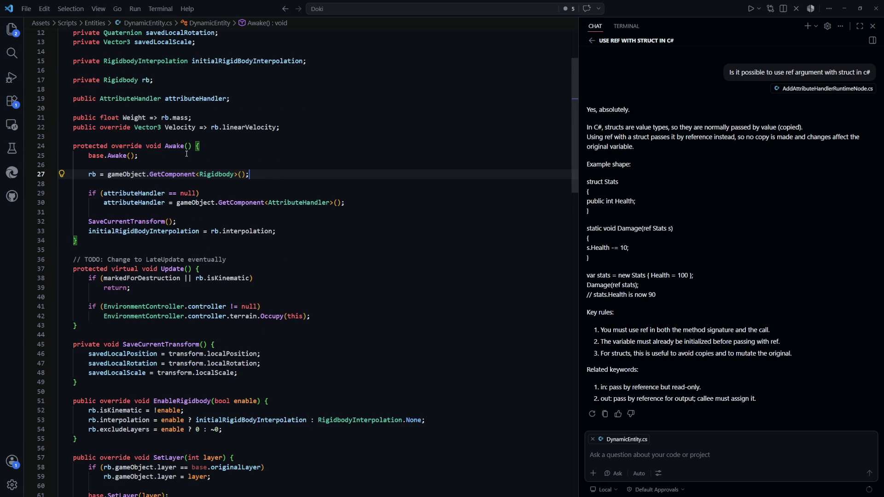
key(ctrl+p)
key(Return)
scroll(313, 260, down, 5)
scroll(313, 260, down, 20)
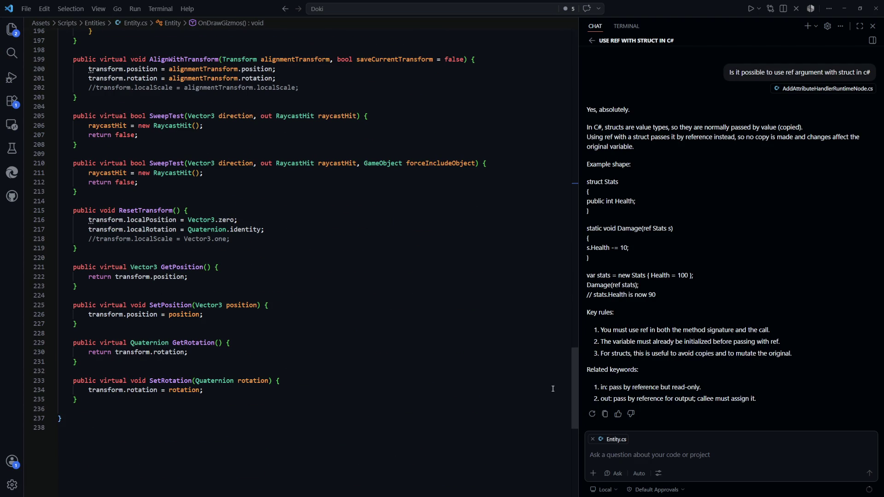
scroll(552, 389, up, 20)
scroll(223, 235, down, 2)
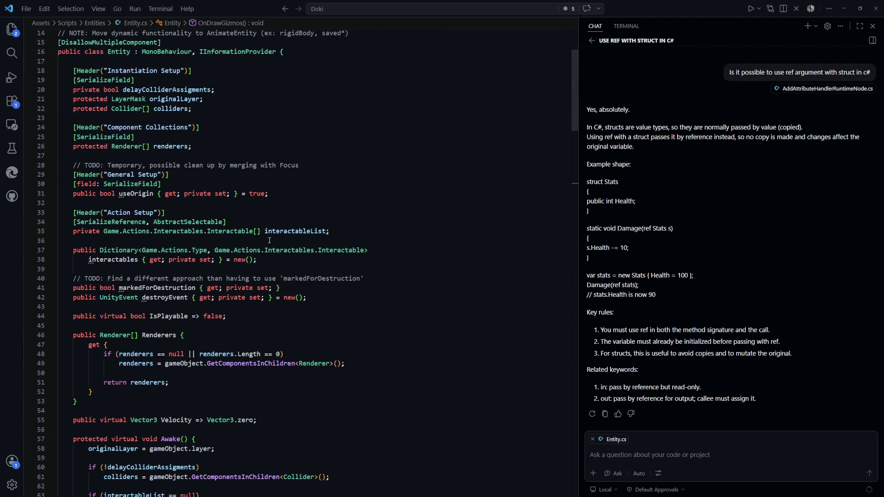
double_click(295, 231)
scroll(325, 256, down, 2)
click(325, 204)
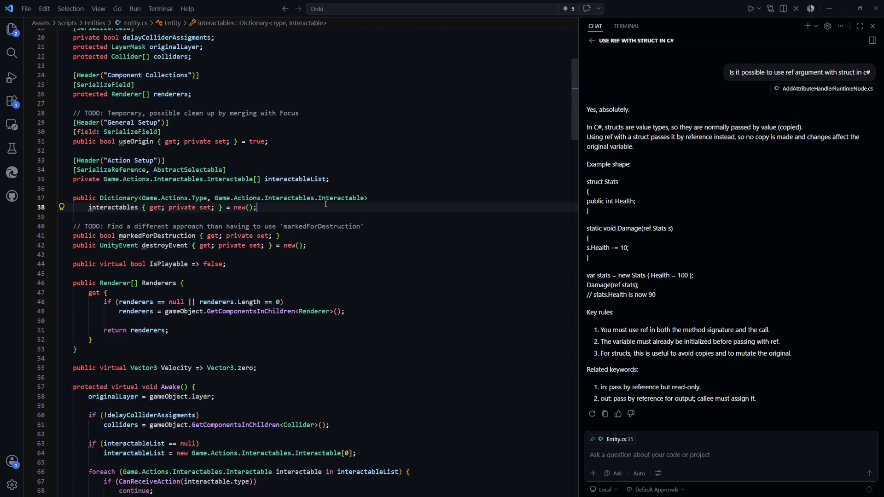
Search Entity.cs for 'interactables' and step through its uses in Awake, OnDestroy and CanReceiveAction.
key(Home)
key(ctrl+shift+Right)
key(ctrl+f)
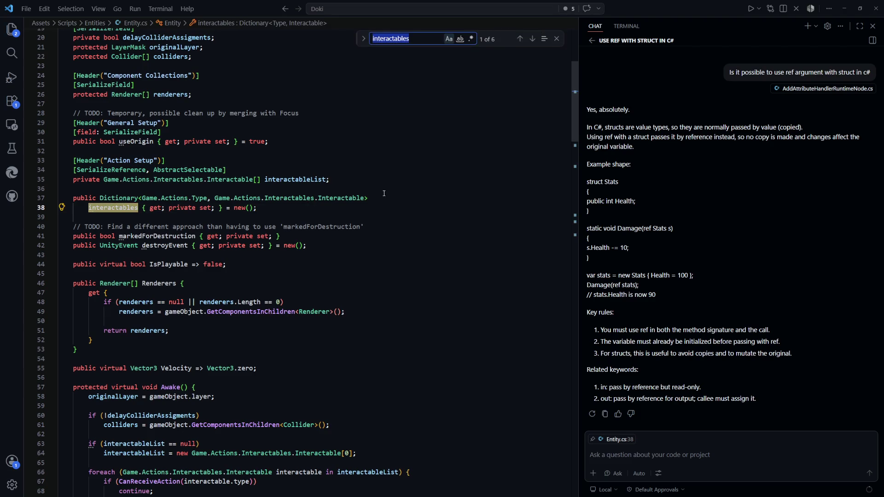
key(Return)
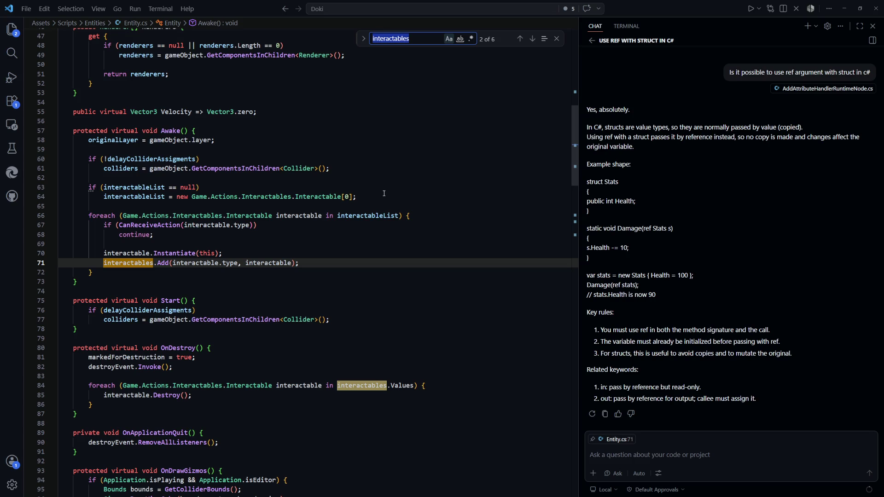
key(Return)
key(Return)
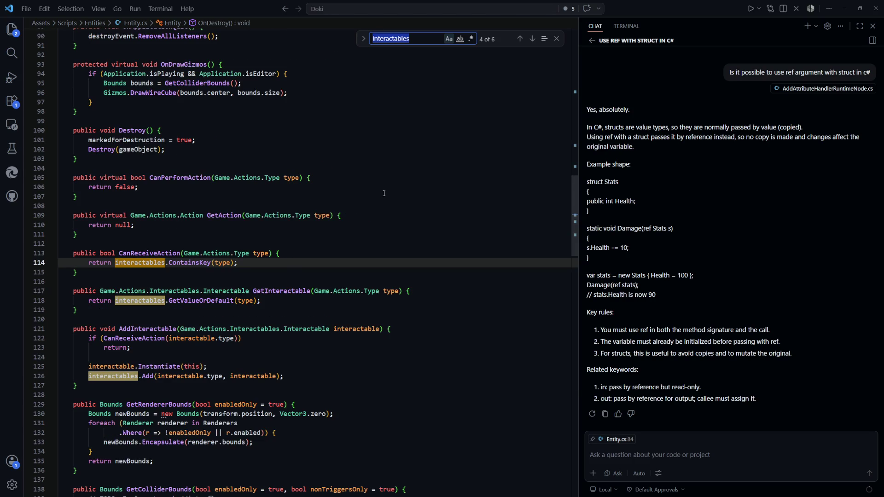
key(Return)
key(Return)
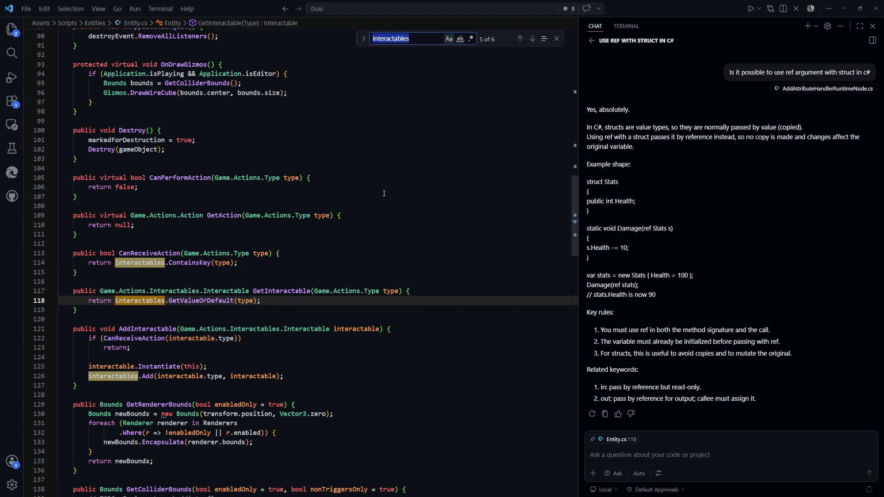
key(Return)
key(Return)
key(Return)
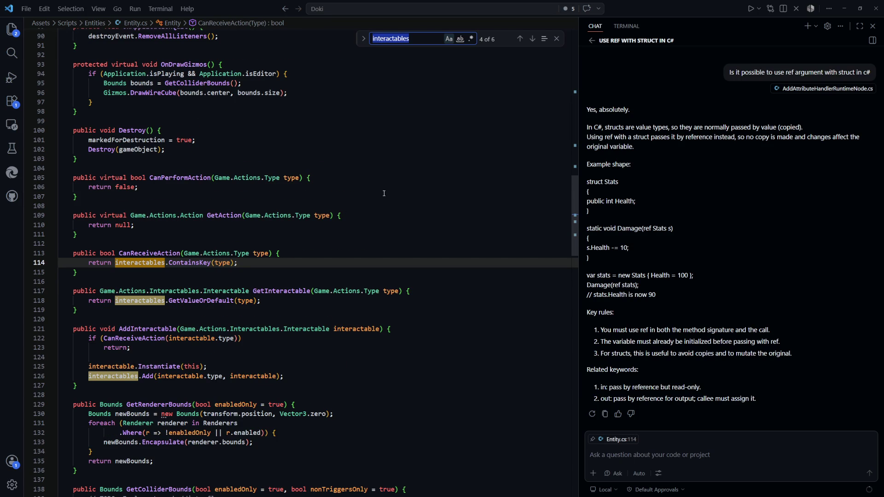
Compare the CanReceiveAction method and its uses with AddInteractable's Instantiate call.
click(134, 339)
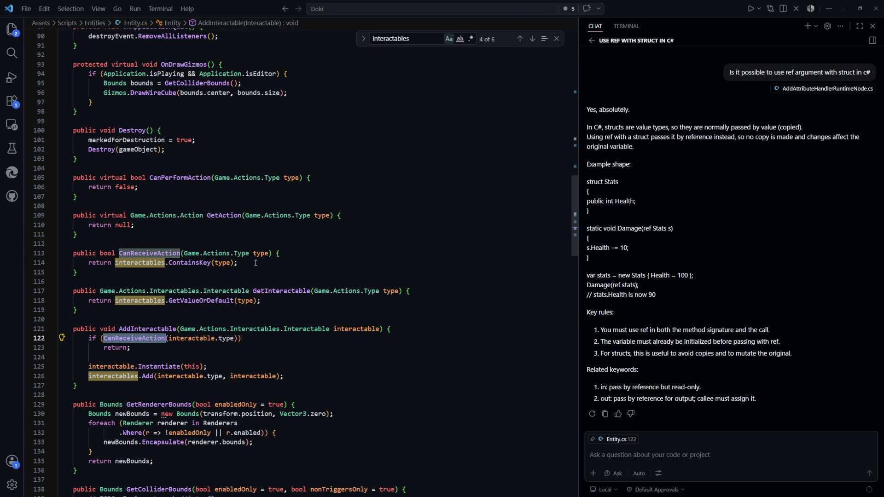
click(245, 263)
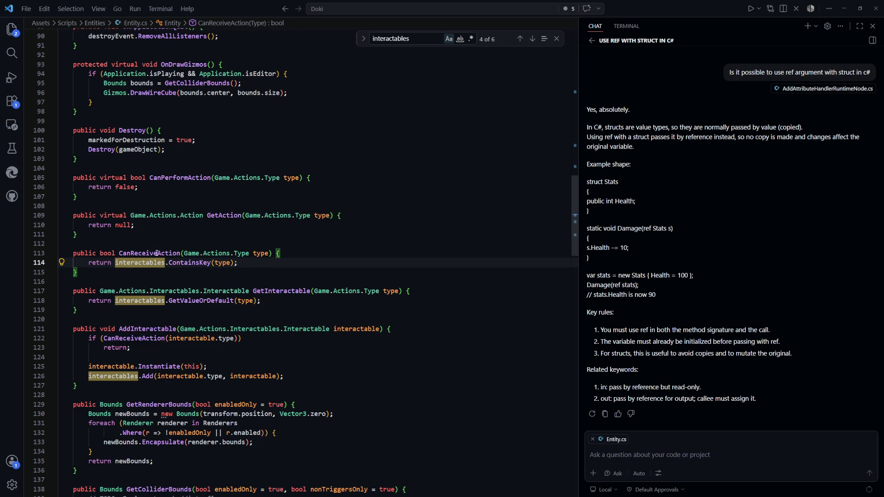
click(250, 271)
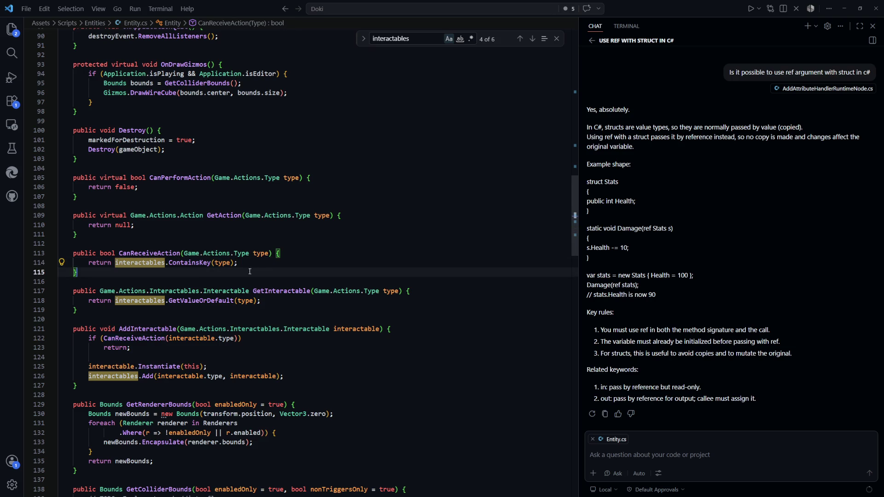
click(169, 254)
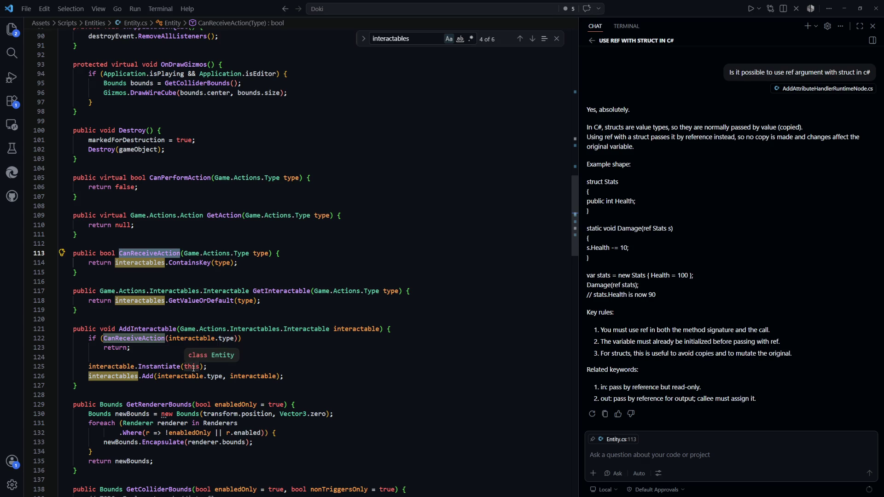
click(161, 367)
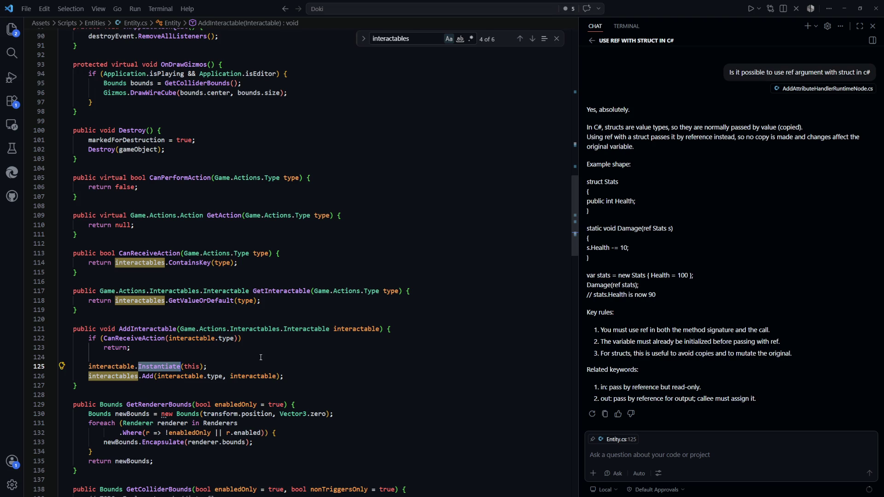
click(282, 253)
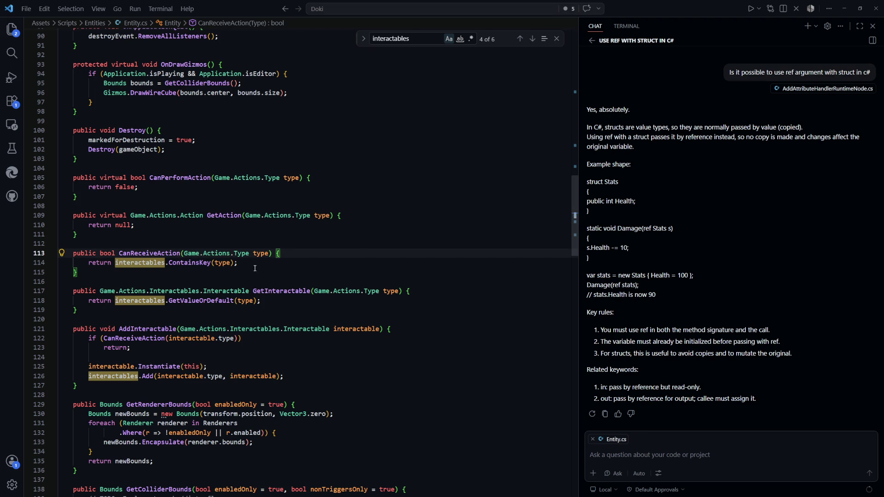
Place the caret on AddInteractable's CanReceiveAction guard, ready to select it.
scroll(255, 268, down, 2)
click(92, 305)
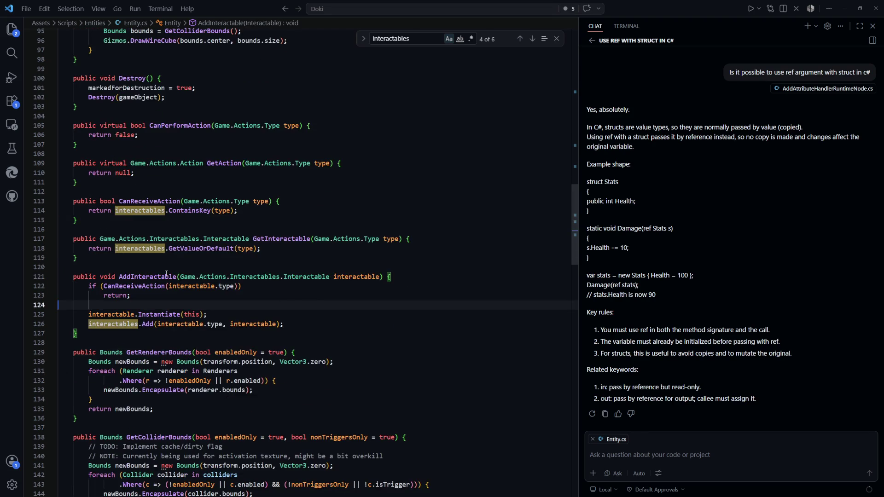
scroll(132, 235, down, 2)
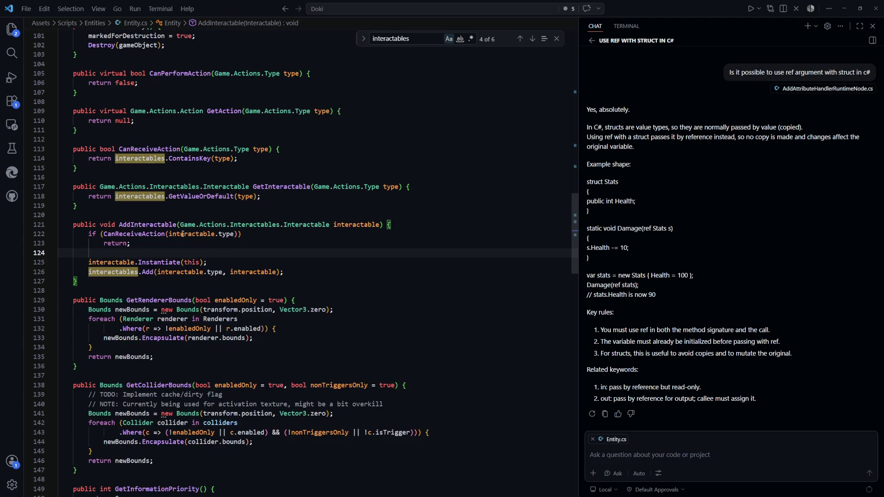
click(132, 235)
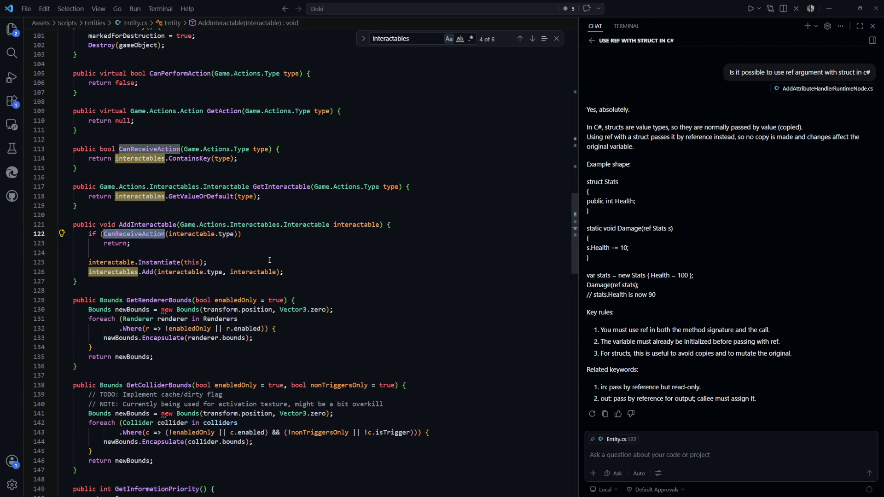
click(263, 251)
Delete AddInteractable's CanReceiveAction guard, the blank lines and the interactable.Instantiate(this) line.
key(shift+Up)
key(shift+Up)
key(BackSpace)
key(Up)
key(End)
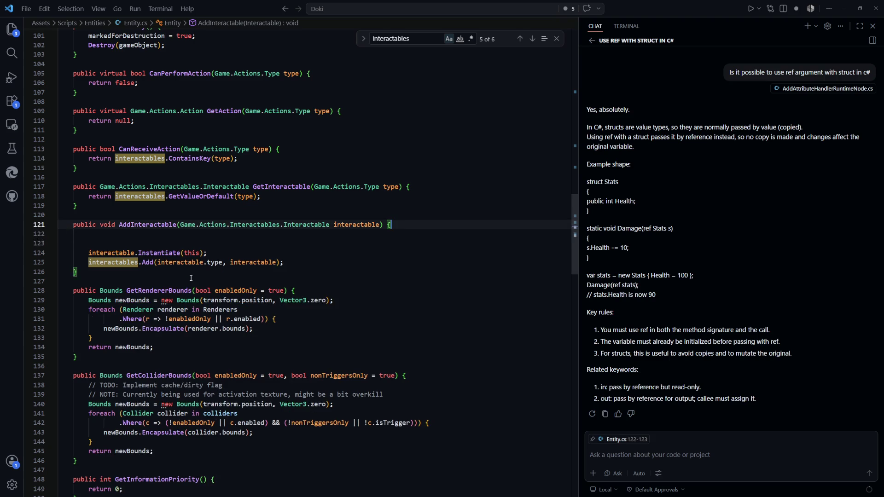
key(shift+Down)
key(shift+Down)
key(Delete)
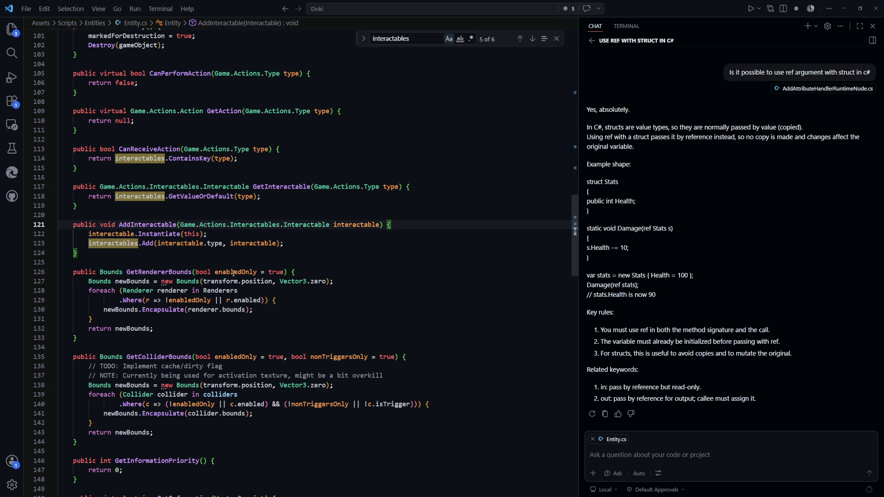
key(shift+Down)
key(Delete)
Step through the 'interactables' search matches again to check the trimmed AddInteractable.
click(466, 310)
scroll(364, 288, up, 2)
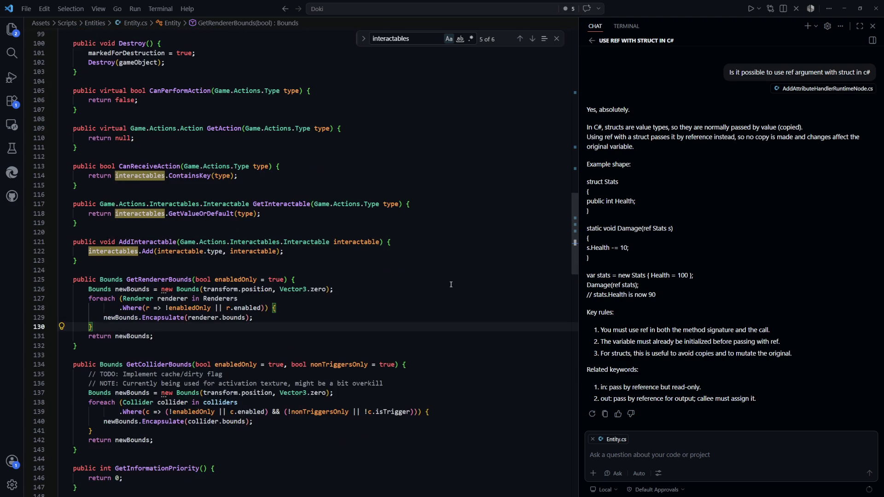
click(420, 40)
key(Return)
key(Return)
key(Return)
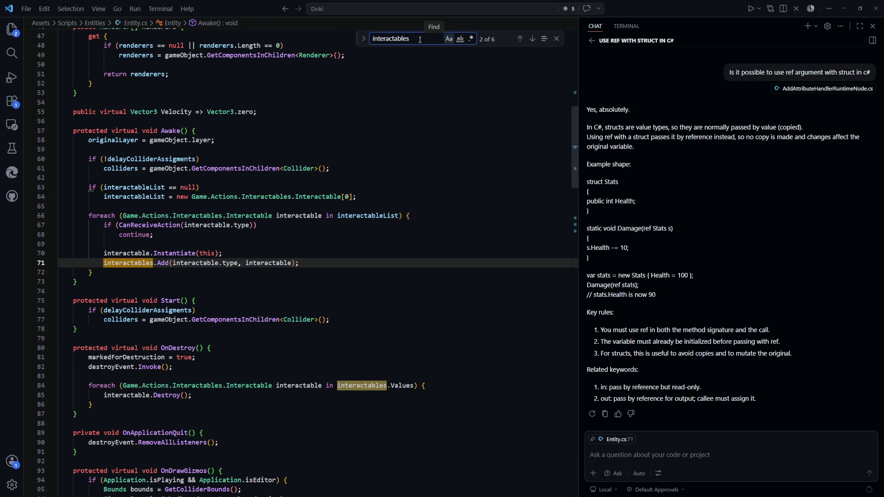
key(Return)
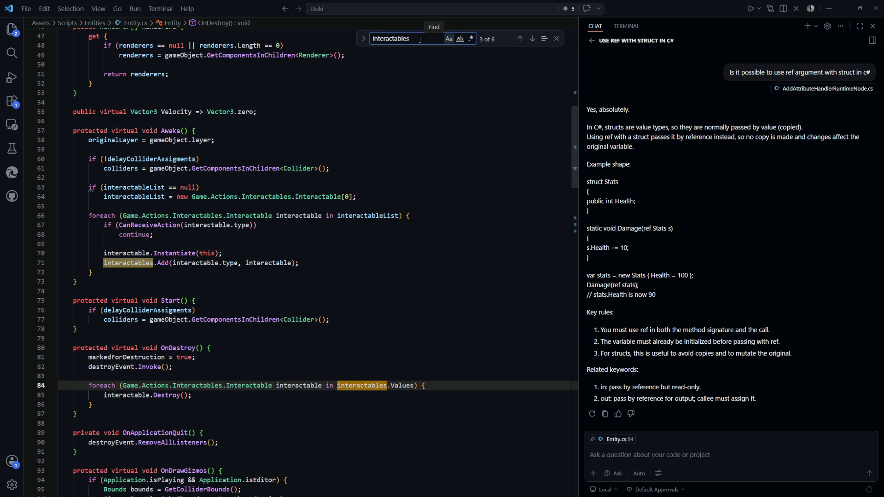
key(Return)
key(Return)
key(Return)
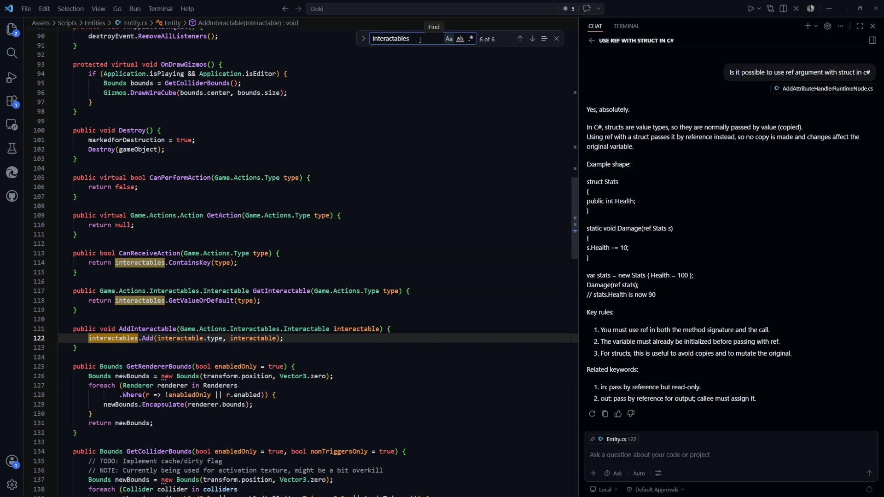
key(Return)
Highlight every use of interactableList and select the field's array type.
click(353, 281)
scroll(353, 256, down, 1)
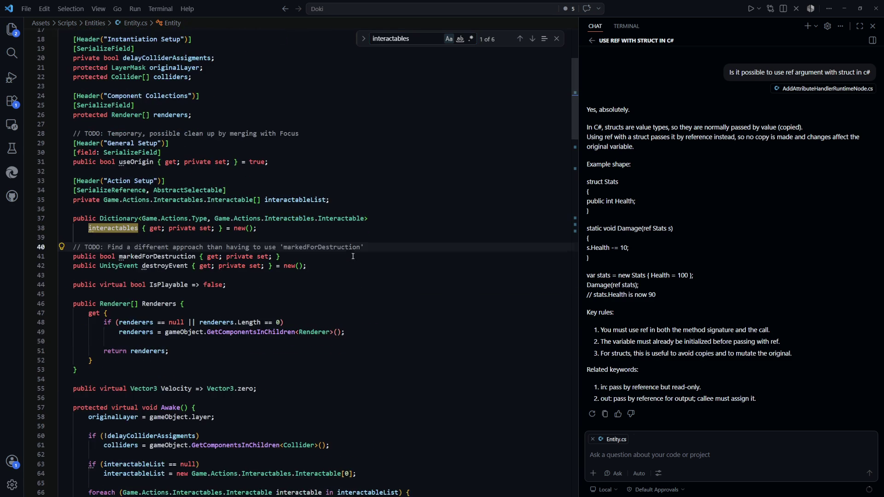
click(315, 200)
scroll(376, 277, down, 5)
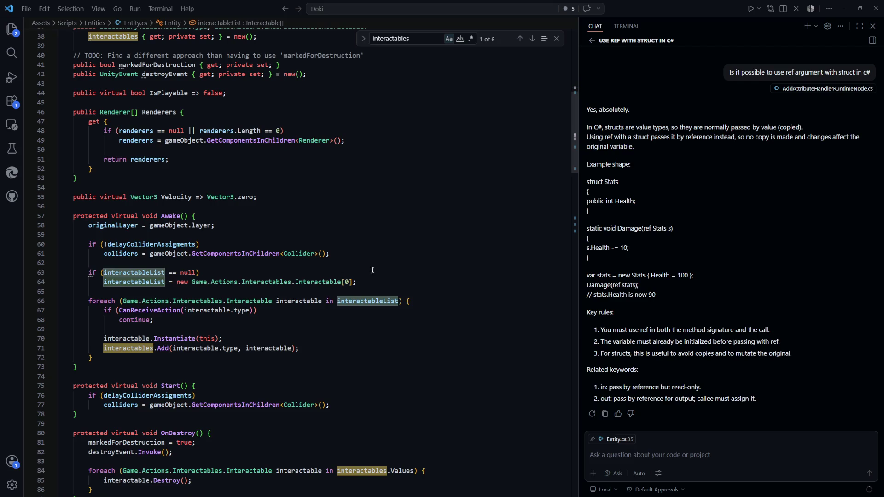
scroll(375, 276, up, 3)
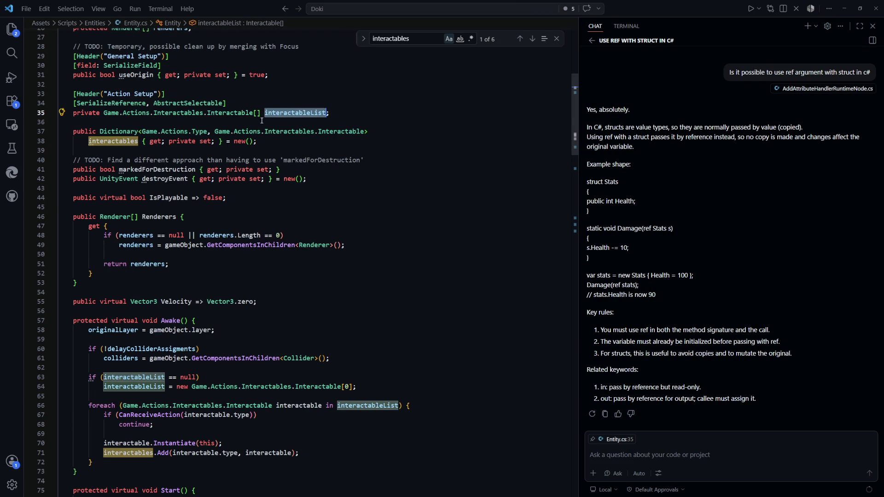
click(331, 112)
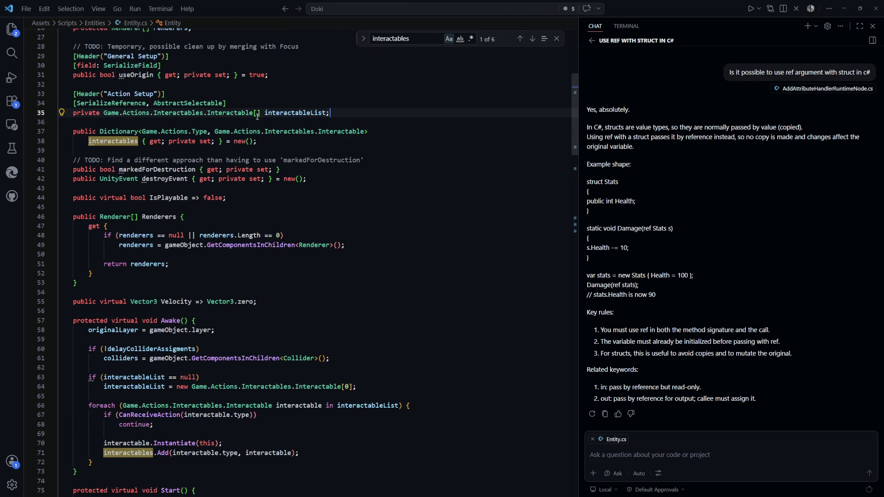